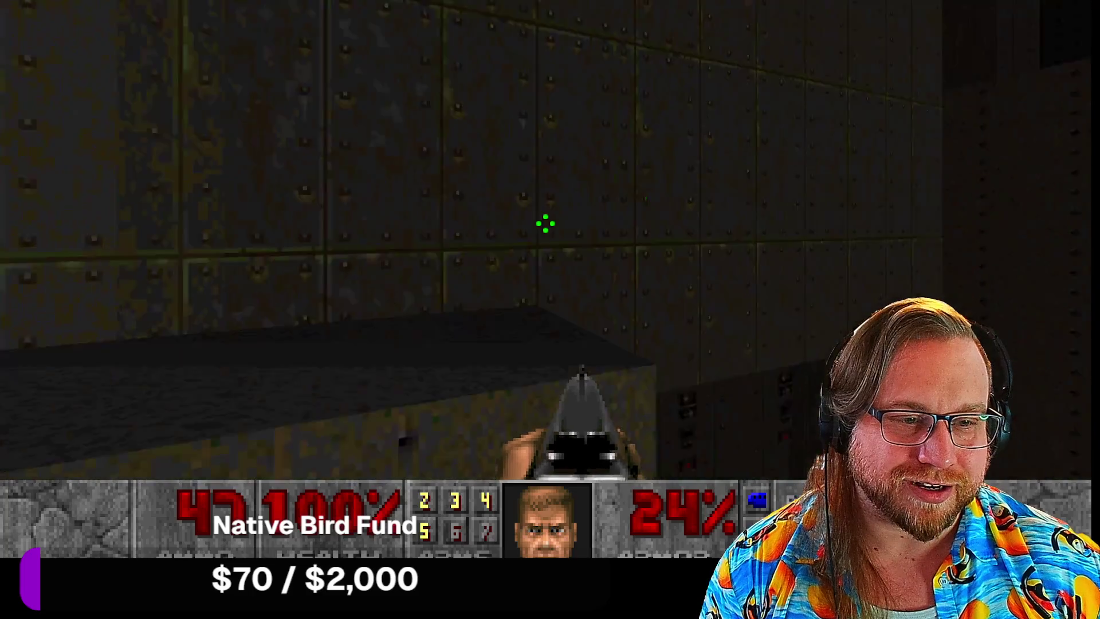
# Step: Kill the approaching demon with repeated pistol shots
pyautogui.click(546, 223)
pyautogui.press('w')
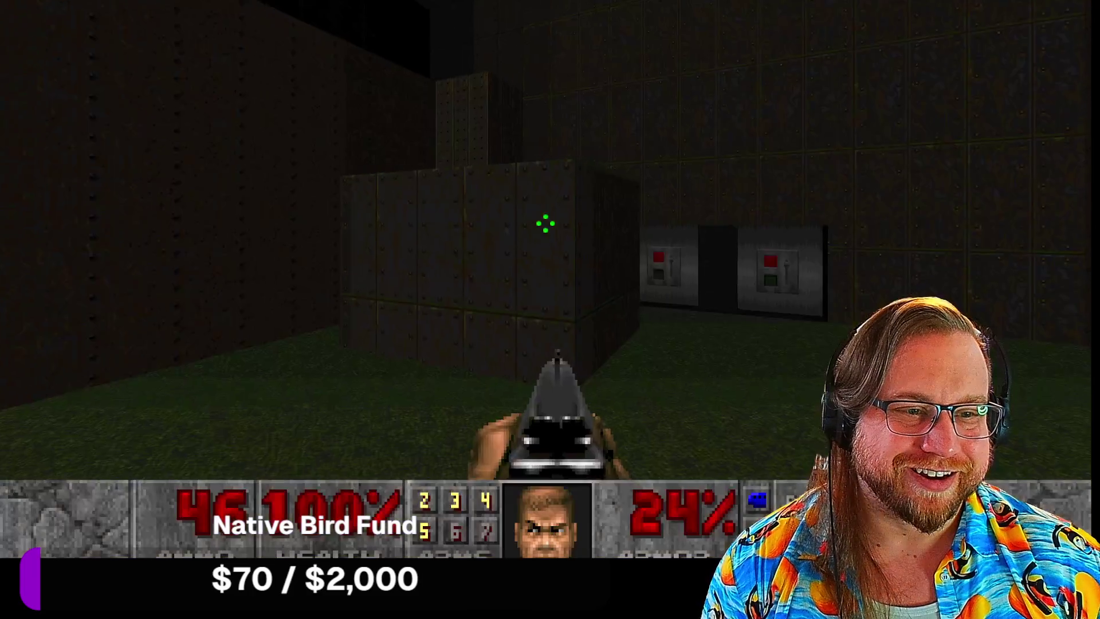
pyautogui.click(545, 224)
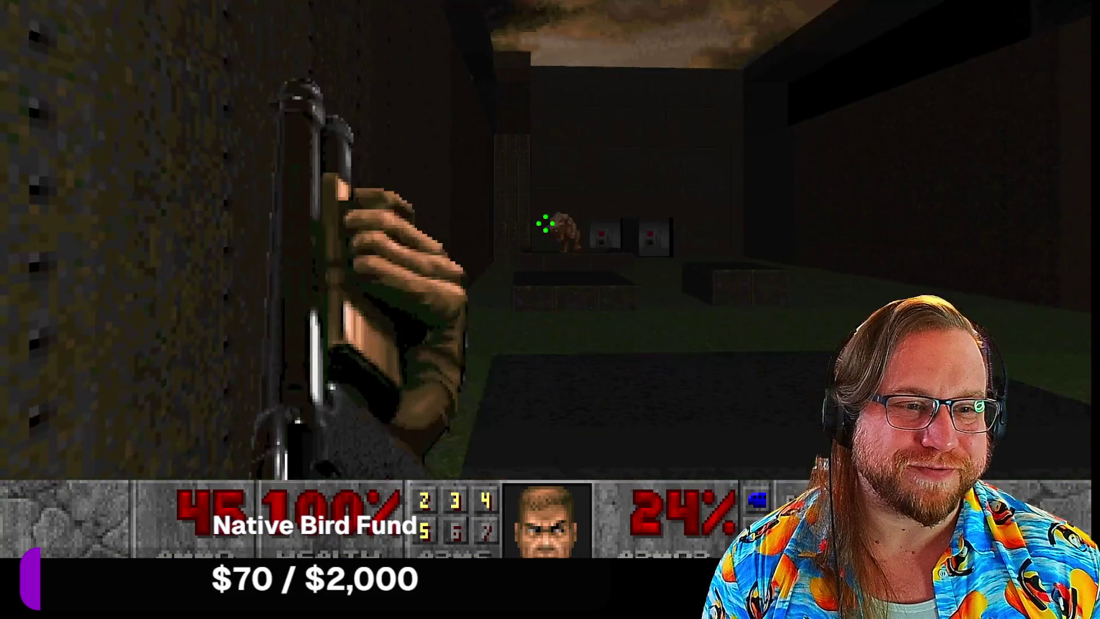
pyautogui.click(545, 224)
pyautogui.click(545, 223)
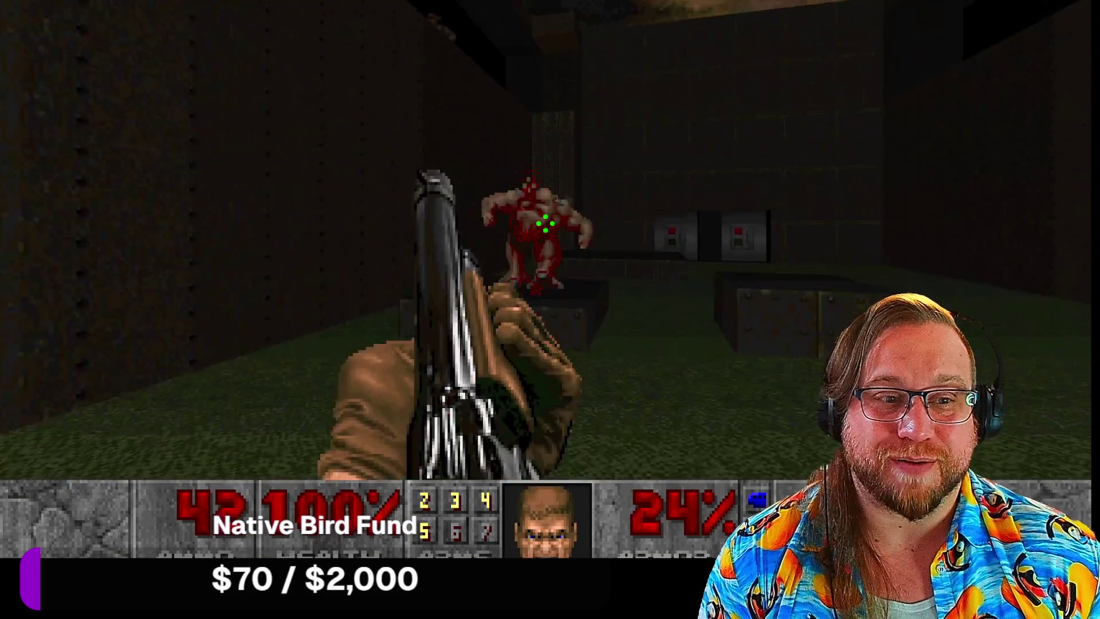
pyautogui.click(546, 224)
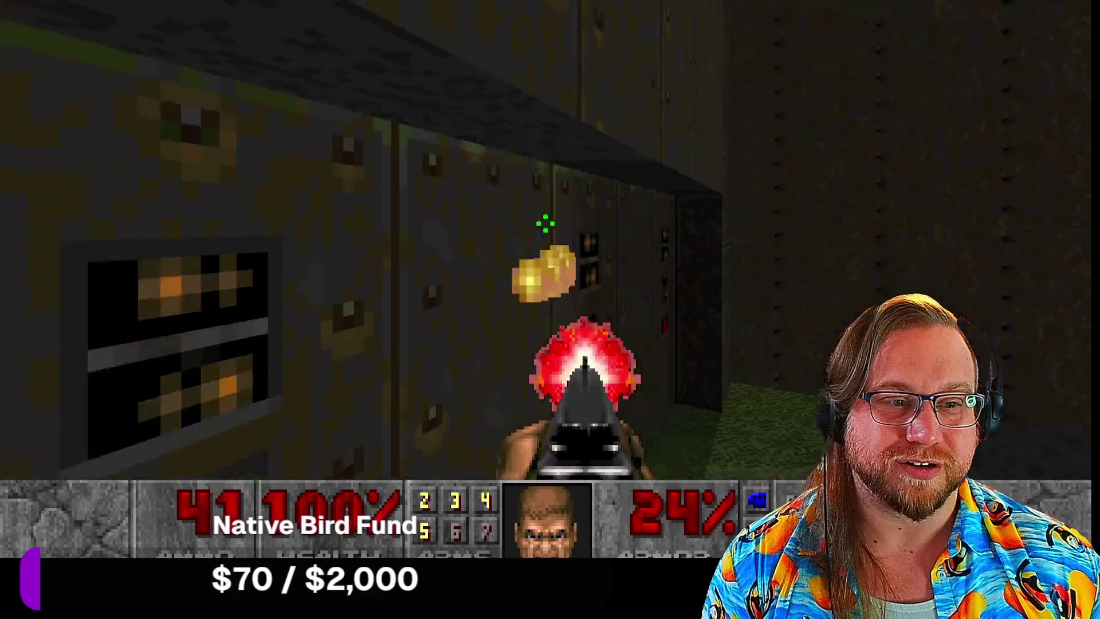
pyautogui.click(546, 224)
# Step: Walk up to the switch panel, then shotgun the imps on the courtyard ledge
pyautogui.press('w')
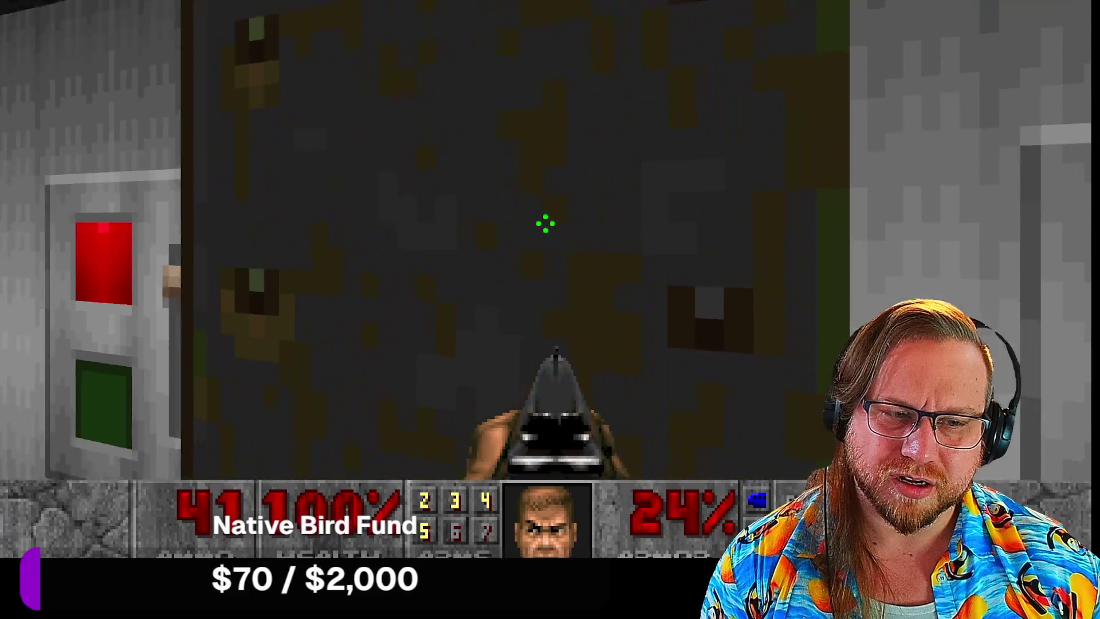
pyautogui.press('w')
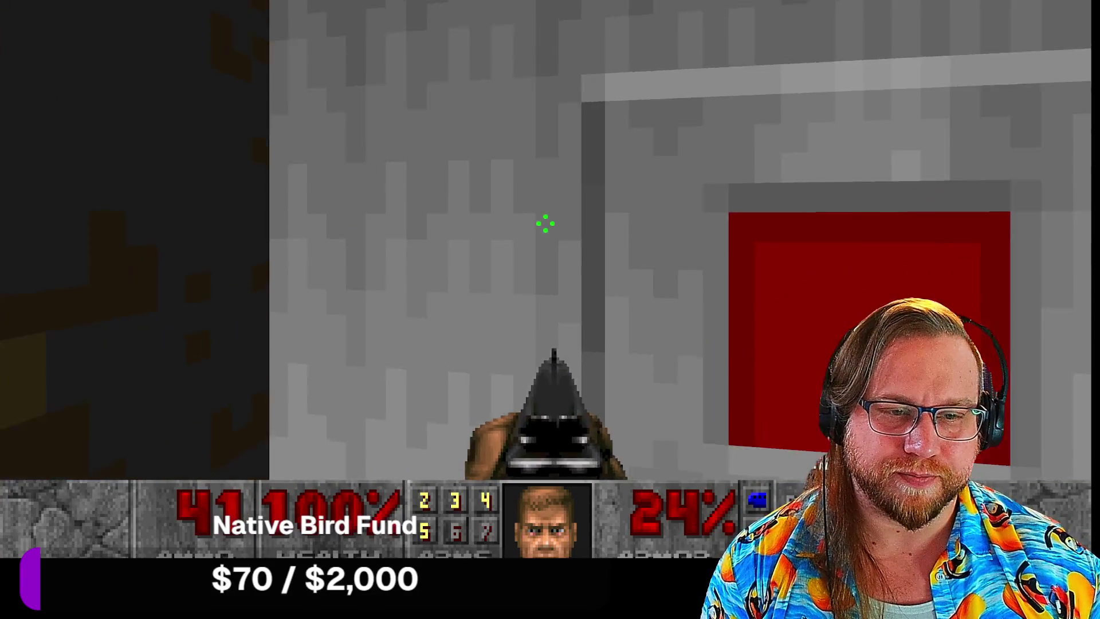
pyautogui.press('w')
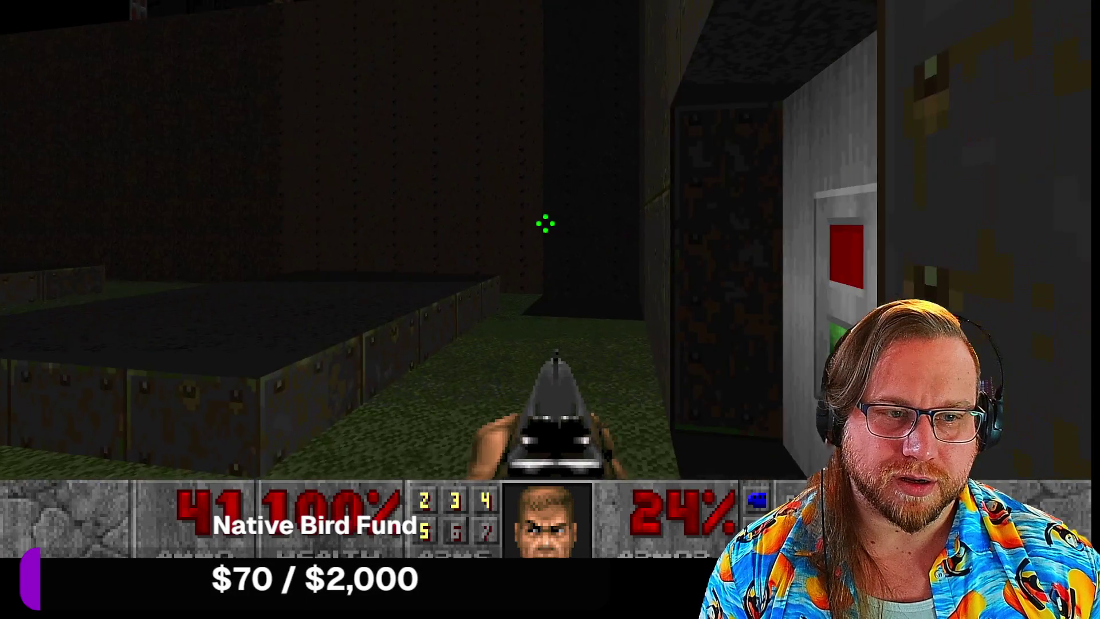
pyautogui.press('ctrl')
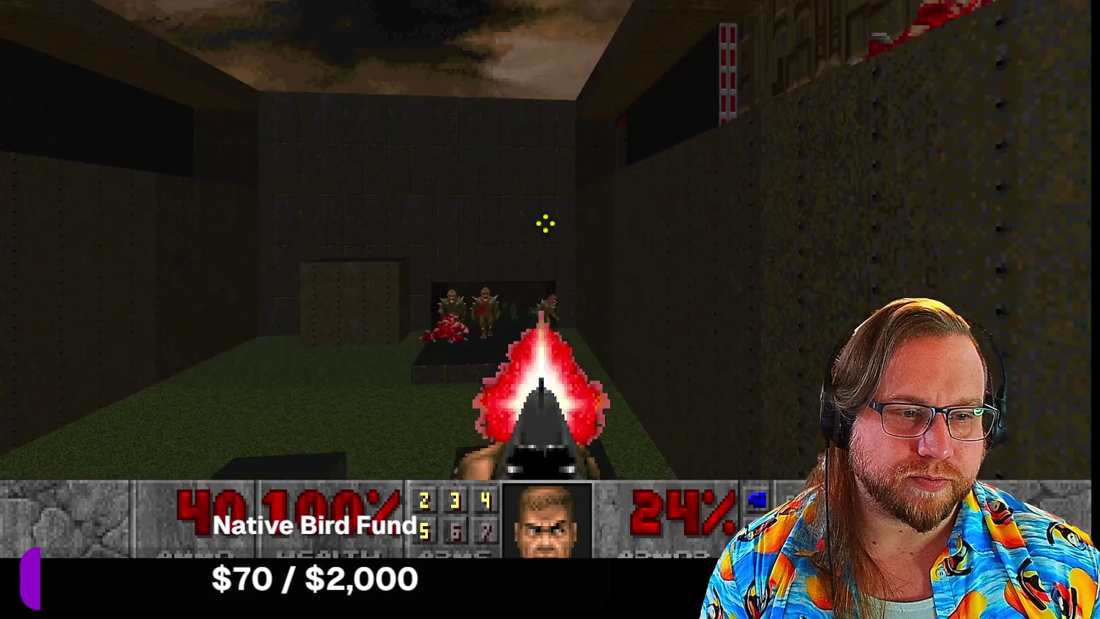
pyautogui.press('ctrl')
pyautogui.press('ctrl')
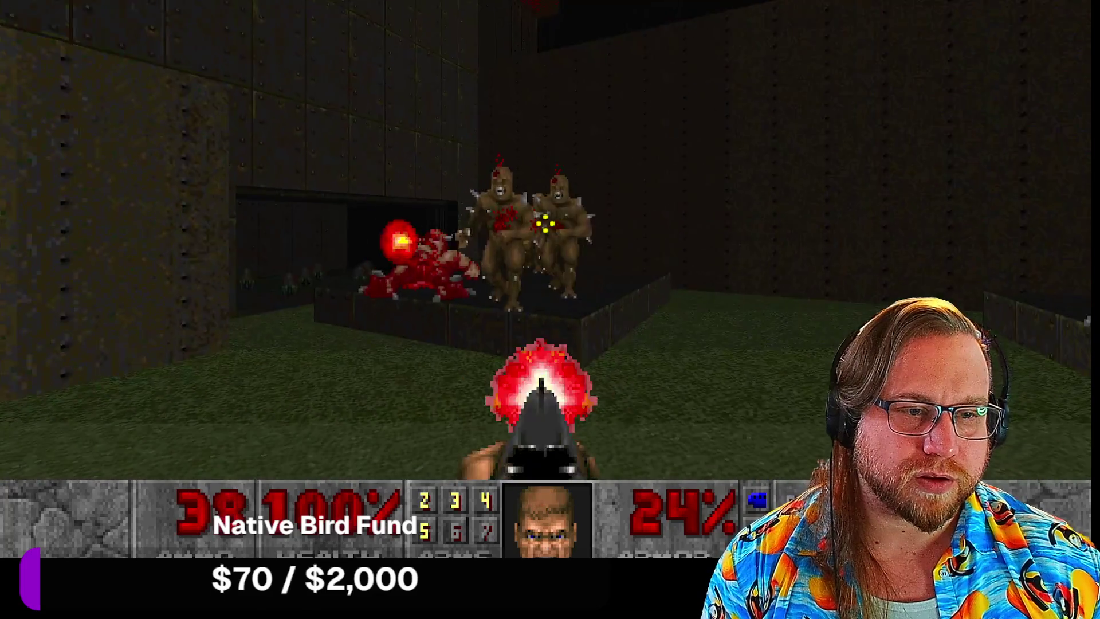
pyautogui.press('ctrl')
# Step: Advance through the courtyard and dark room past the grey switch panel
pyautogui.press('w')
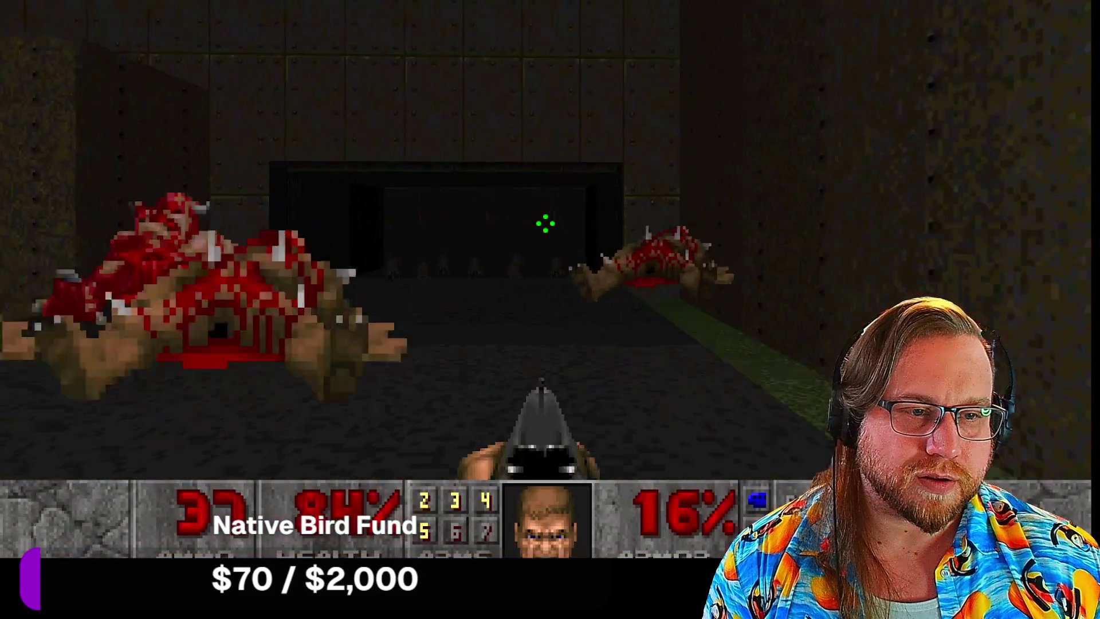
pyautogui.press('w')
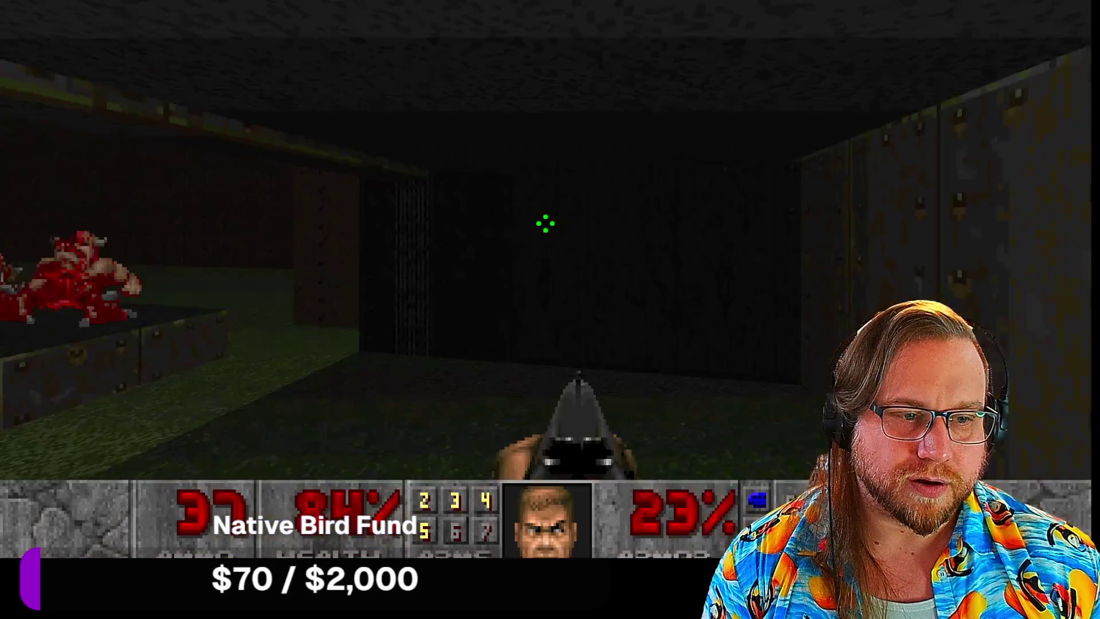
pyautogui.press('w')
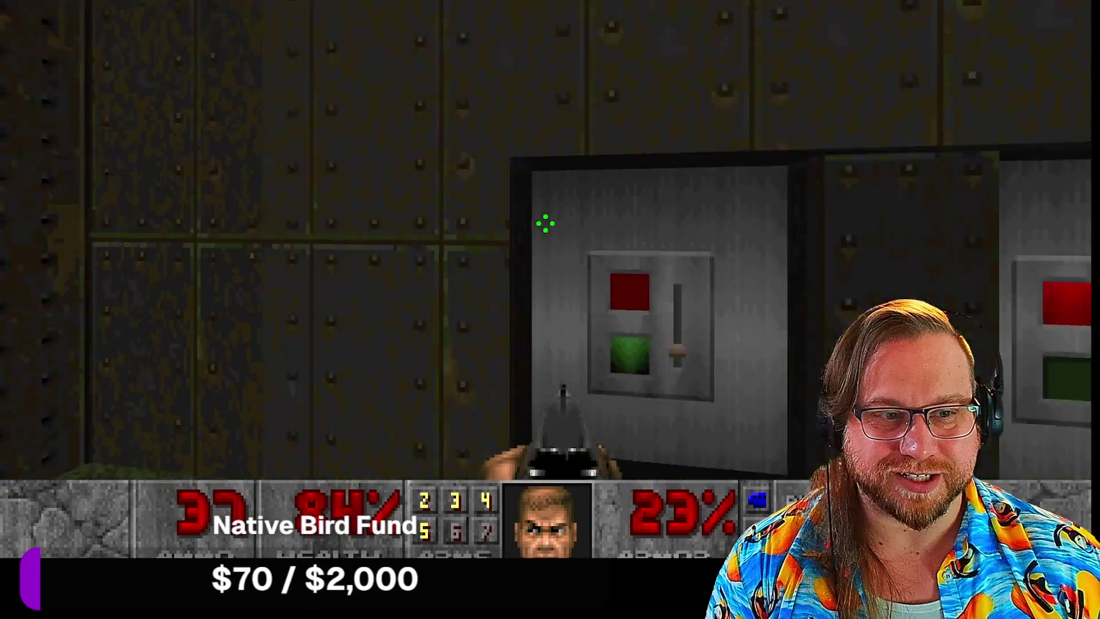
pyautogui.press('Left')
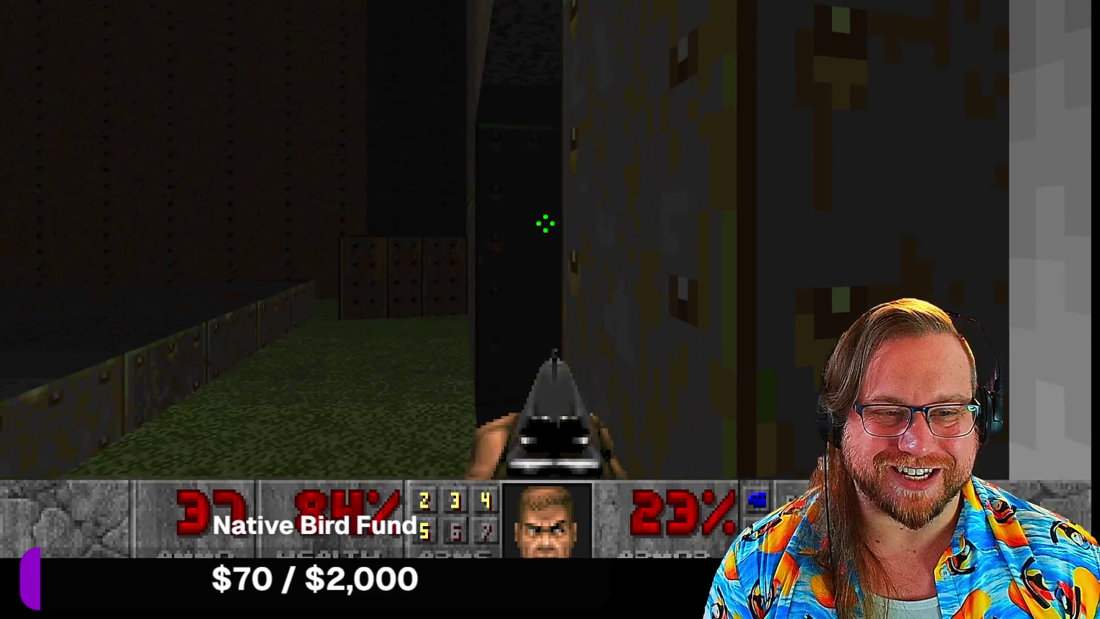
pyautogui.press('Right')
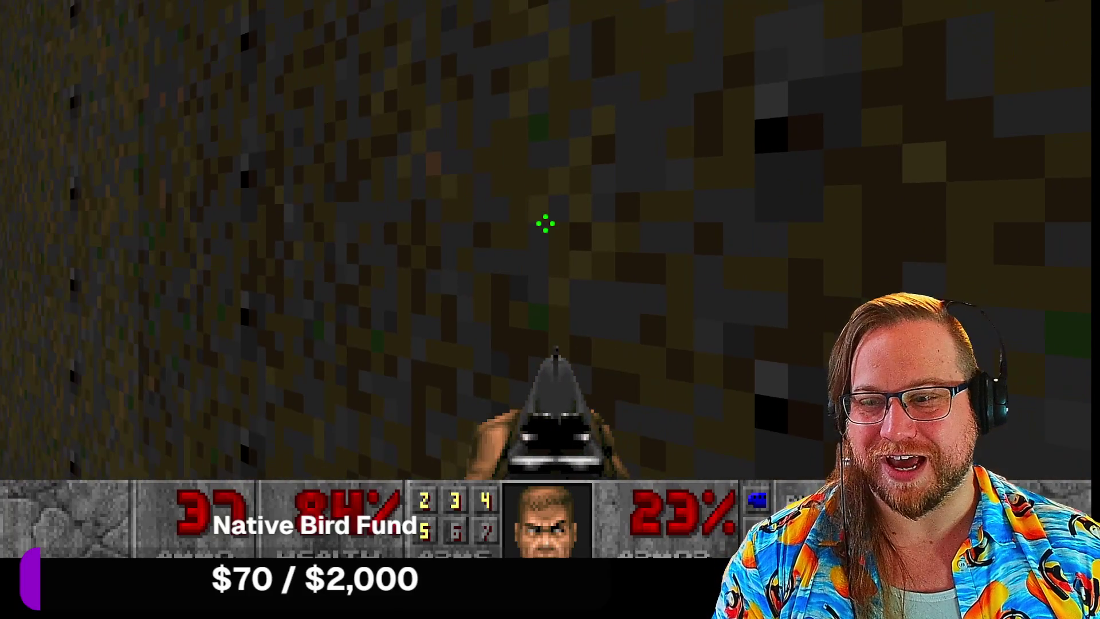
pyautogui.press('Left')
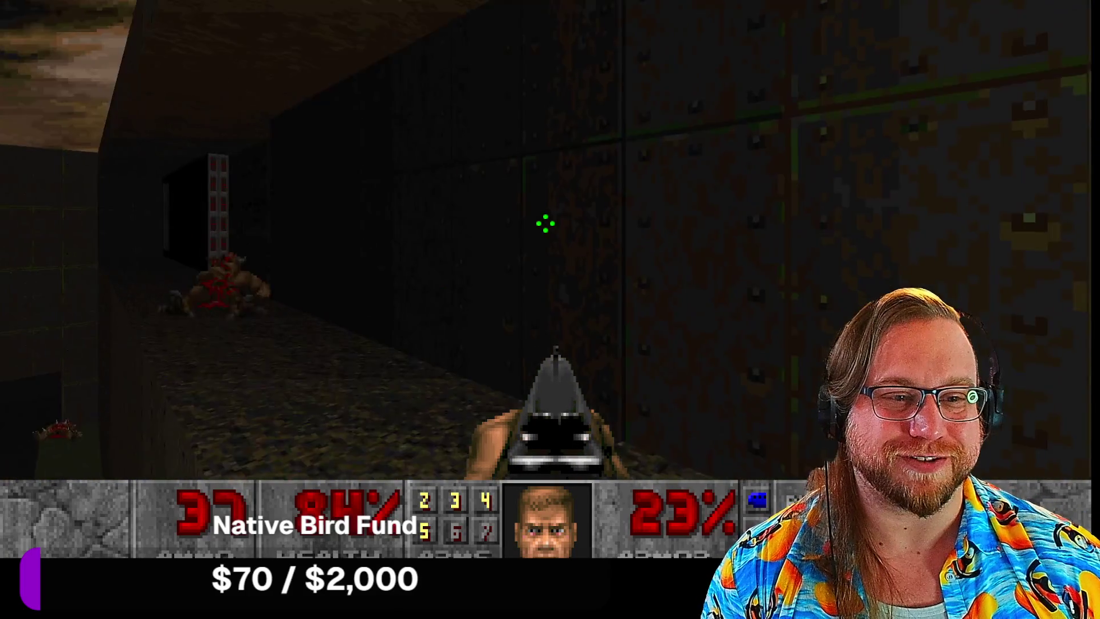
pyautogui.press('Right')
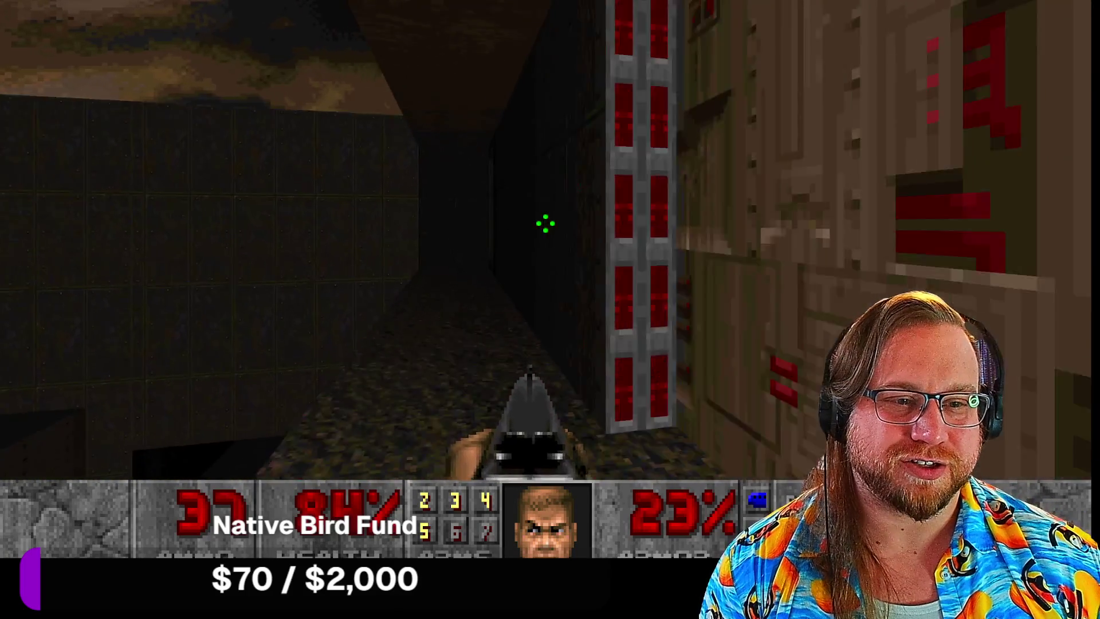
# Step: Teleport into the new room and flip the right switch on the two-switch panel to green
pyautogui.press('Up')
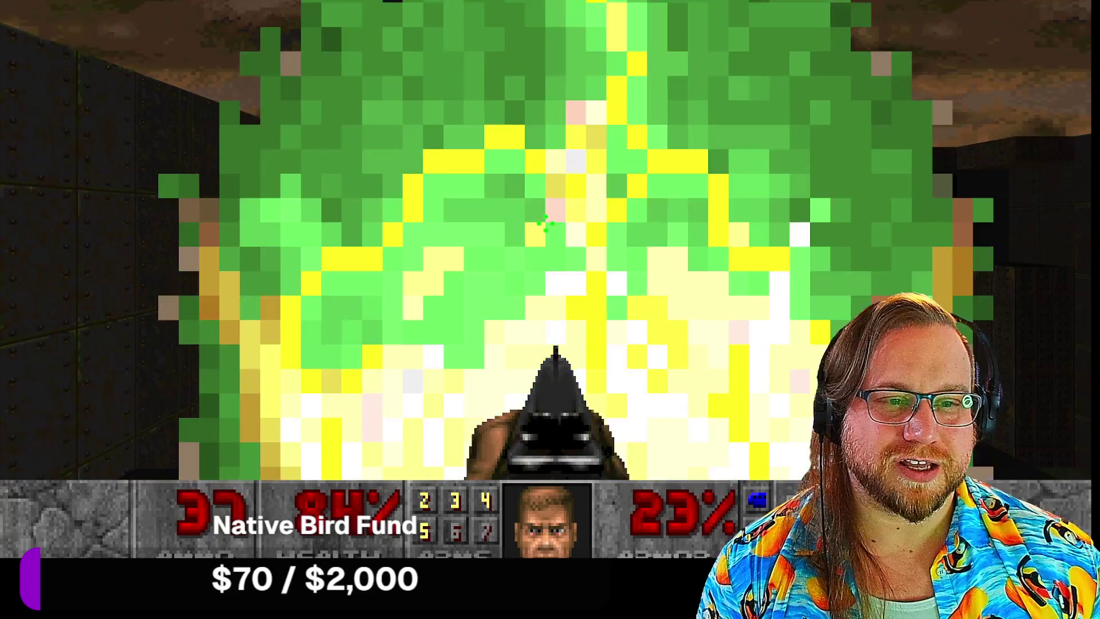
pyautogui.press('ctrl')
pyautogui.press('Left')
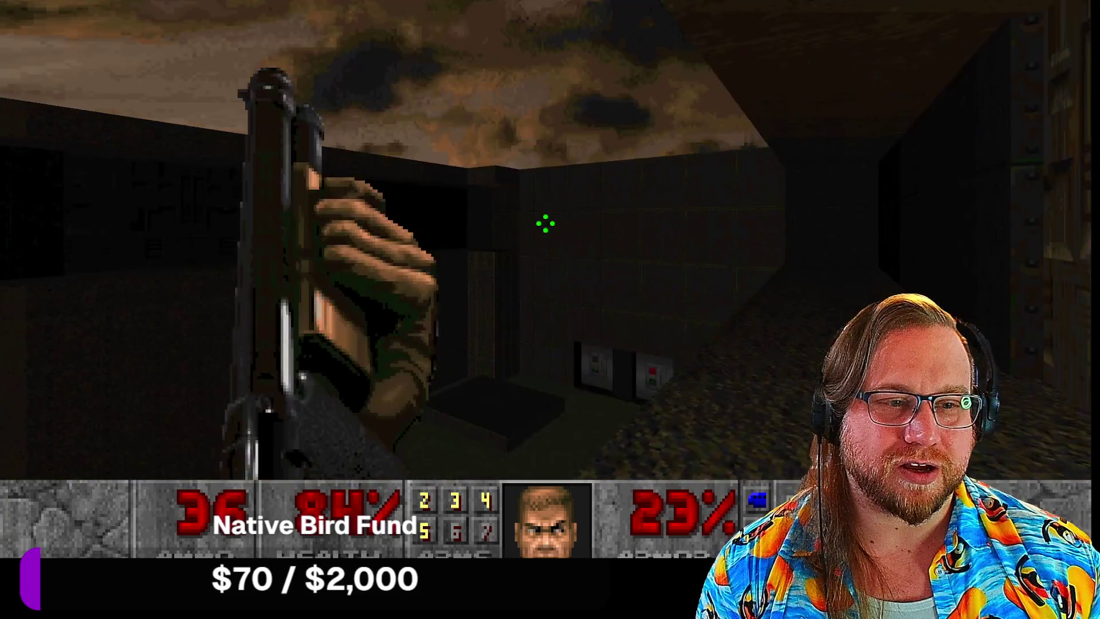
pyautogui.press('Up')
pyautogui.press('space')
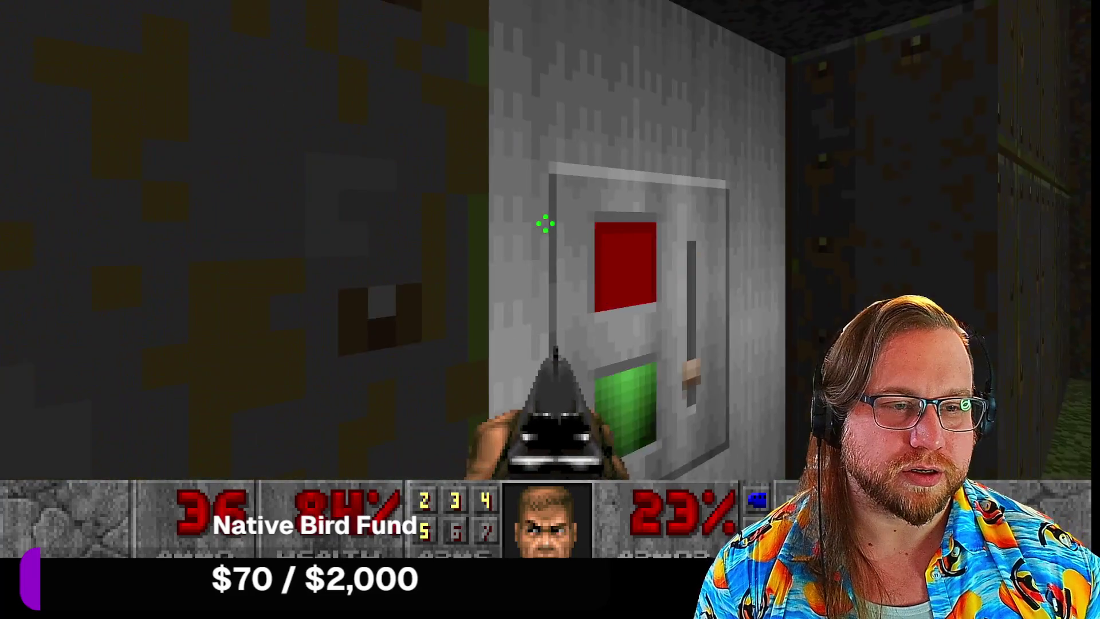
# Step: Head down the corridor and shotgun the charging demons
pyautogui.press('Right')
pyautogui.press('Left')
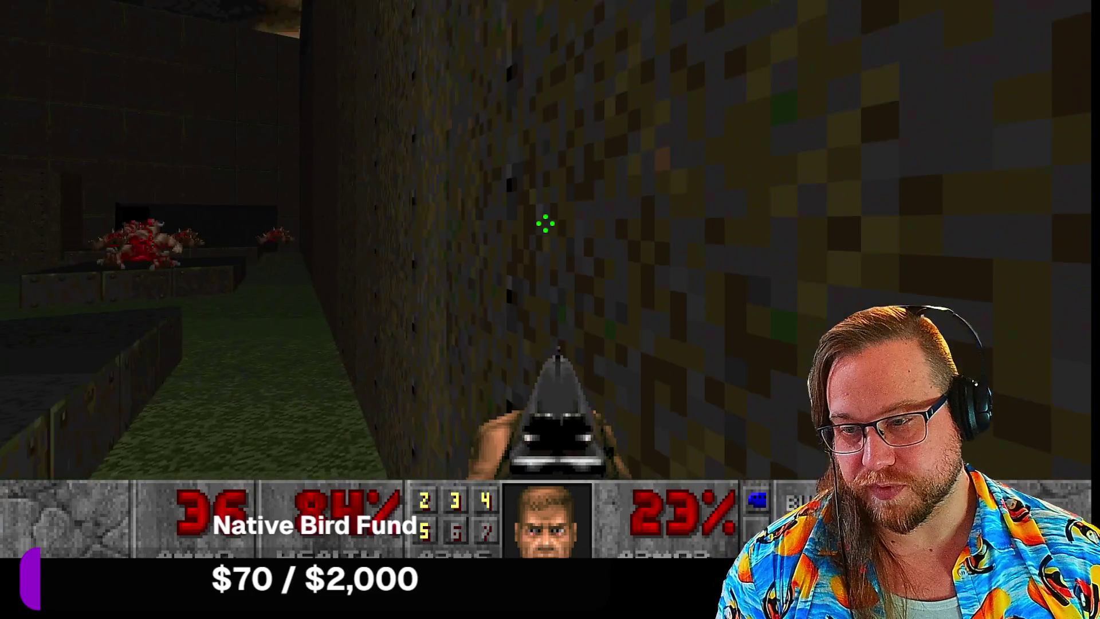
pyautogui.press('Up')
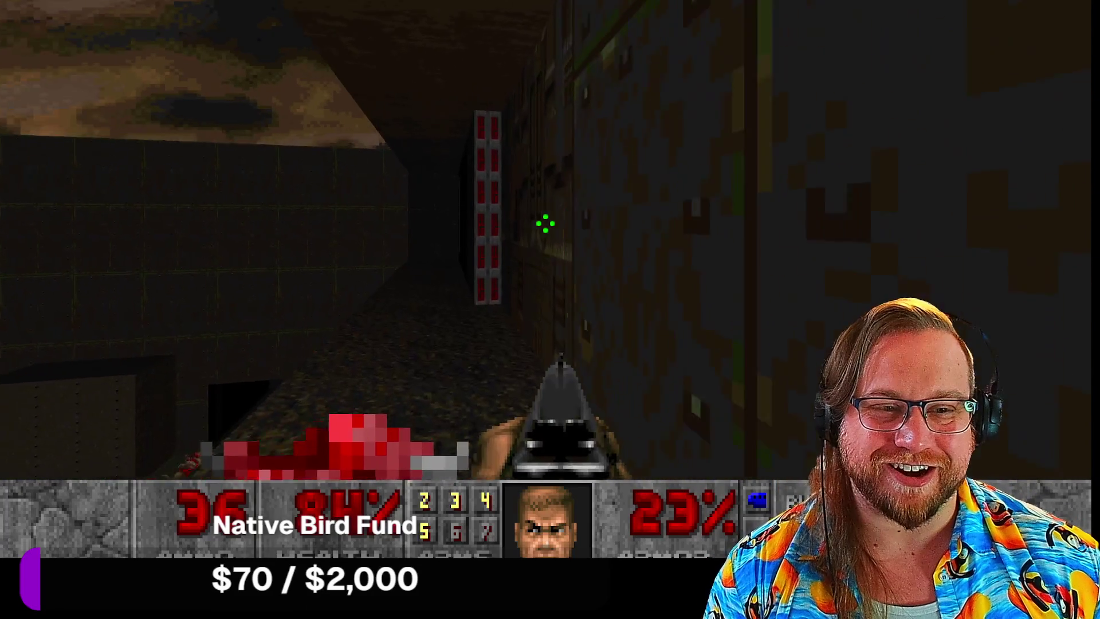
pyautogui.press('Left')
pyautogui.press('ctrl')
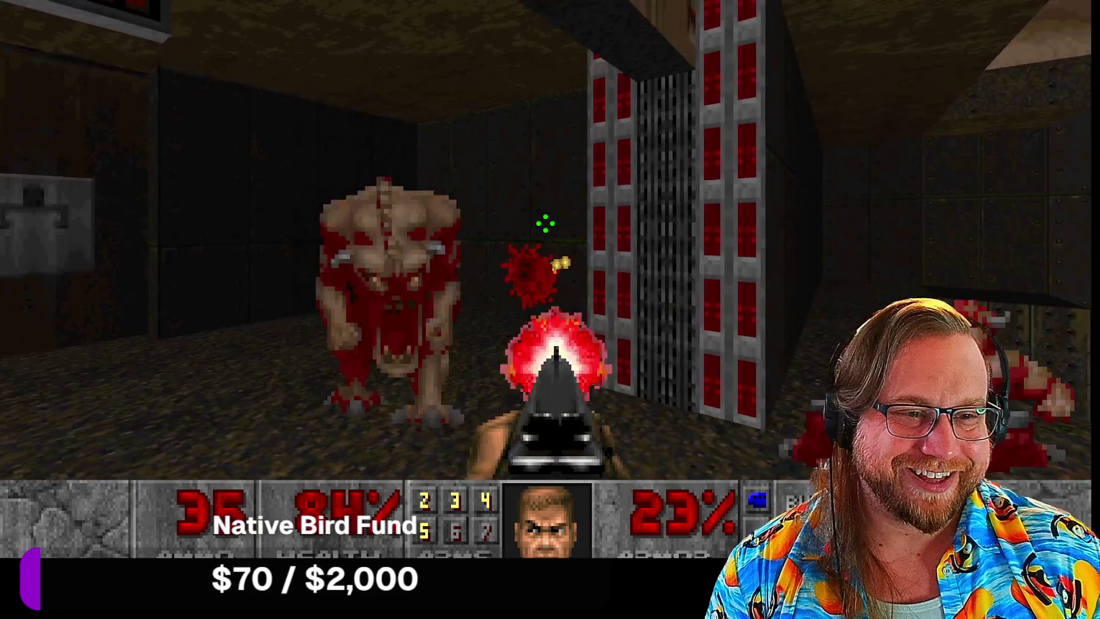
pyautogui.press('ctrl')
pyautogui.press('ctrl')
# Step: Move past the red-lit pillar toward the exit sign and the hanging wall sign
pyautogui.press('Left')
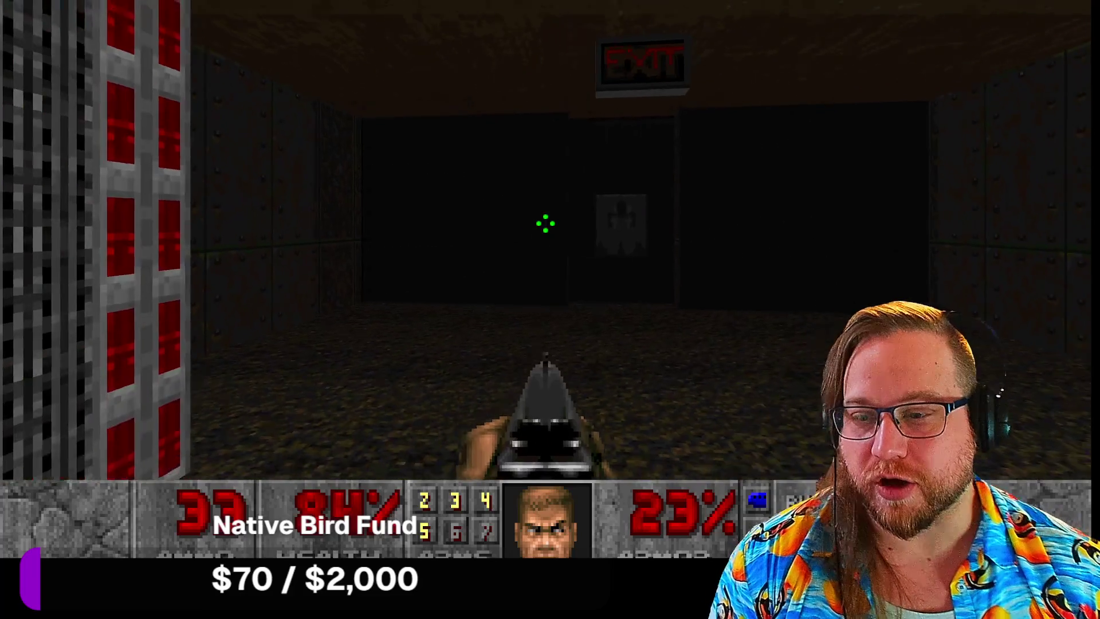
pyautogui.press('Right')
pyautogui.press('Up')
pyautogui.press('Left')
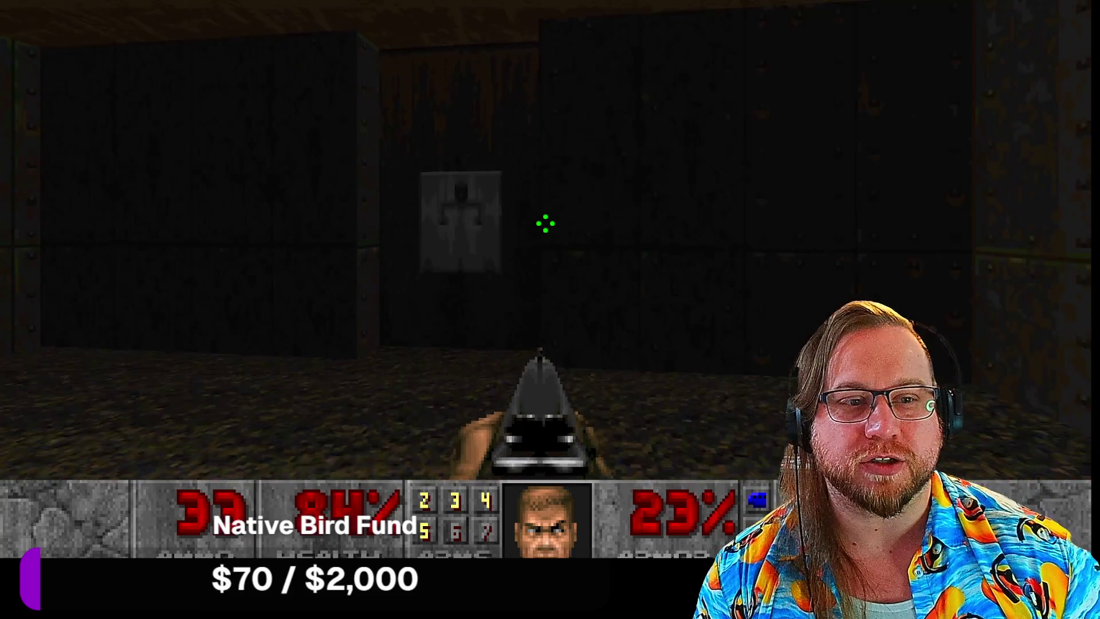
pyautogui.press('Up')
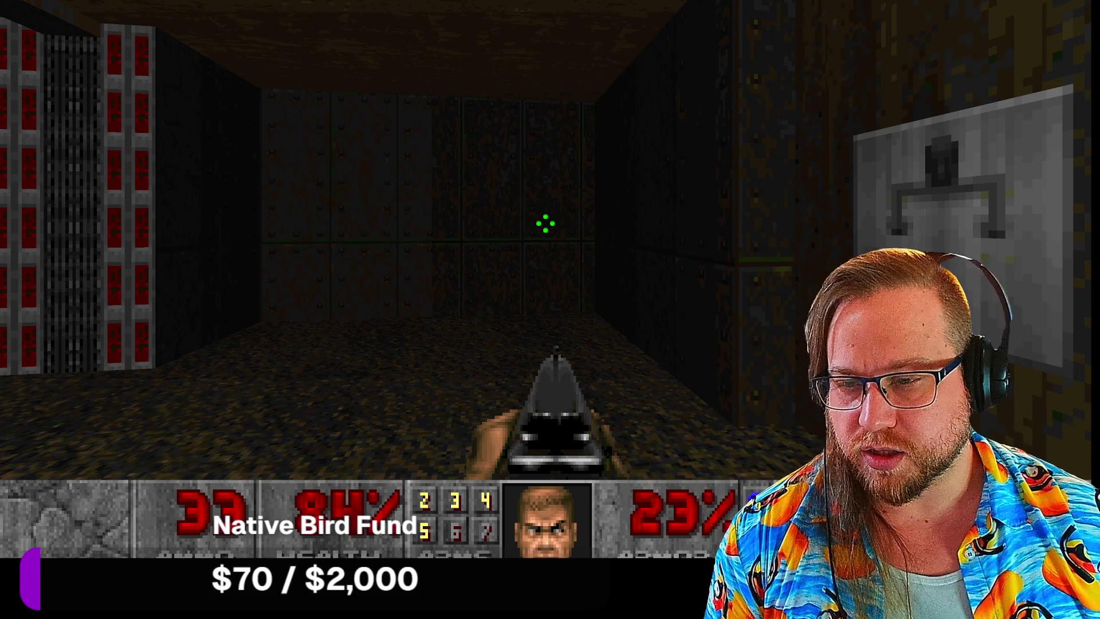
# Step: Move into the open sky area and look around toward the corridor
pyautogui.press('w')
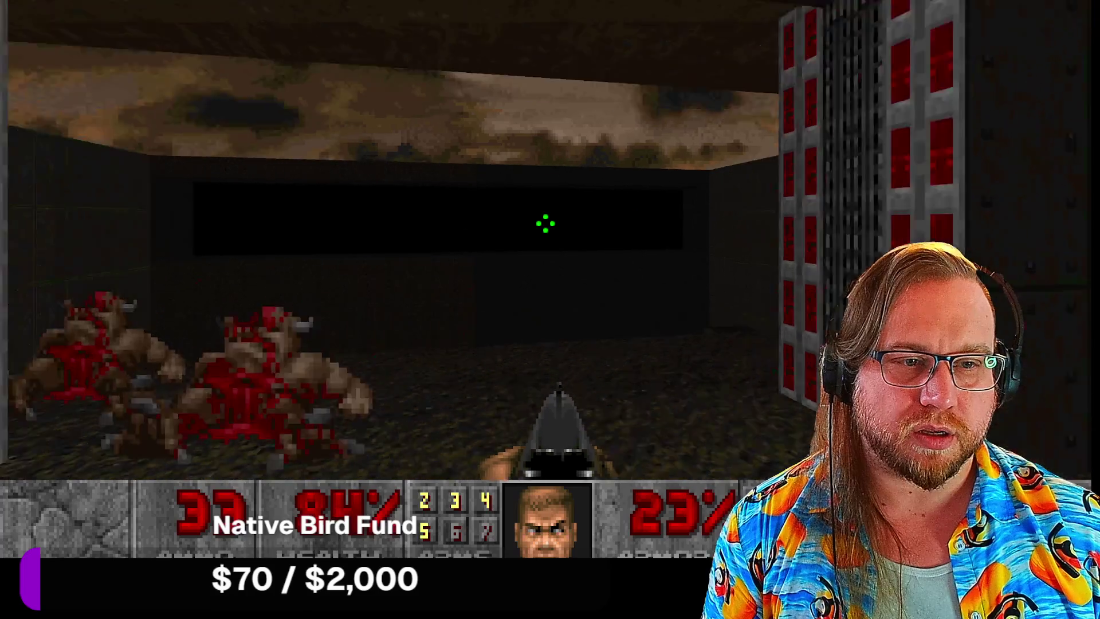
pyautogui.press('Left')
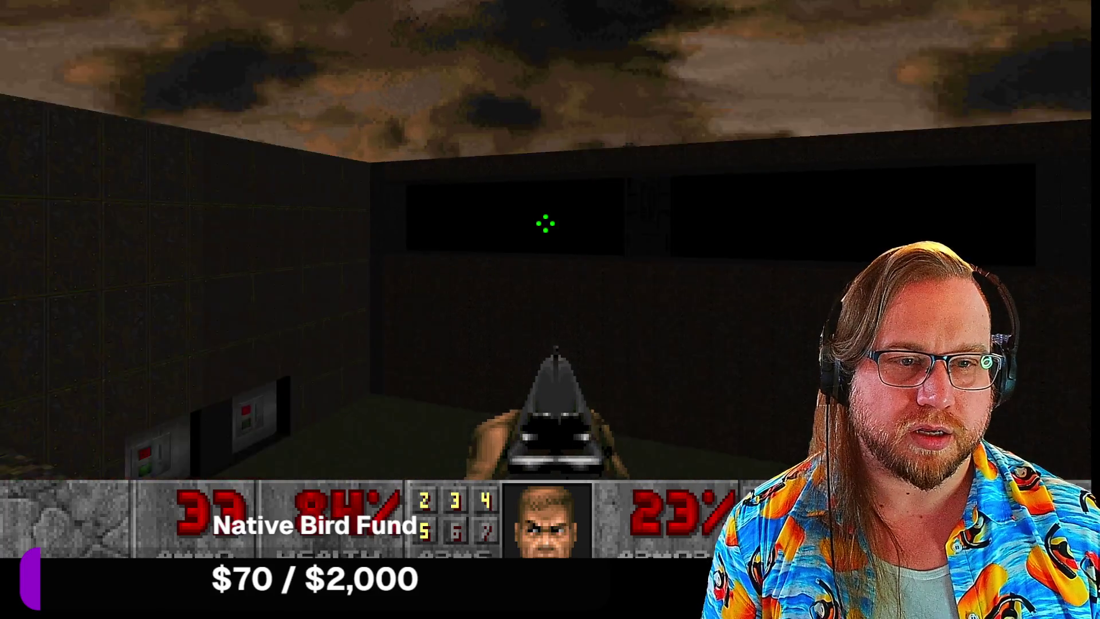
pyautogui.press('Right')
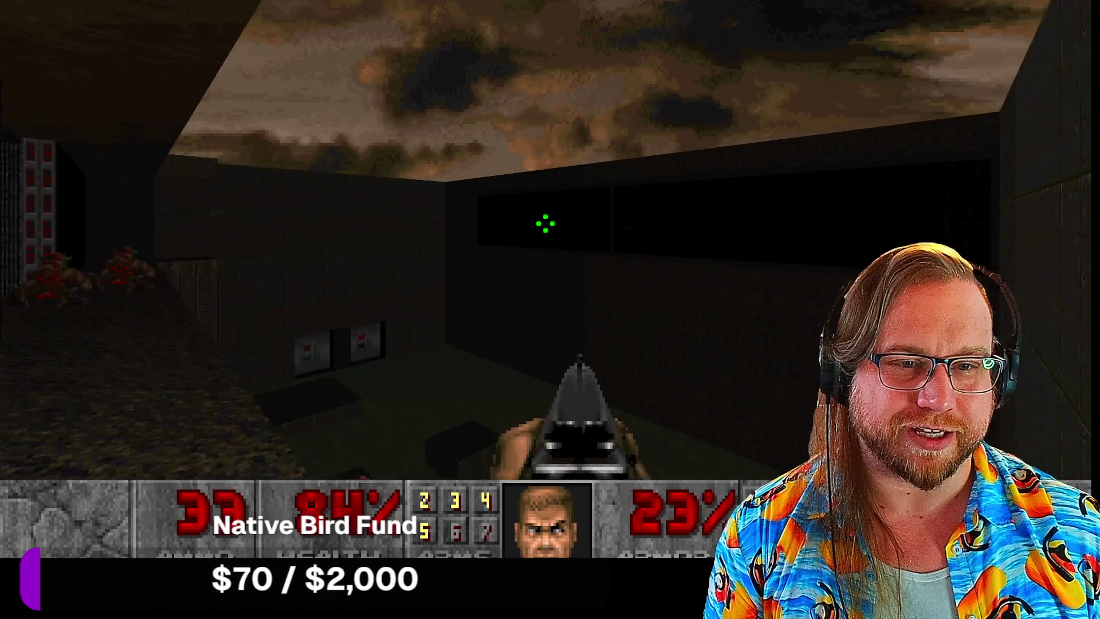
pyautogui.press('Right')
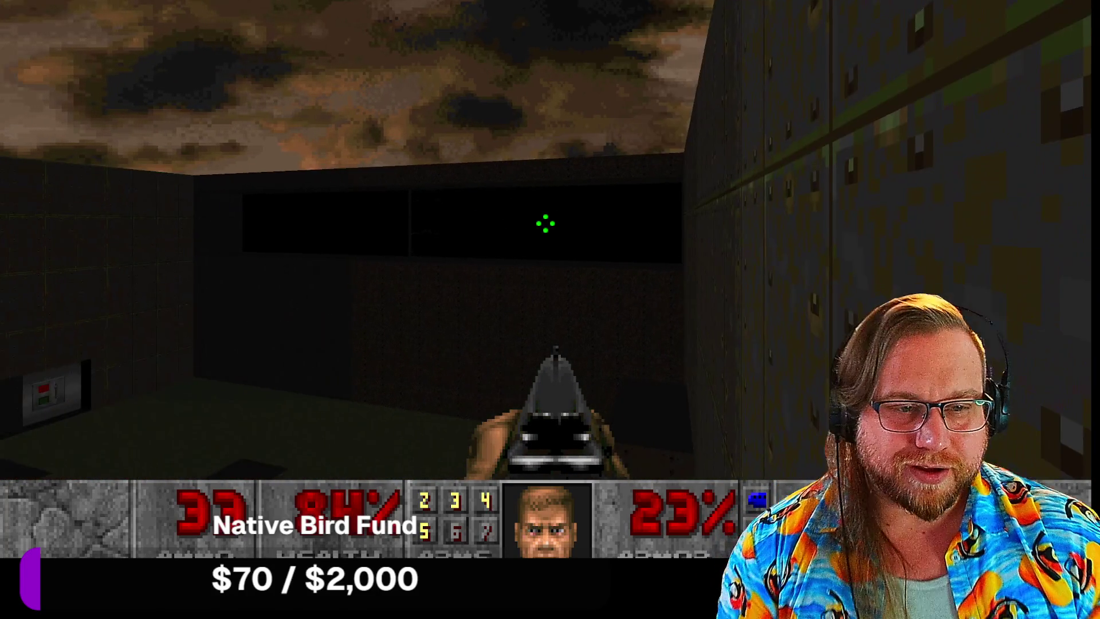
pyautogui.press('Left')
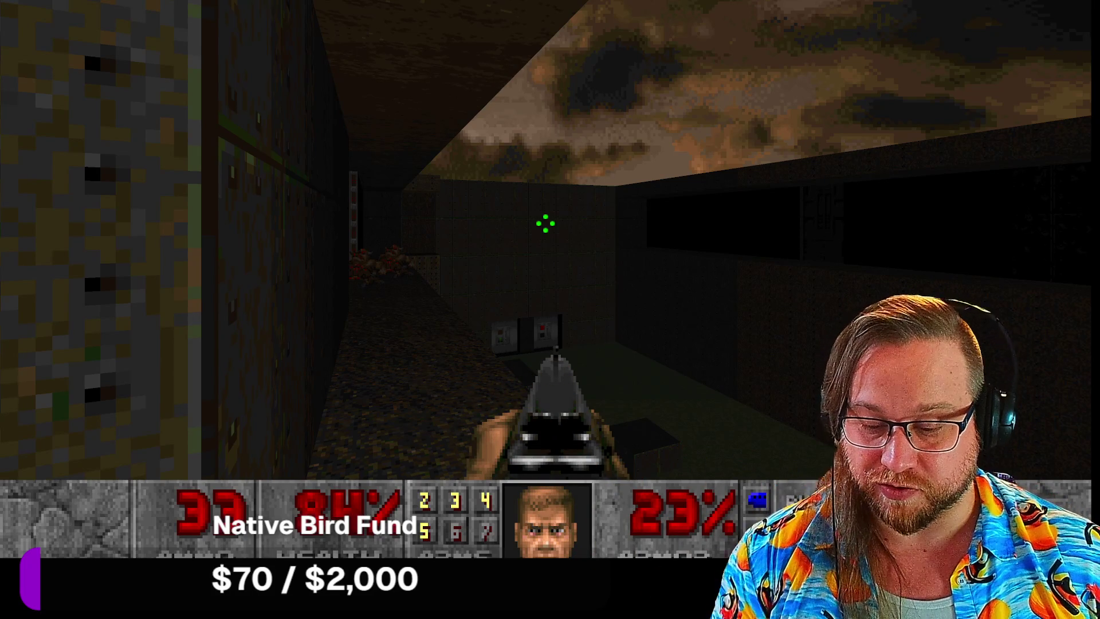
pyautogui.press('Left')
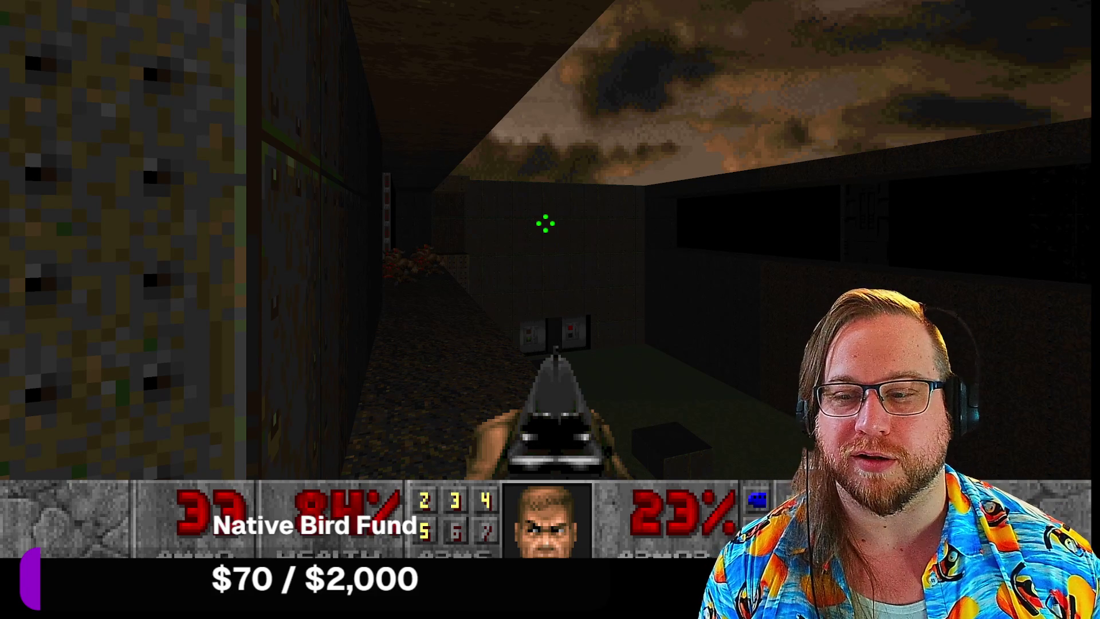
pyautogui.press('Left')
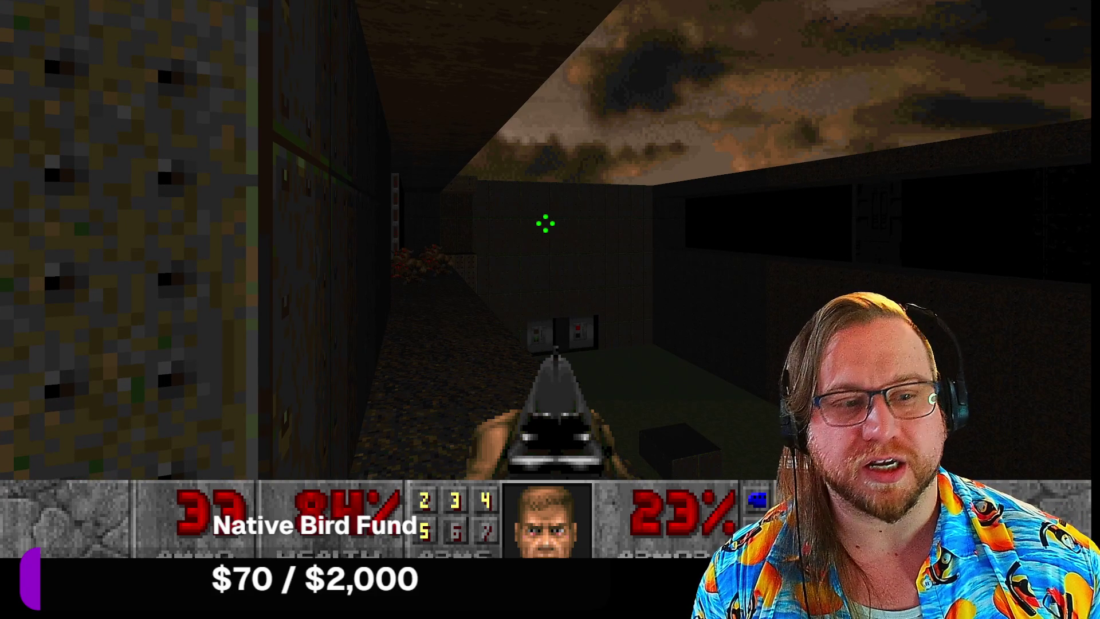
pyautogui.press('Left')
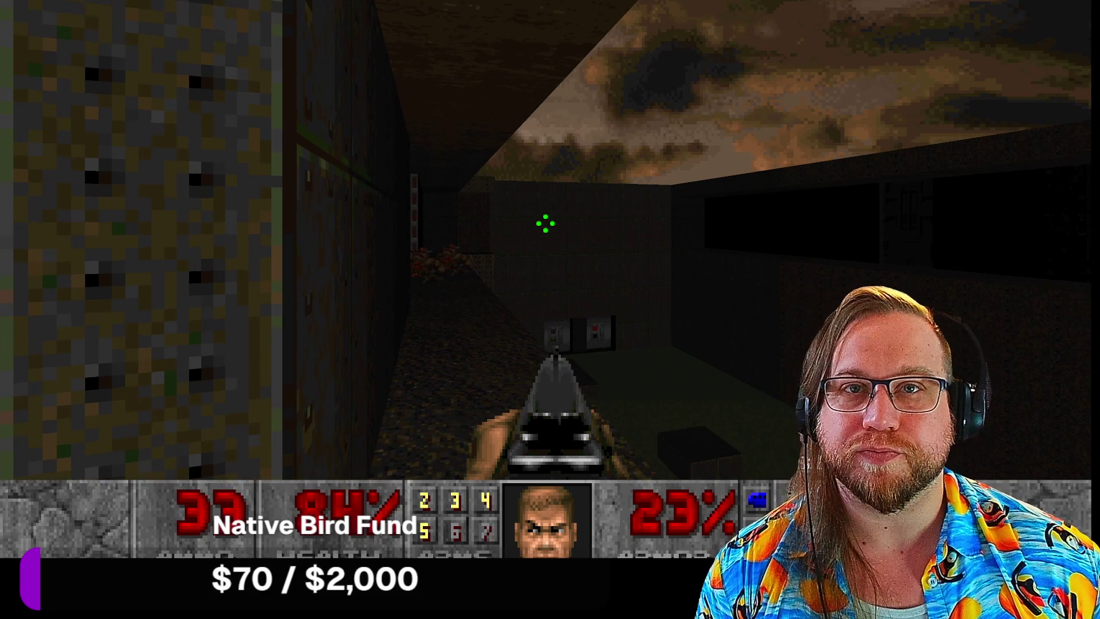
# Step: Cross the dark room to the grey panel and flip the exit switch to finish the level
pyautogui.press('Left')
pyautogui.press('Up')
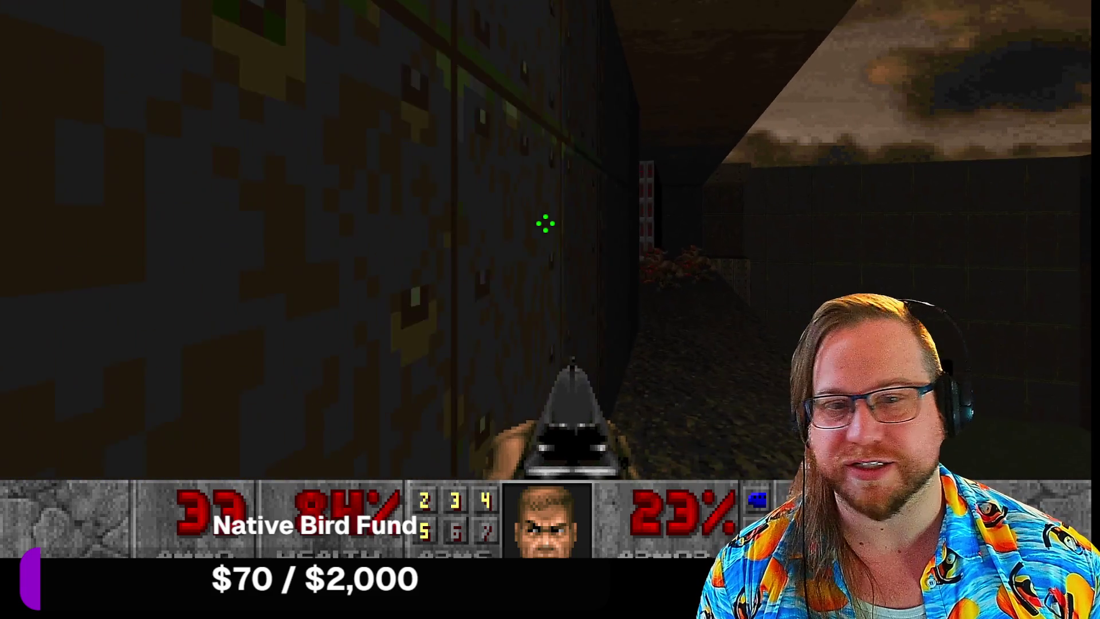
pyautogui.press('Right')
pyautogui.press('Up')
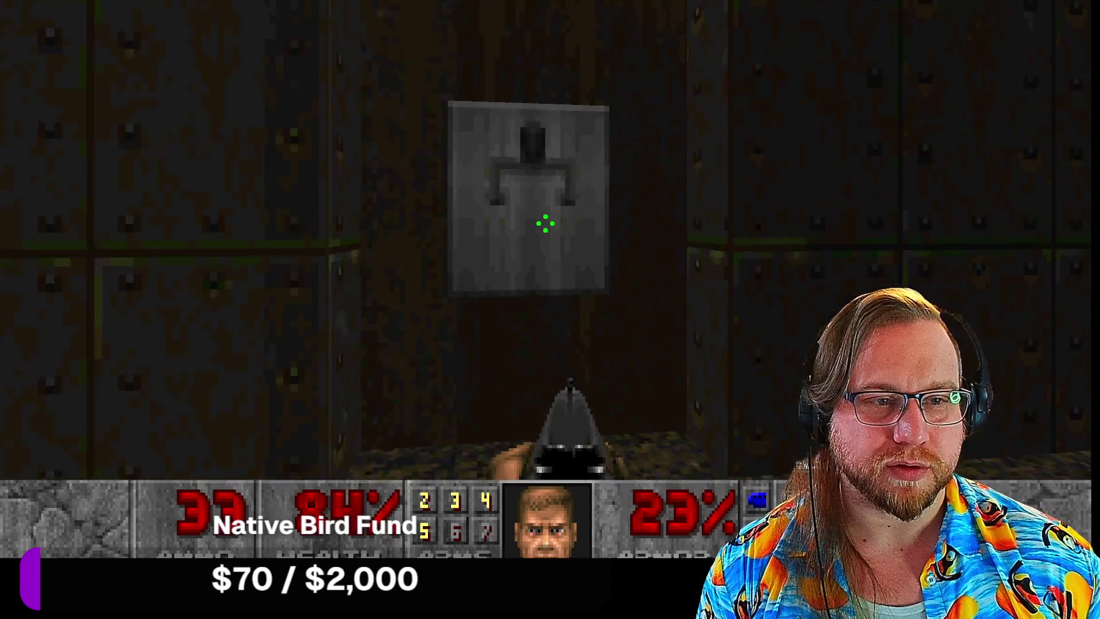
pyautogui.press('Down')
pyautogui.press('Up')
pyautogui.press('space')
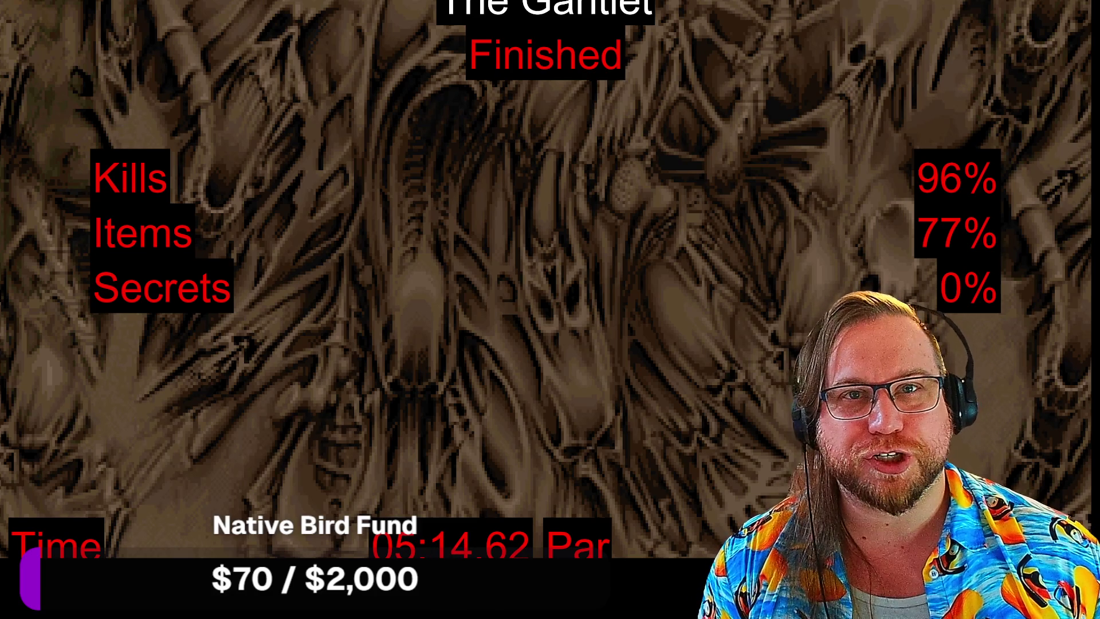
# Step: Skip the level stats and shoot the zombieman on the window ledge in the next level
pyautogui.press('space')
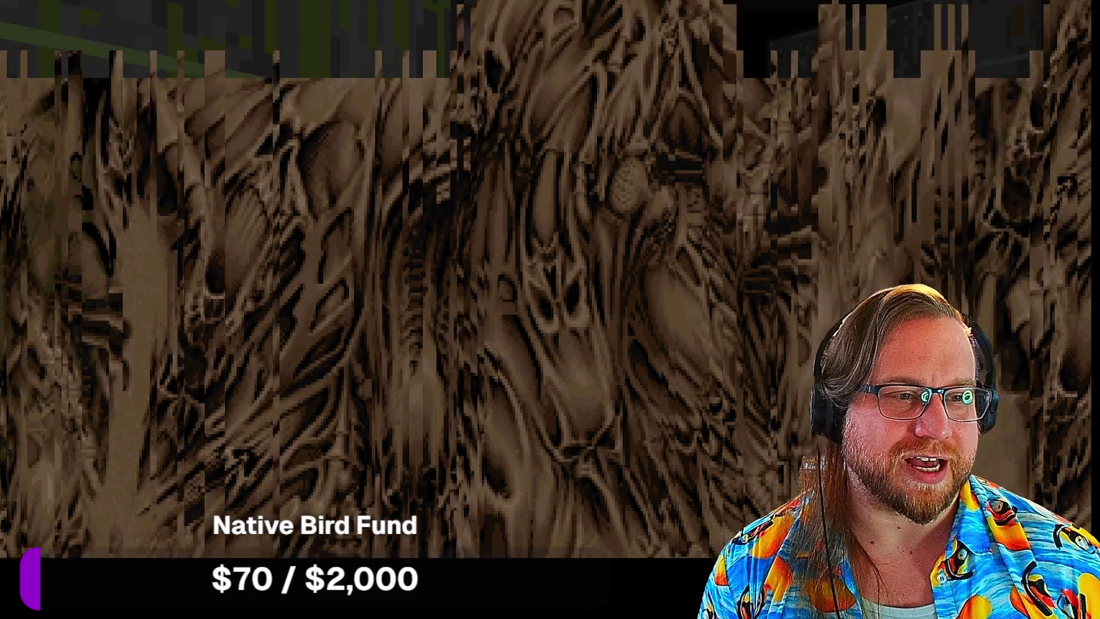
pyautogui.press('Right')
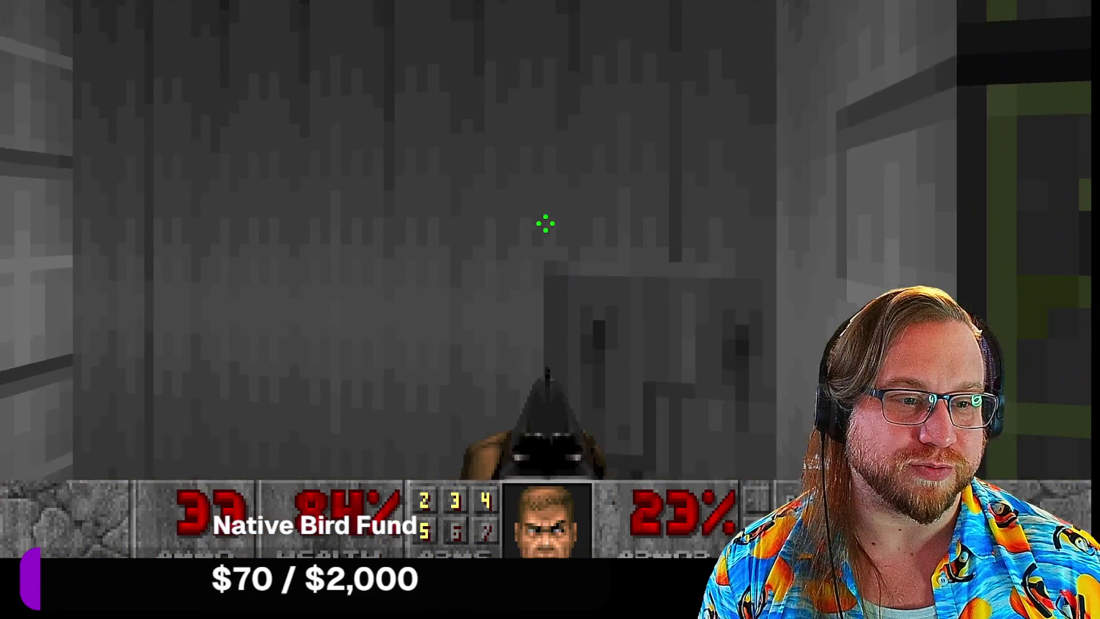
pyautogui.press('Up')
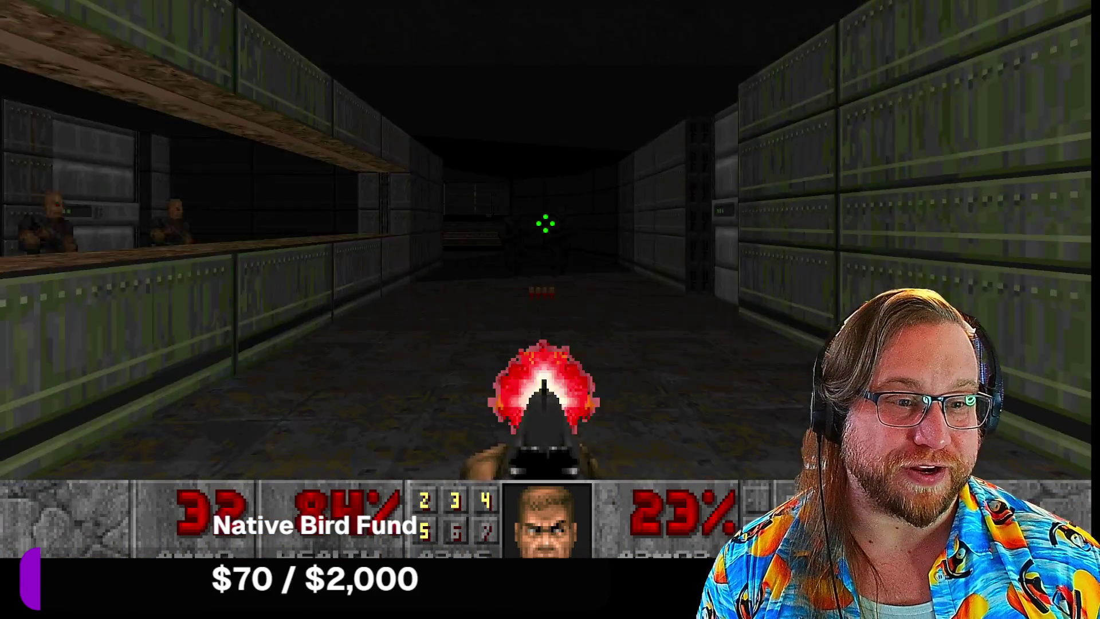
pyautogui.press('Left')
pyautogui.press('ctrl')
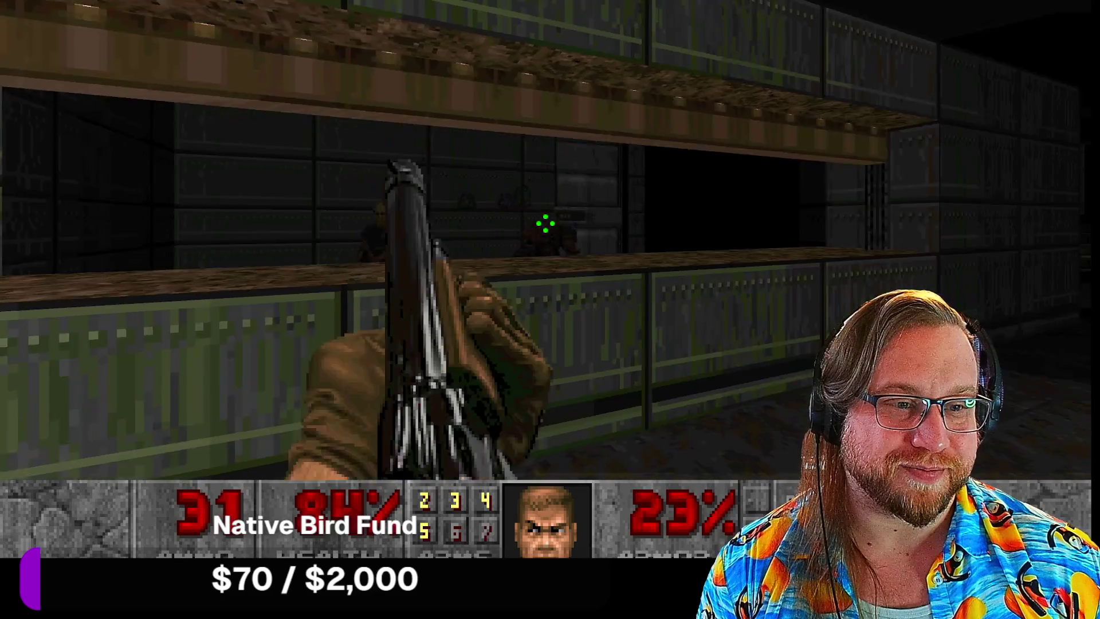
pyautogui.press('ctrl')
# Step: Grab the shells and shoot the zombies attacking from the window
pyautogui.press('Right')
pyautogui.press('Up')
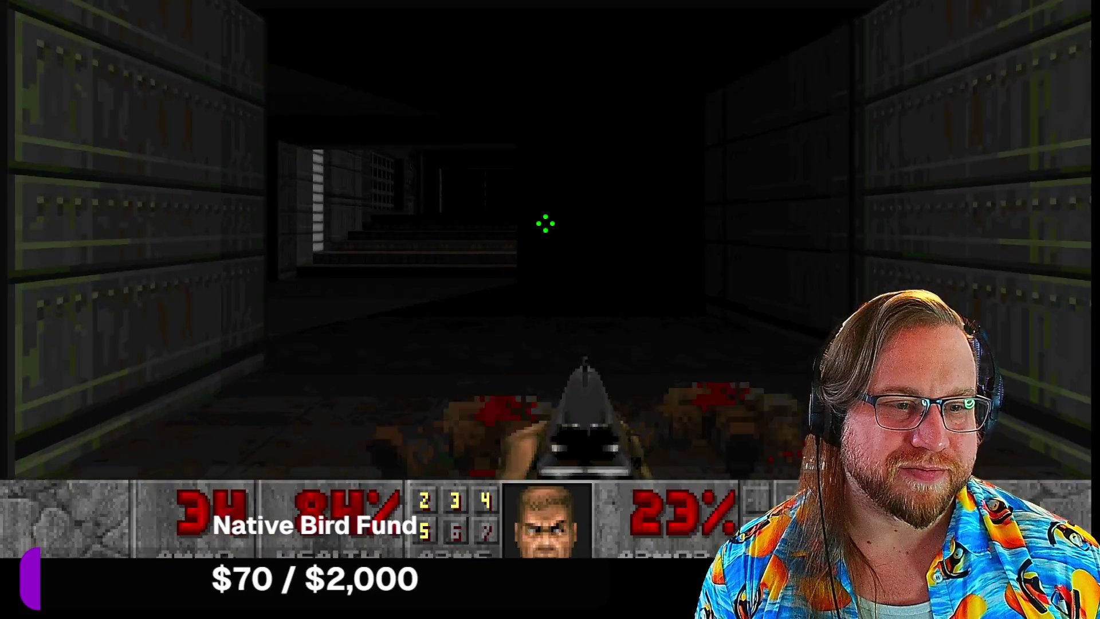
pyautogui.press('Left')
pyautogui.press('ctrl')
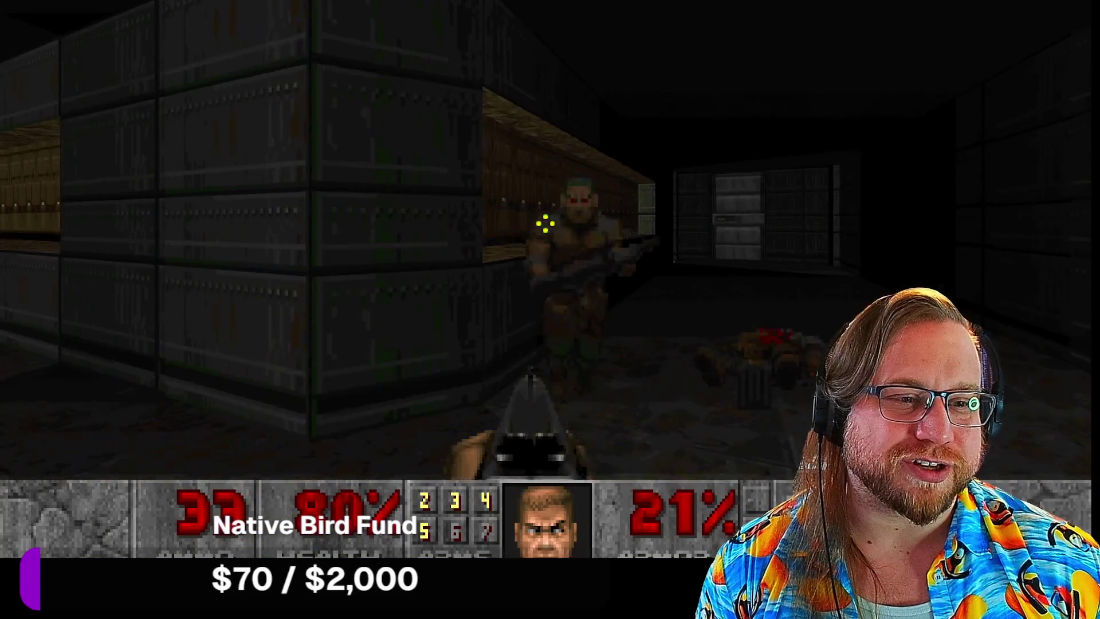
pyautogui.press('Left')
pyautogui.press('ctrl')
# Step: Finish off the remaining zombies, including the one behind the counter
pyautogui.press('Right')
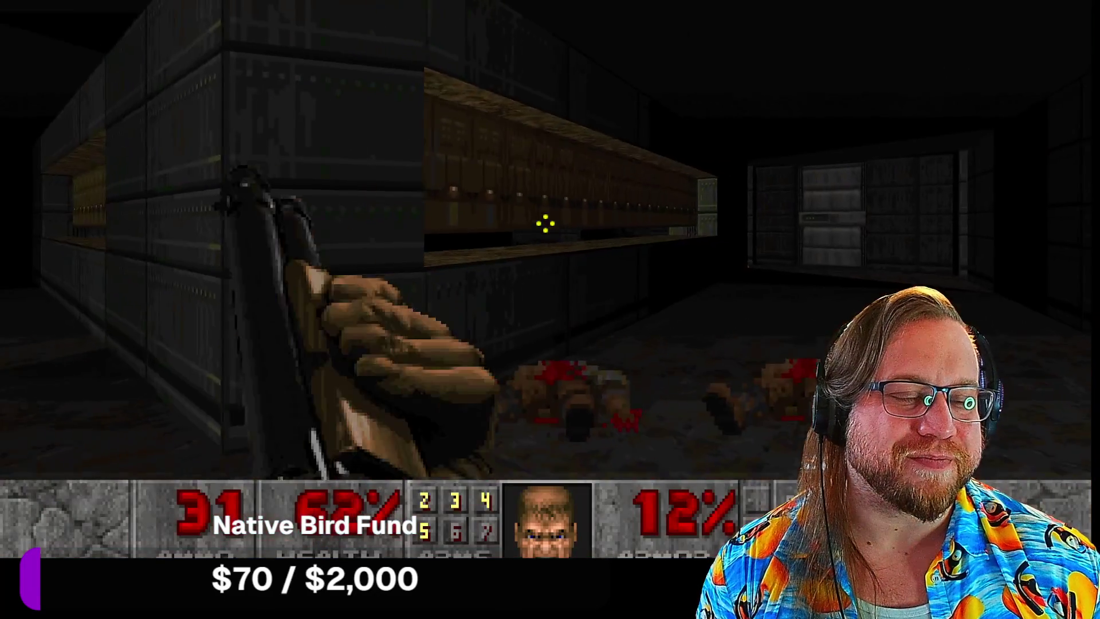
pyautogui.press('ctrl')
pyautogui.press('Right')
pyautogui.press('Left')
pyautogui.press('ctrl')
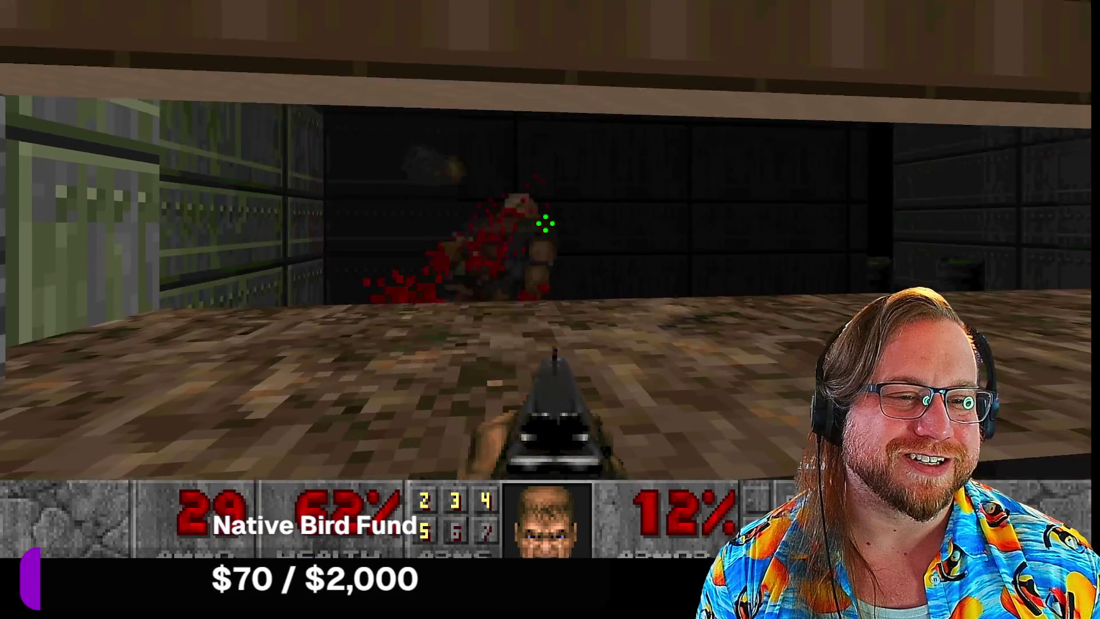
pyautogui.press('ctrl')
pyautogui.press('Down')
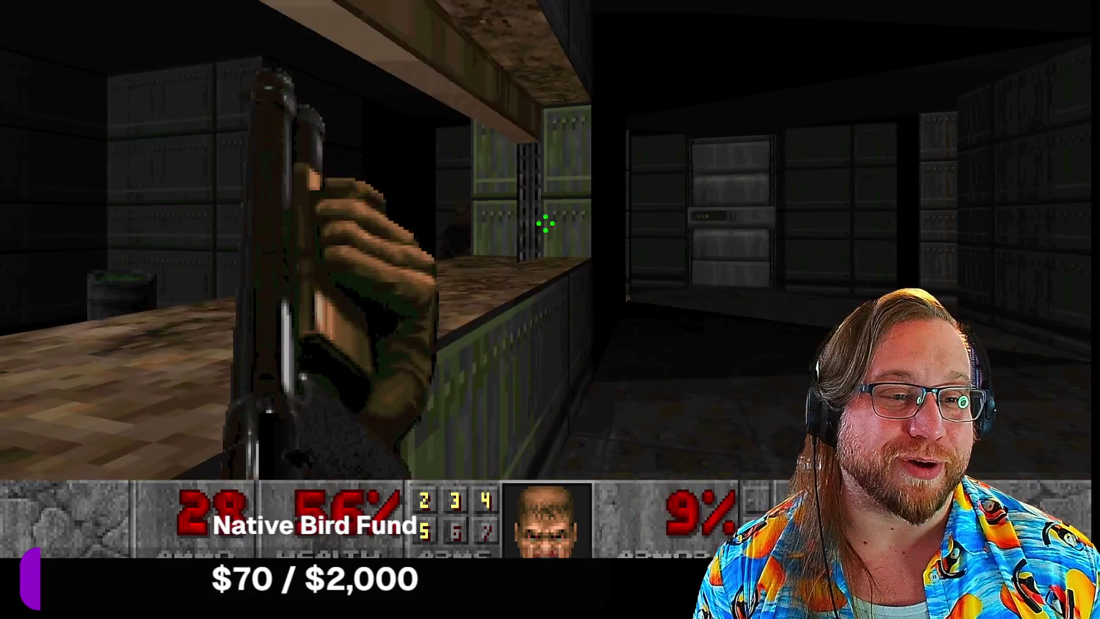
# Step: Collect the shells and armor, then fire at the demon in the new corridor
pyautogui.hotkey('alt', 'Left')
pyautogui.press('Left')
pyautogui.press('Right')
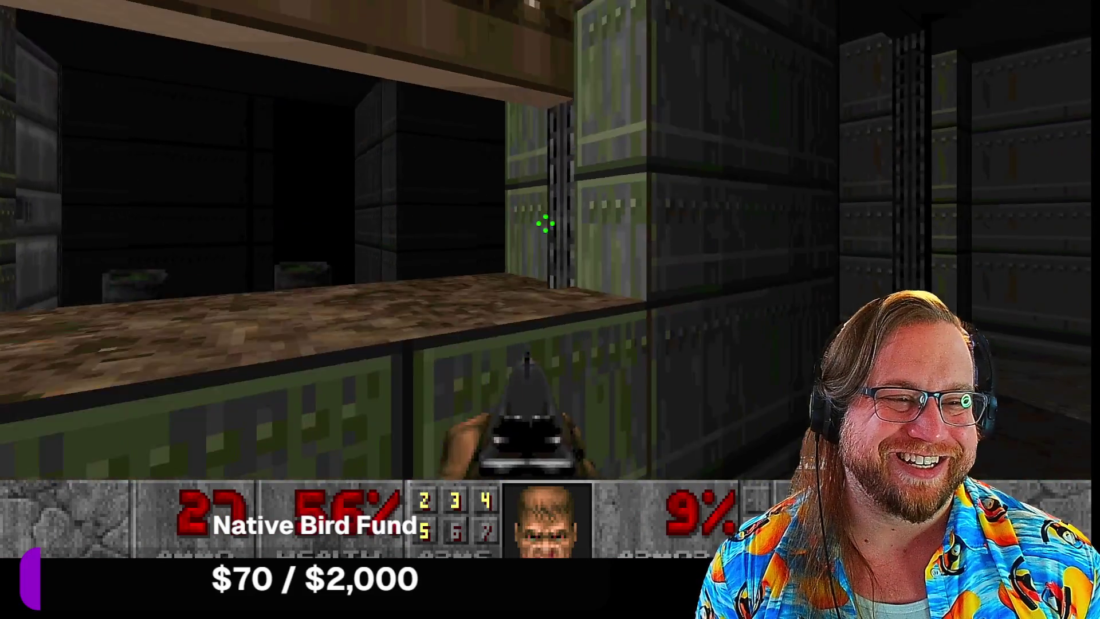
pyautogui.press('Up')
pyautogui.press('Up')
pyautogui.press('Left')
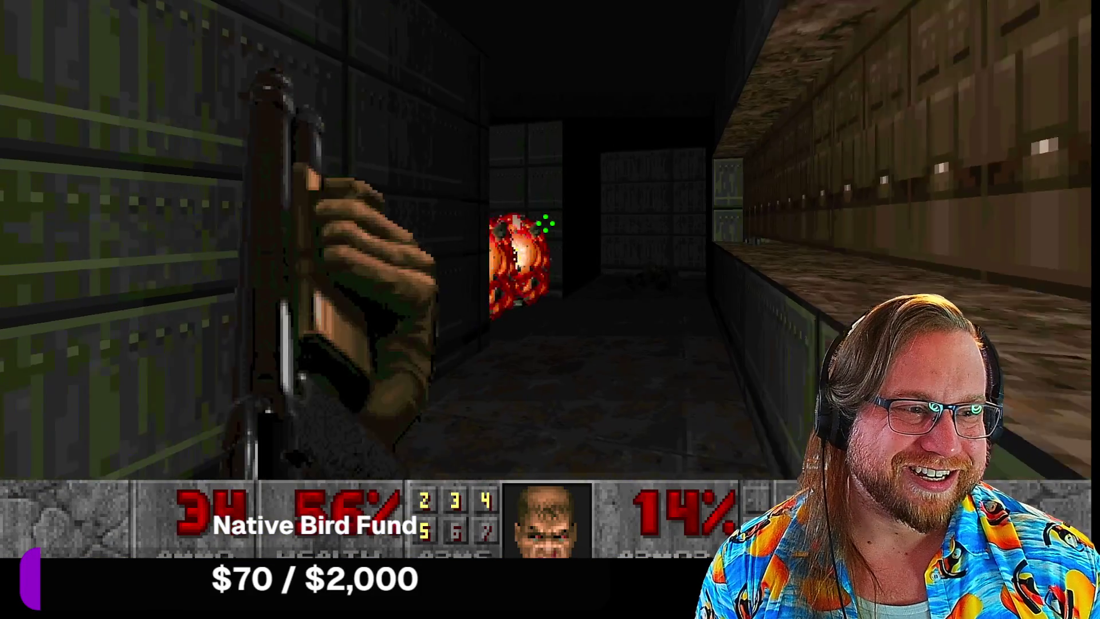
pyautogui.press('Left')
pyautogui.press('ctrl')
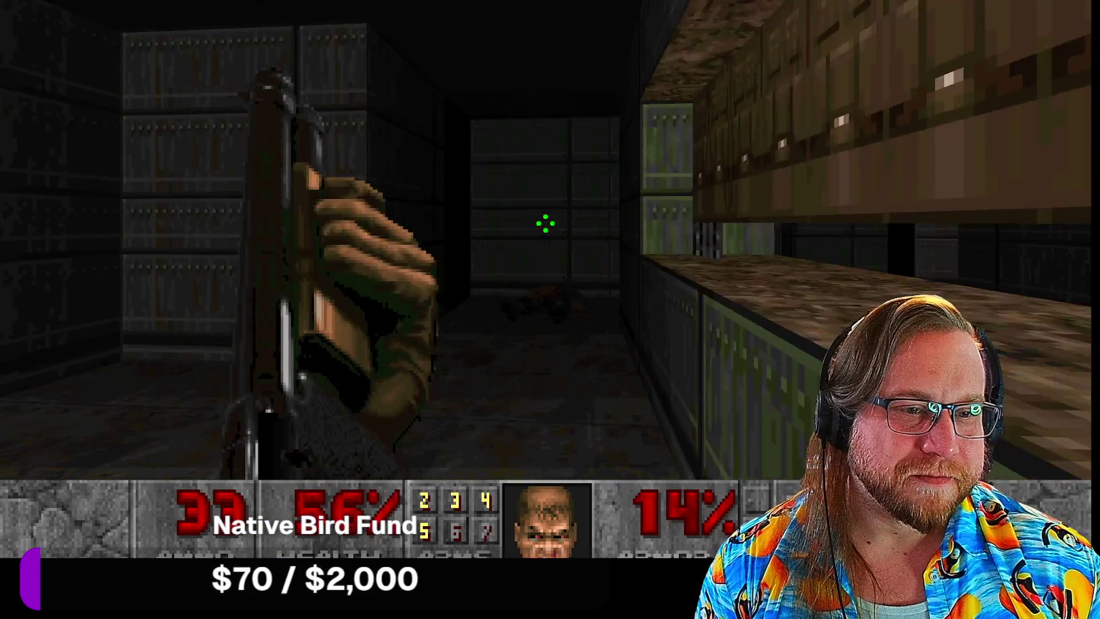
# Step: Gather health and ammo, shoot the demon ahead, and switch back to the shotgun
pyautogui.press('Right')
pyautogui.press('Up')
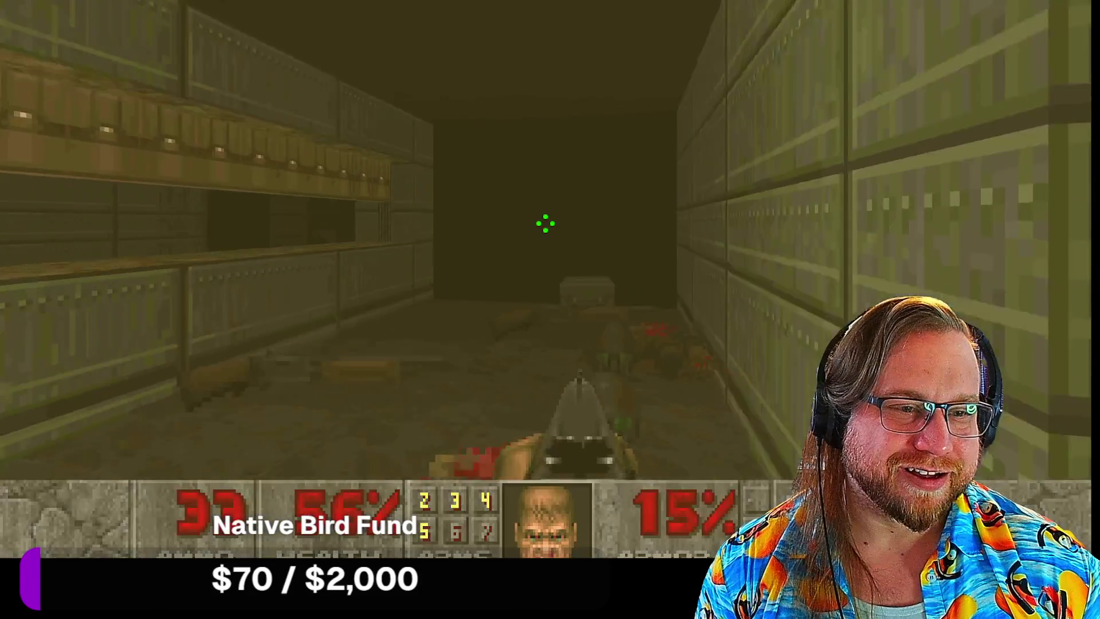
pyautogui.press('Left')
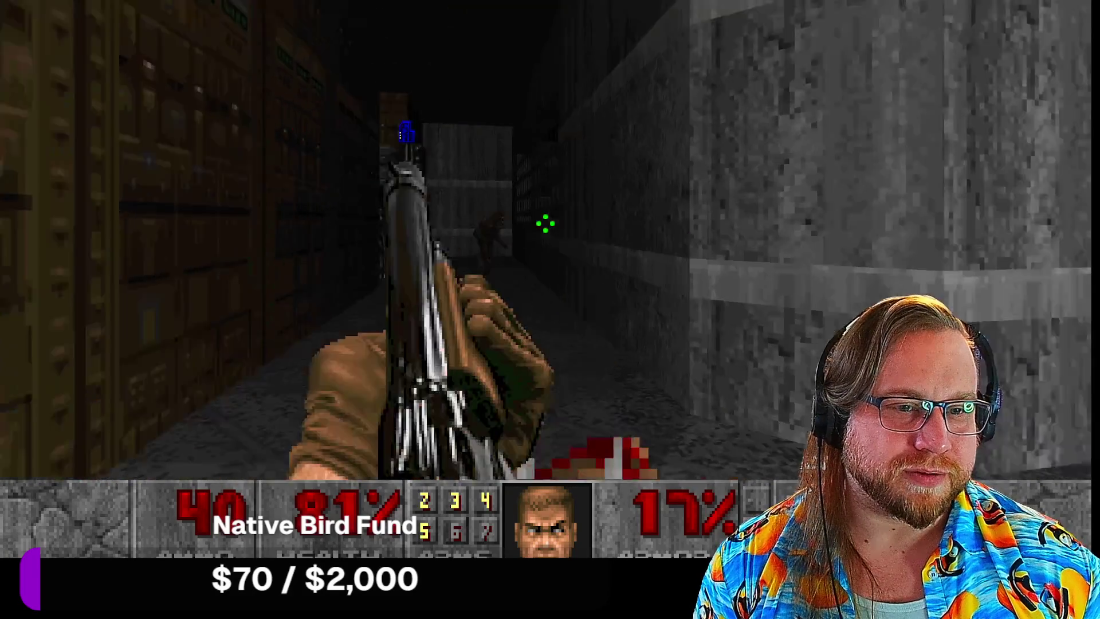
pyautogui.press('ctrl')
pyautogui.press('3')
pyautogui.press('w')
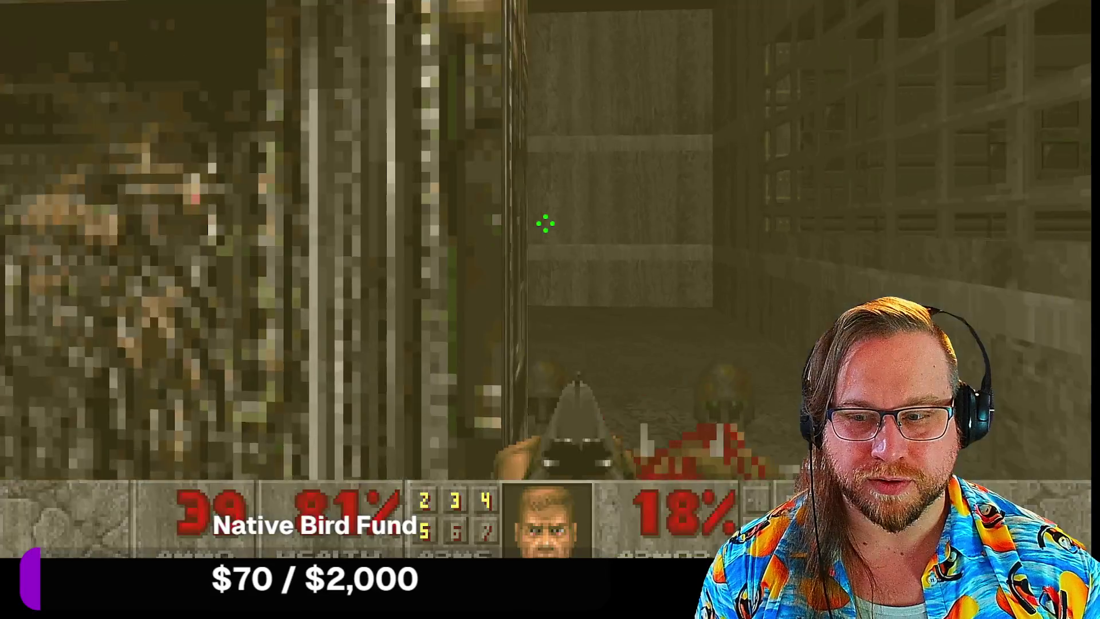
pyautogui.press('Left')
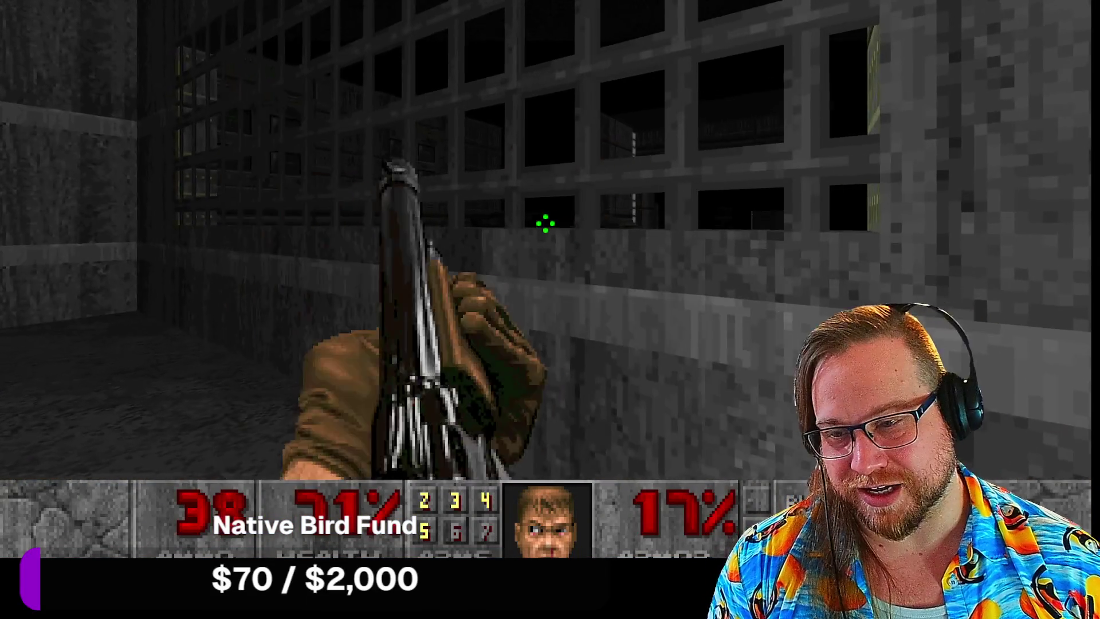
# Step: Explore the brown-walled corridors and cage area, collecting armor
pyautogui.press('Left')
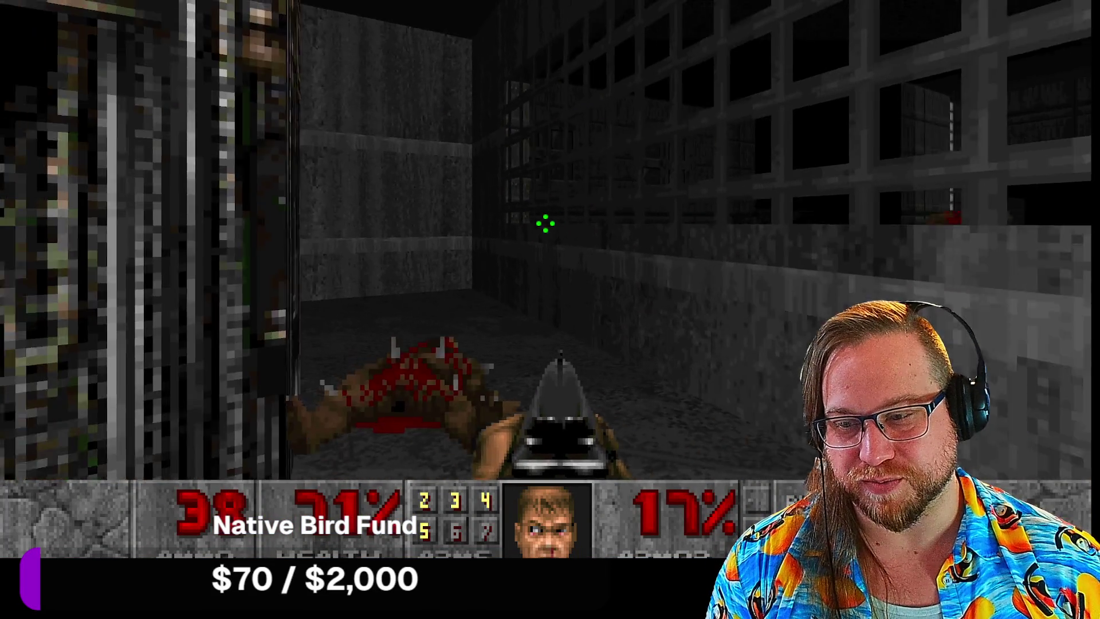
pyautogui.press('Right')
pyautogui.press('Up')
pyautogui.press('Right')
pyautogui.press('Left')
pyautogui.press('Right')
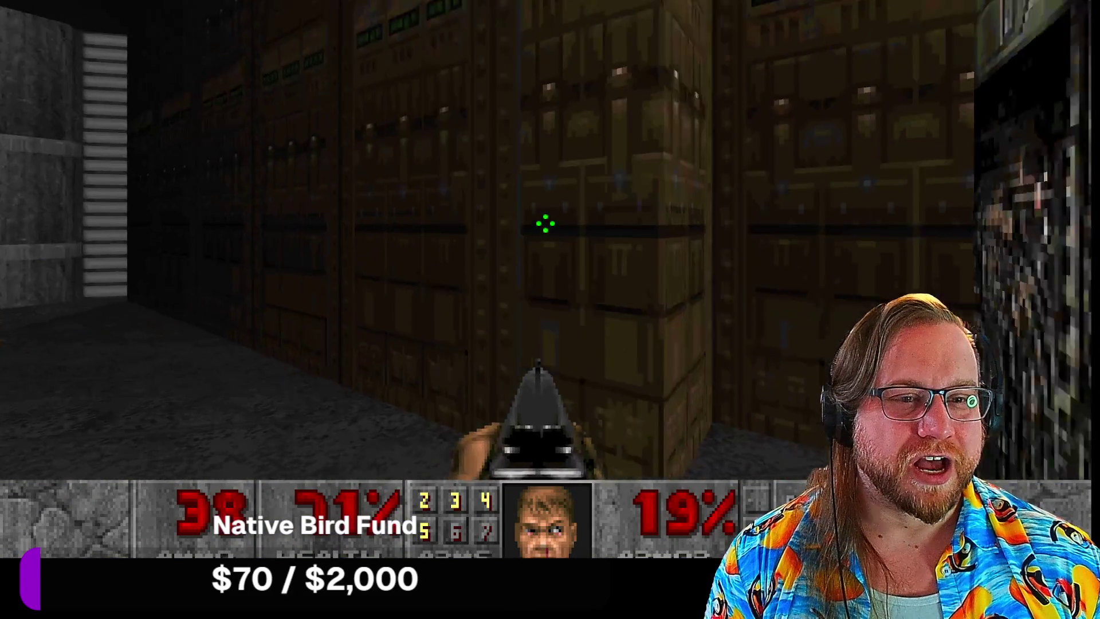
pyautogui.press('Left')
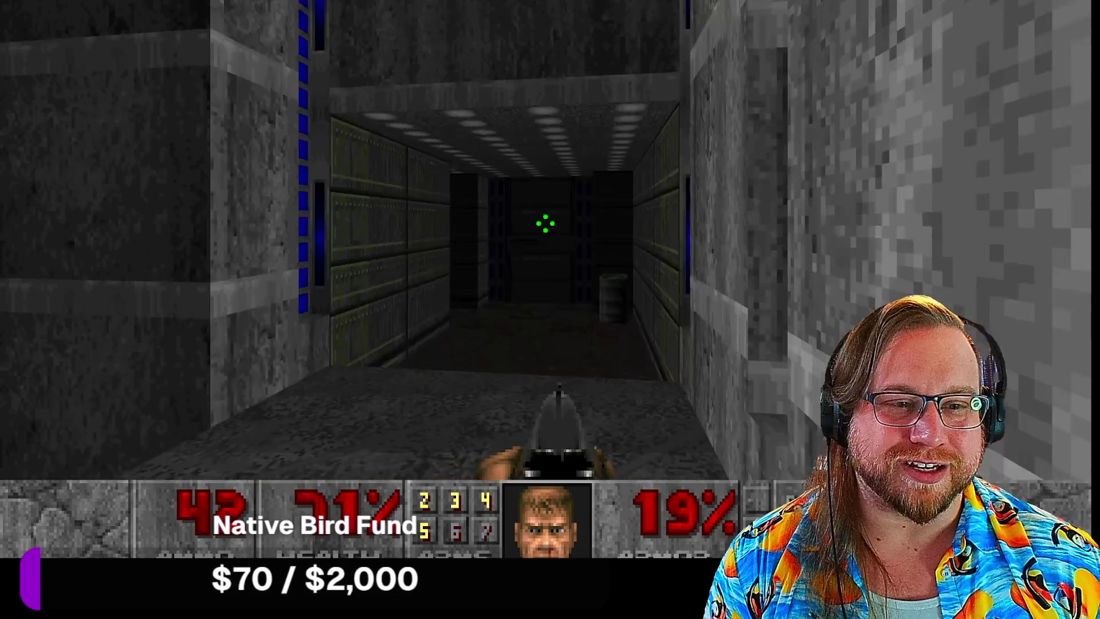
pyautogui.press('Left')
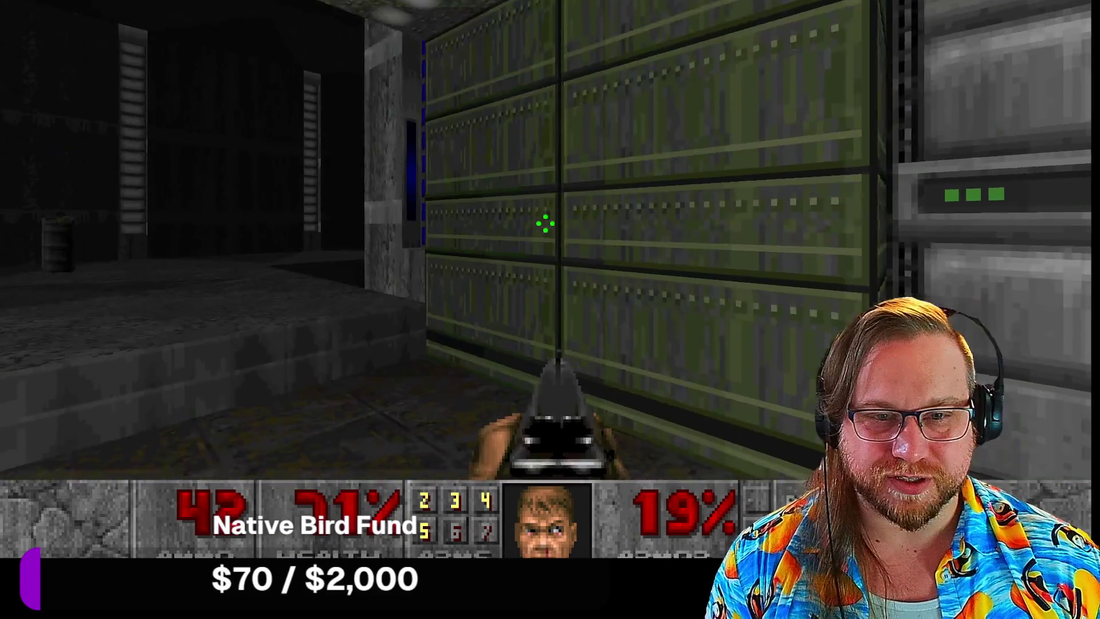
# Step: Go through the dark corridor to the blue-lit room, picking up ammo and a medkit
pyautogui.press('Up')
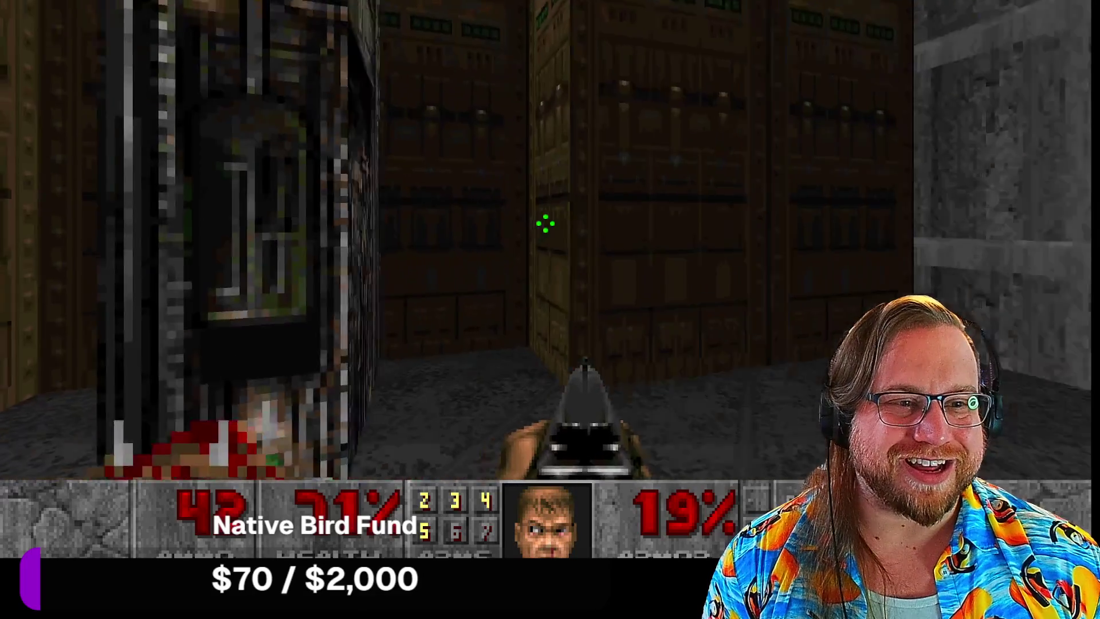
pyautogui.press('Right')
pyautogui.press('Up')
pyautogui.press('Right')
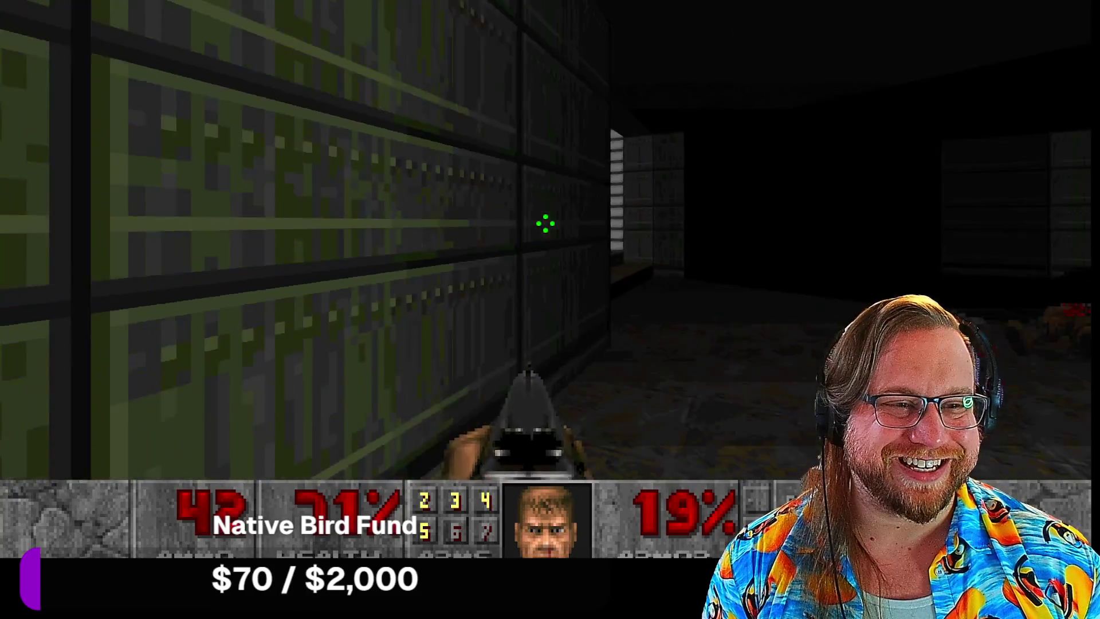
pyautogui.press('Up')
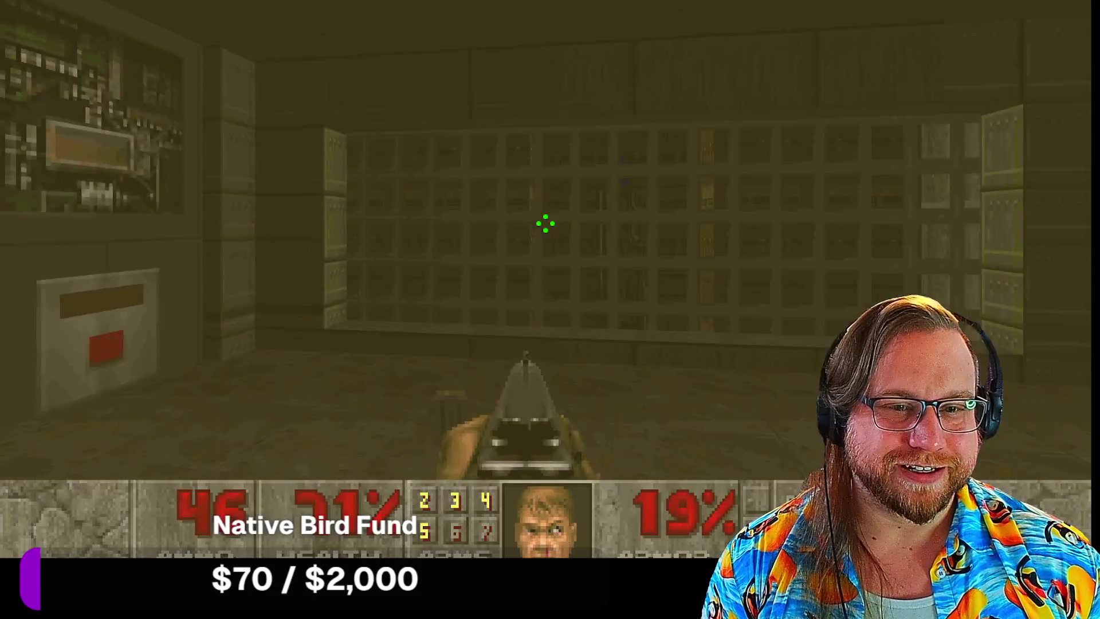
pyautogui.press('Left')
pyautogui.press('Right')
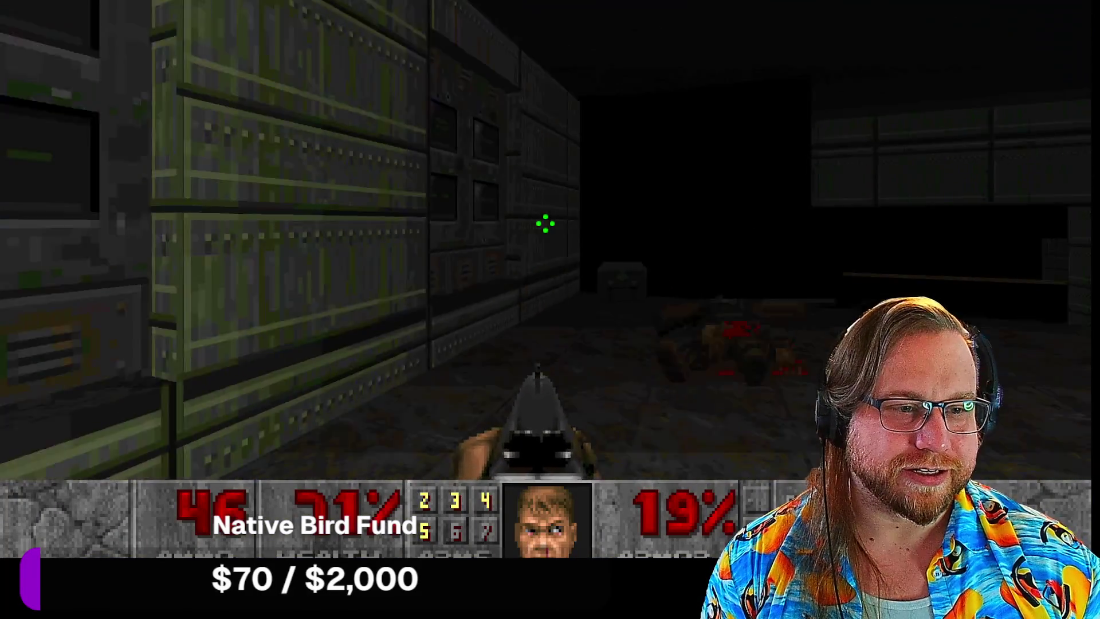
pyautogui.press('Up')
# Step: Move through the dark and brown tech-walled corridors into the green room
pyautogui.press('Right')
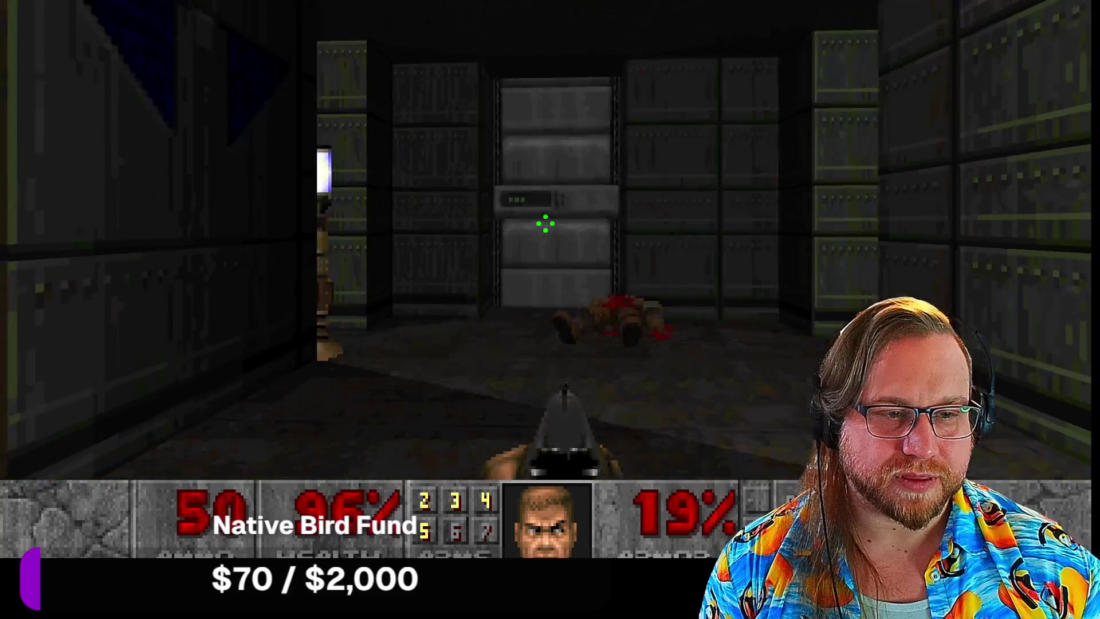
pyautogui.press('Left')
pyautogui.press('Left')
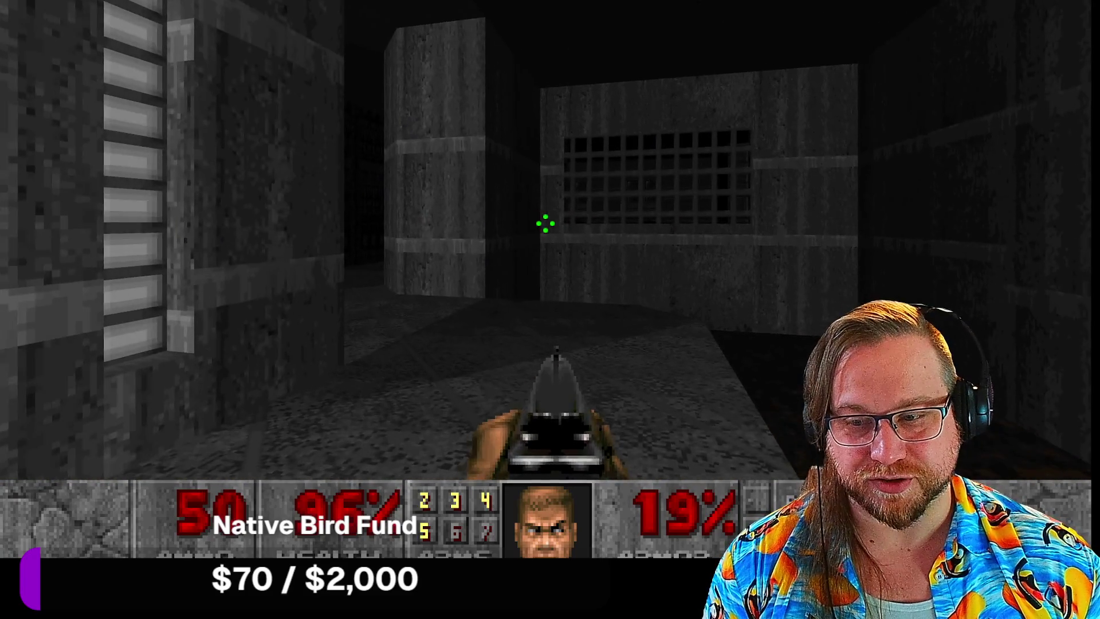
pyautogui.press('Left')
pyautogui.press('Up')
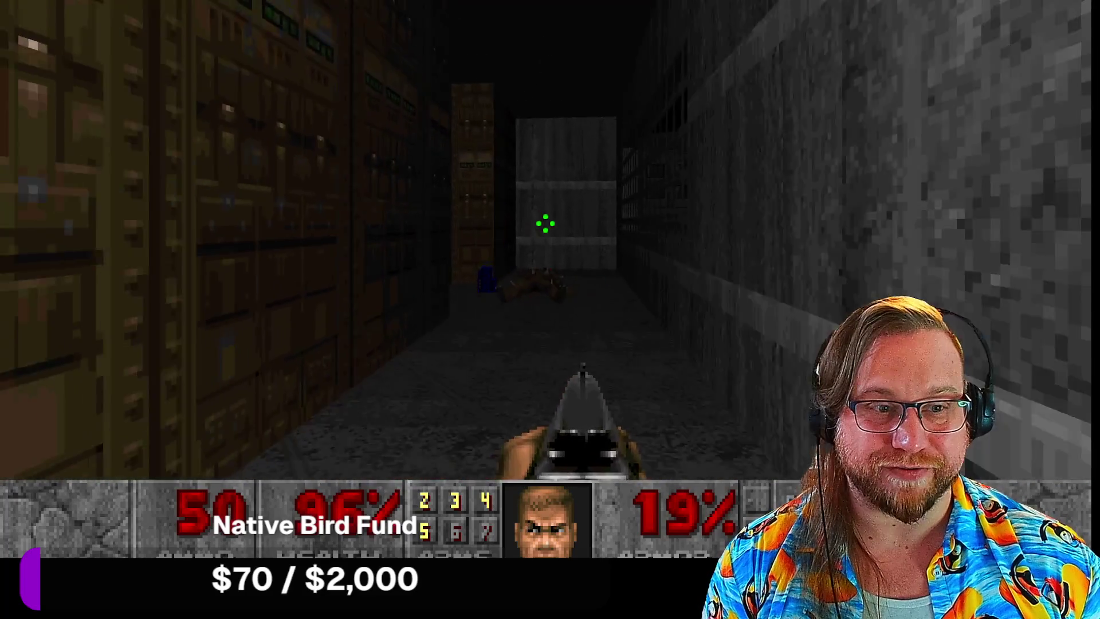
pyautogui.press('Left')
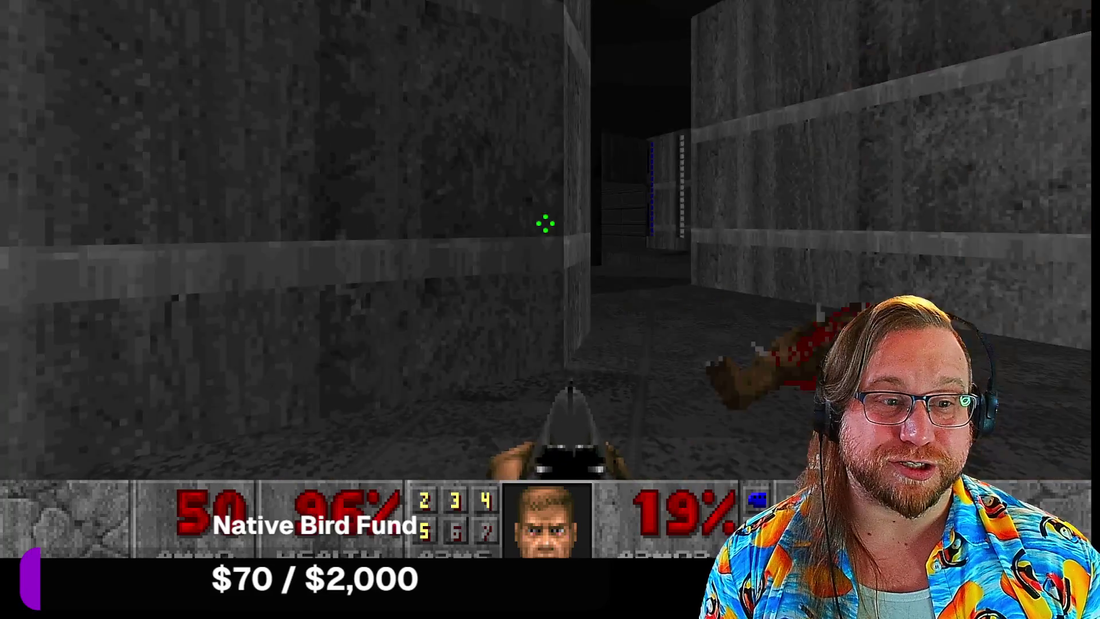
pyautogui.press('Right')
pyautogui.press('Up')
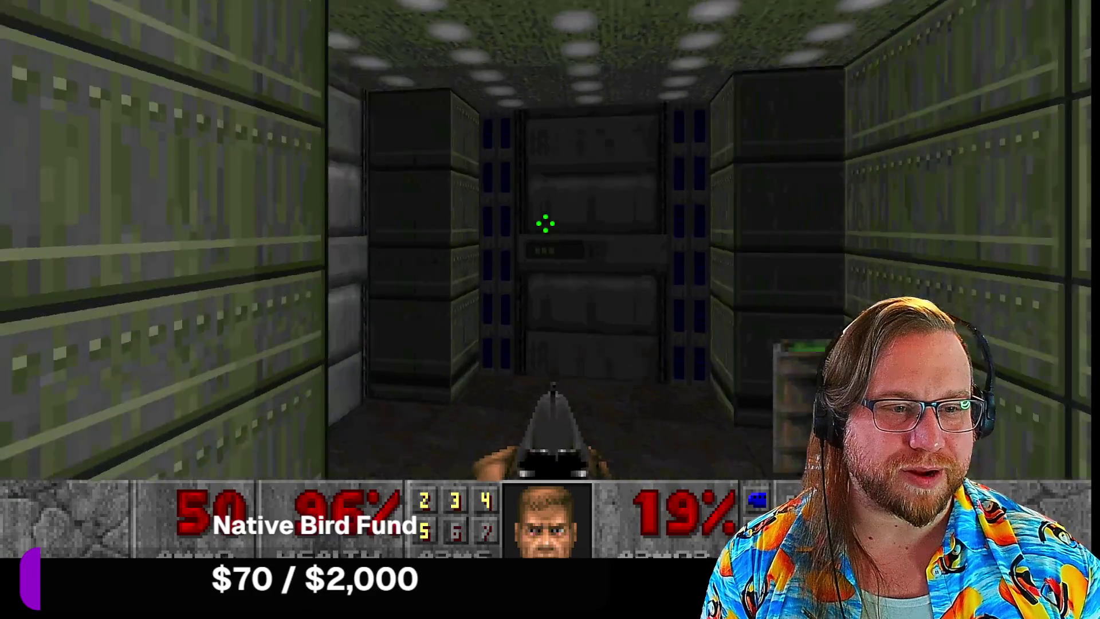
# Step: Shoot down the demon in the dark corridor
pyautogui.press('Left')
pyautogui.press('Up')
pyautogui.press('ctrl')
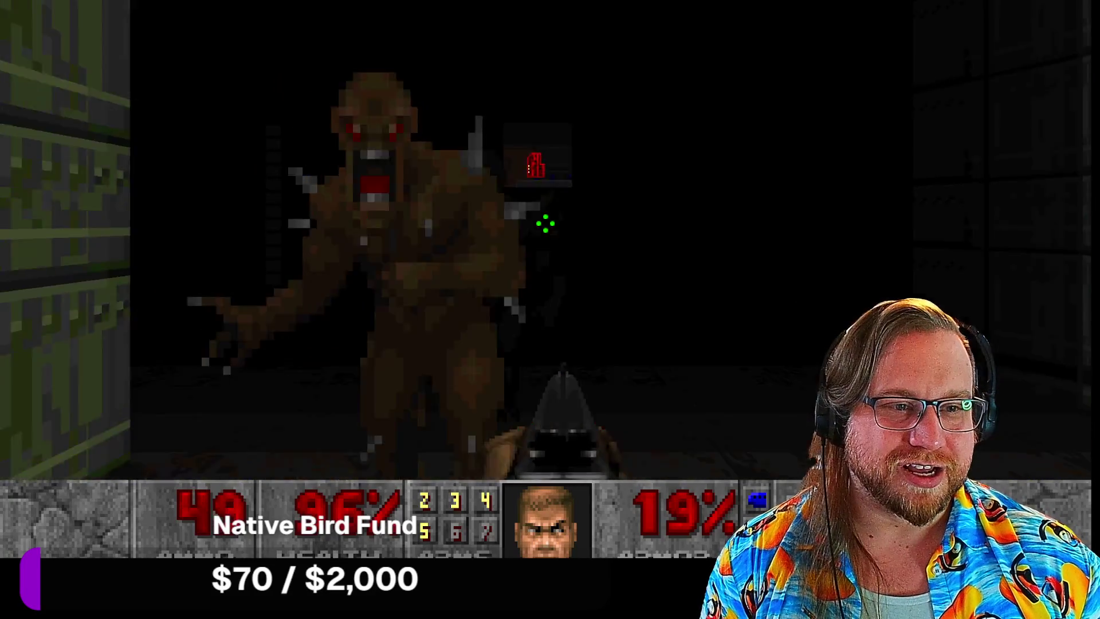
pyautogui.press('ctrl')
pyautogui.press('ctrl')
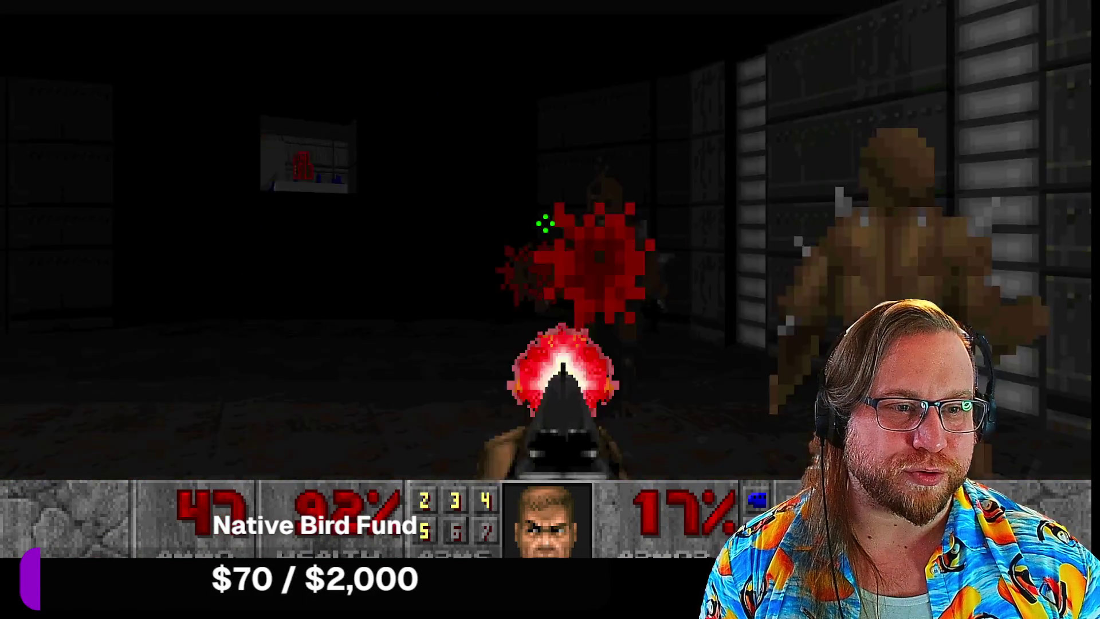
pyautogui.press('Right')
pyautogui.press('ctrl')
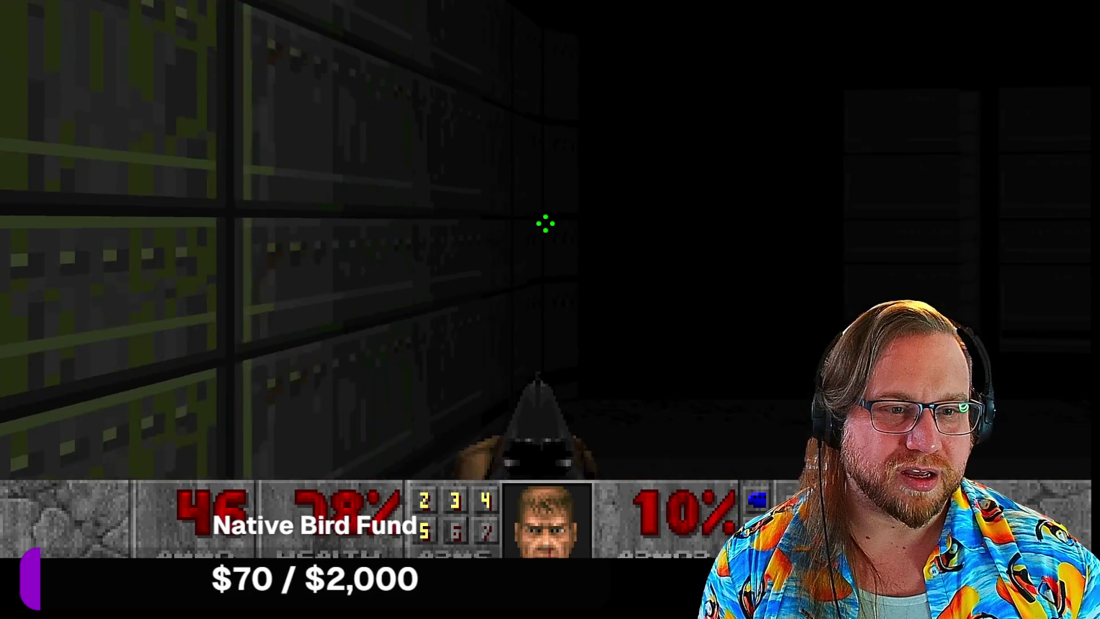
# Step: Collect the blue health bonuses while killing the imp and the approaching demon
pyautogui.press('Up')
pyautogui.press('Left')
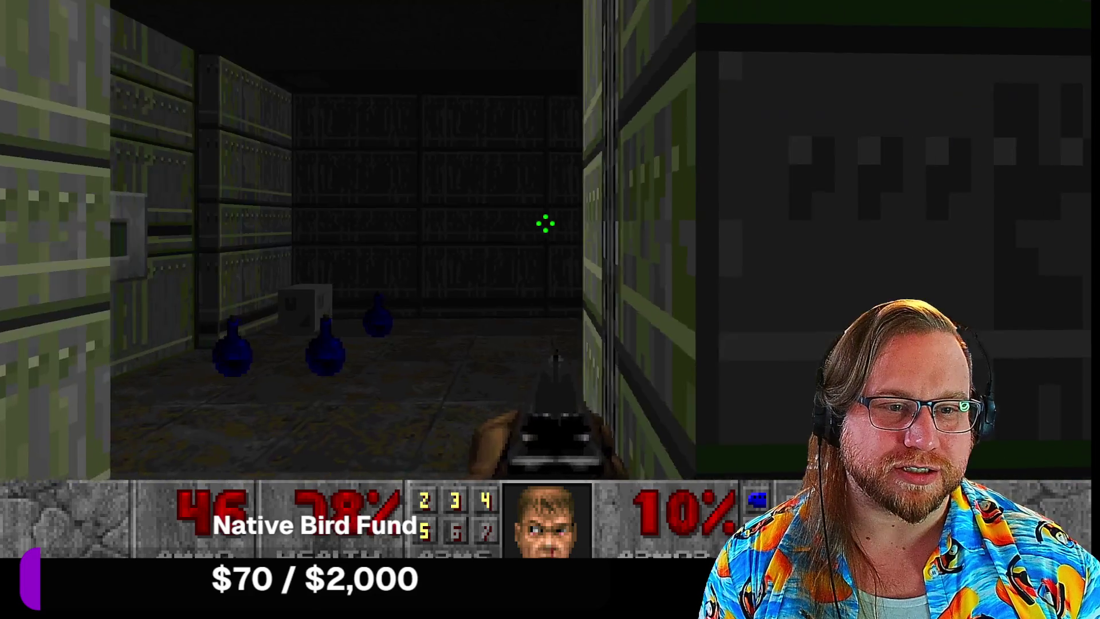
pyautogui.press('Left')
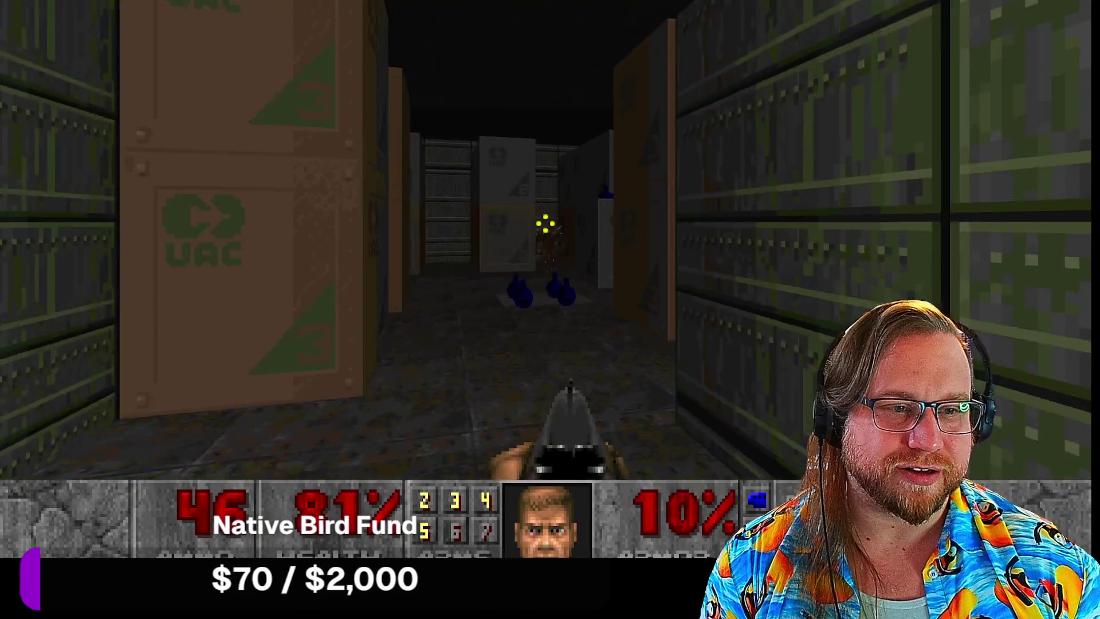
pyautogui.press('ctrl')
pyautogui.press('Up')
pyautogui.press('ctrl')
pyautogui.press('Right')
pyautogui.press('ctrl')
# Step: Collect the health bonuses on the UAC crates and step onto the teleporter pad
pyautogui.press('Left')
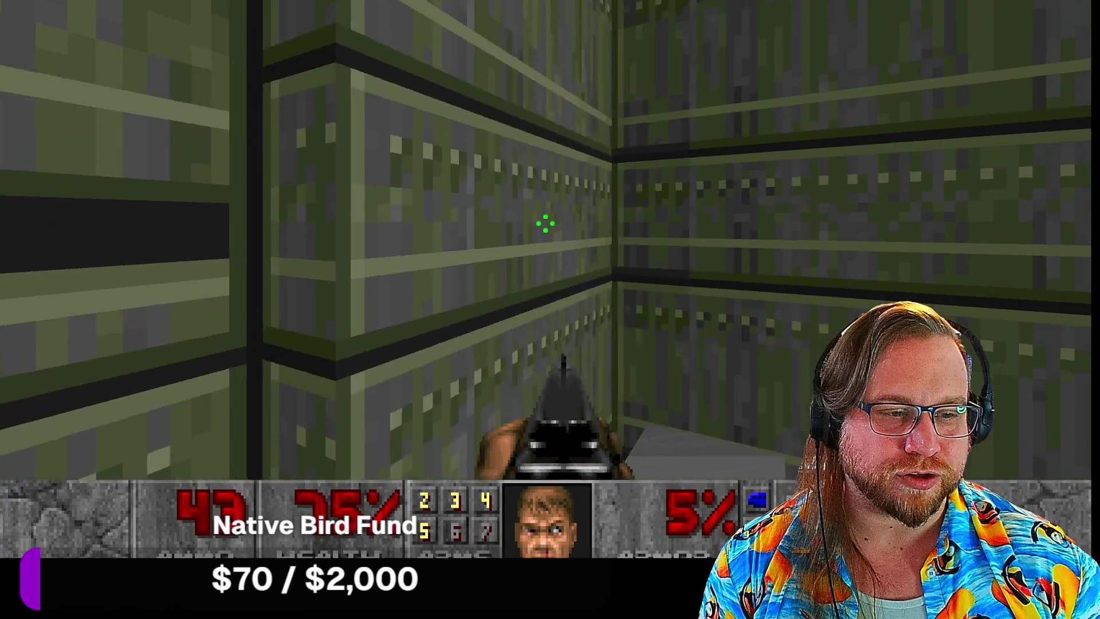
pyautogui.press('Up')
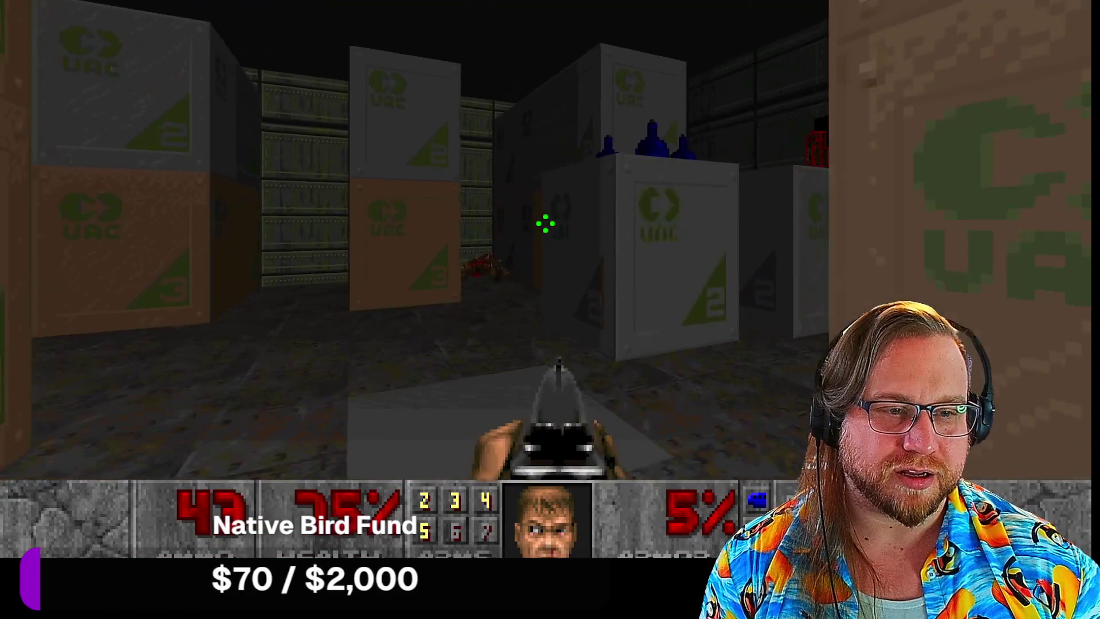
pyautogui.press('Left')
pyautogui.press('Up')
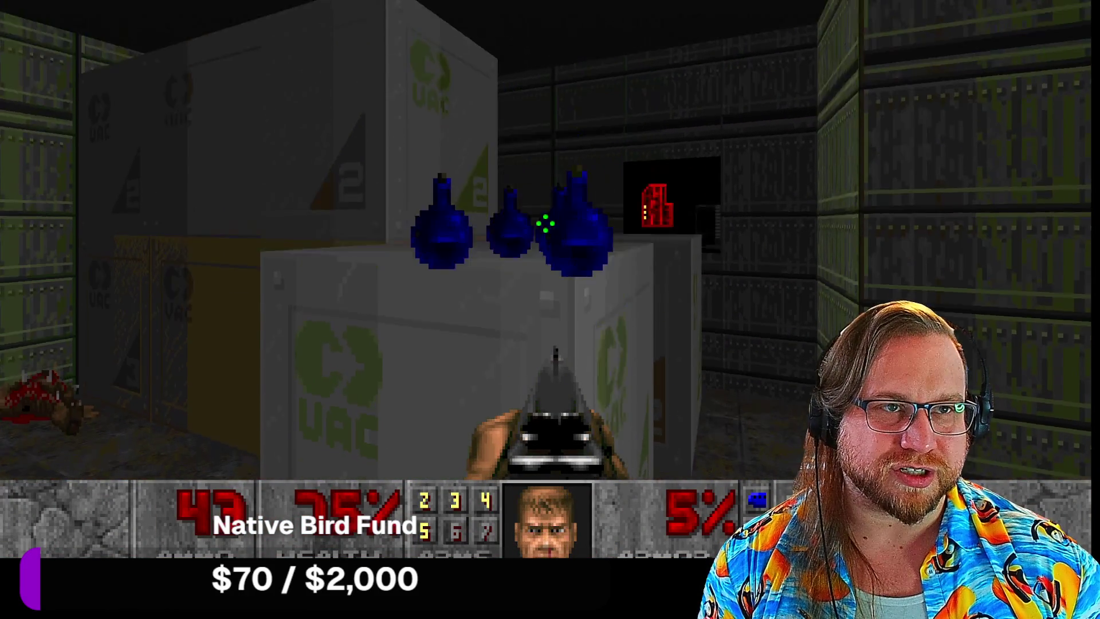
pyautogui.press('Left')
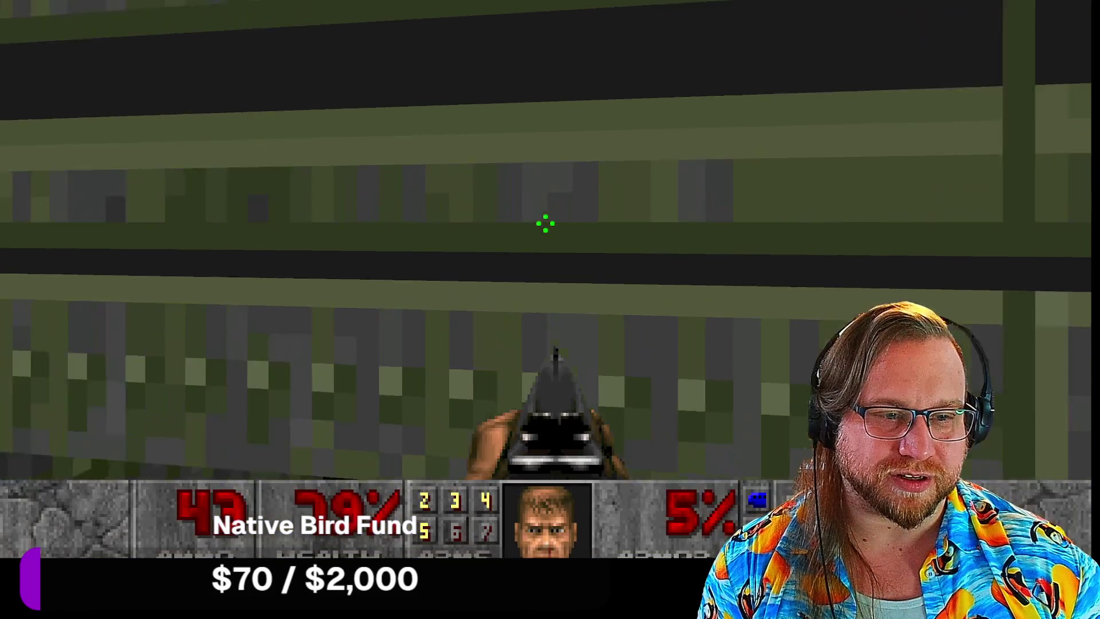
pyautogui.press('Right')
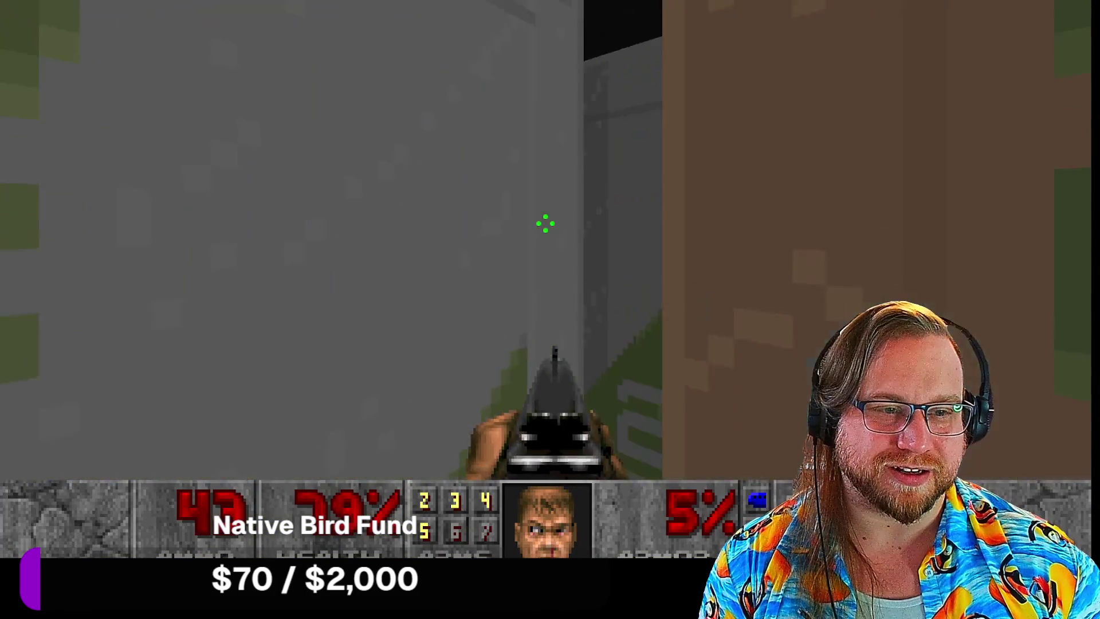
pyautogui.press('Up')
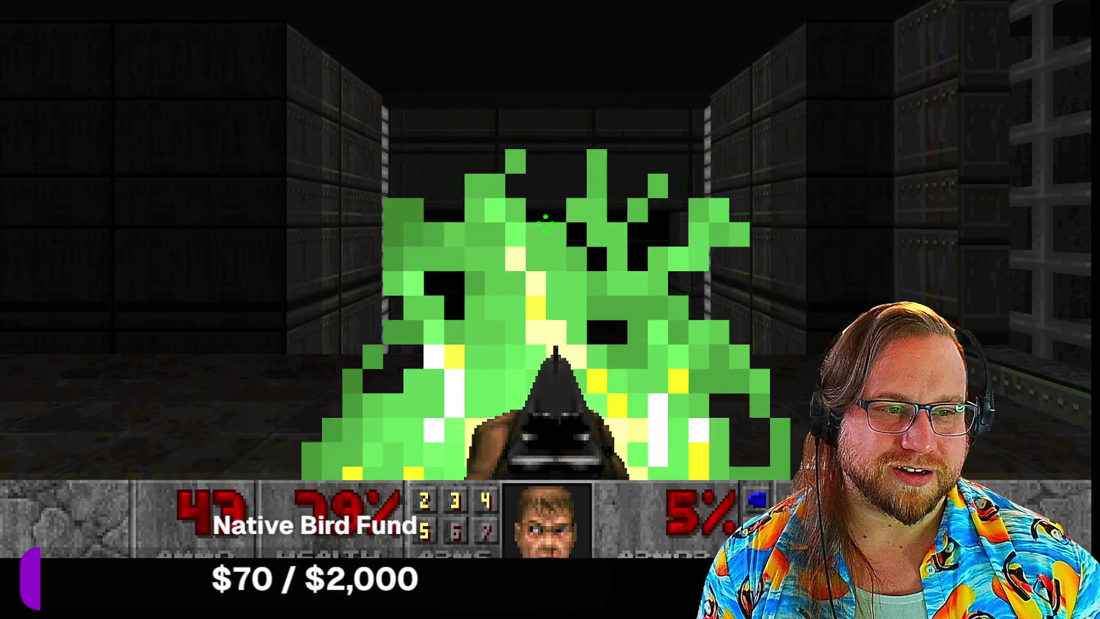
# Step: Shoot the demon in the green corridor and advance through the doorway
pyautogui.press('Left')
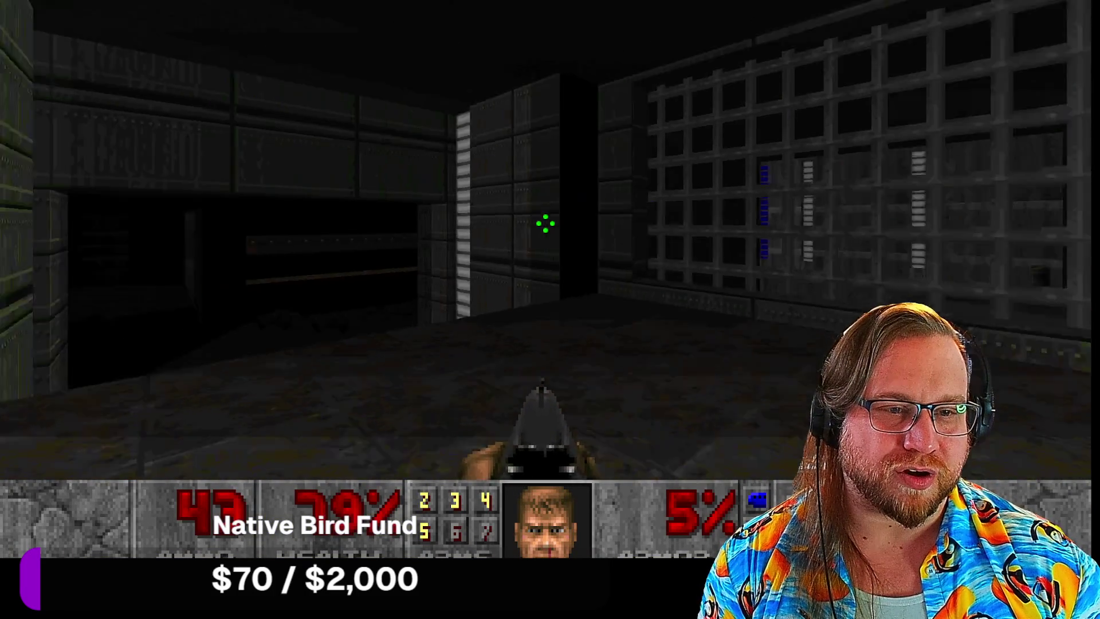
pyautogui.press('Right')
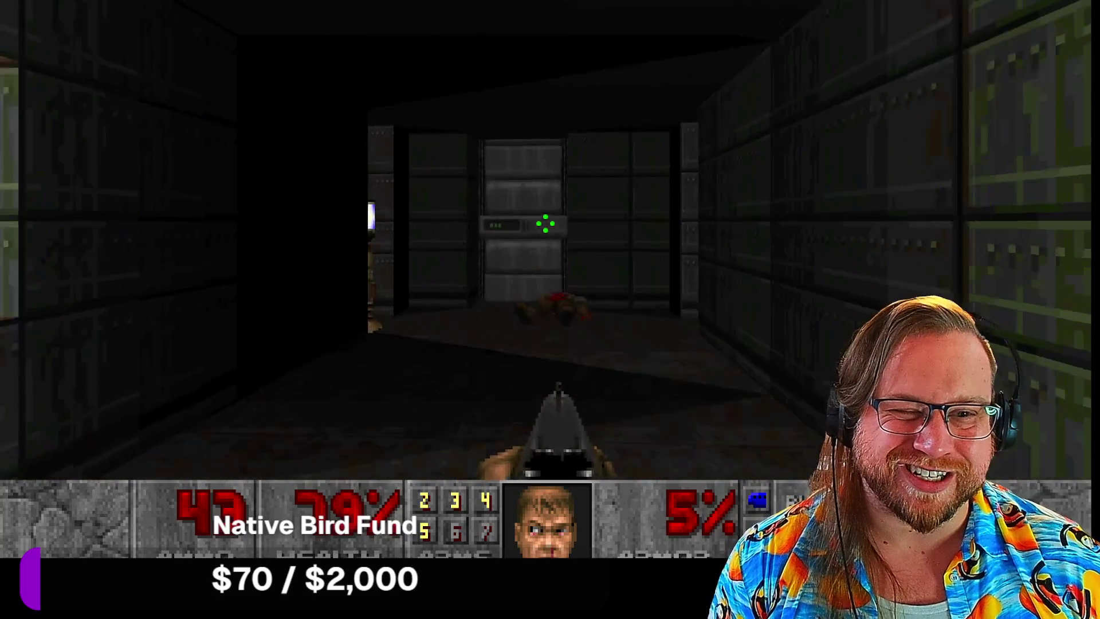
pyautogui.press('Up')
pyautogui.press('Left')
pyautogui.press('ctrl')
pyautogui.press('Up')
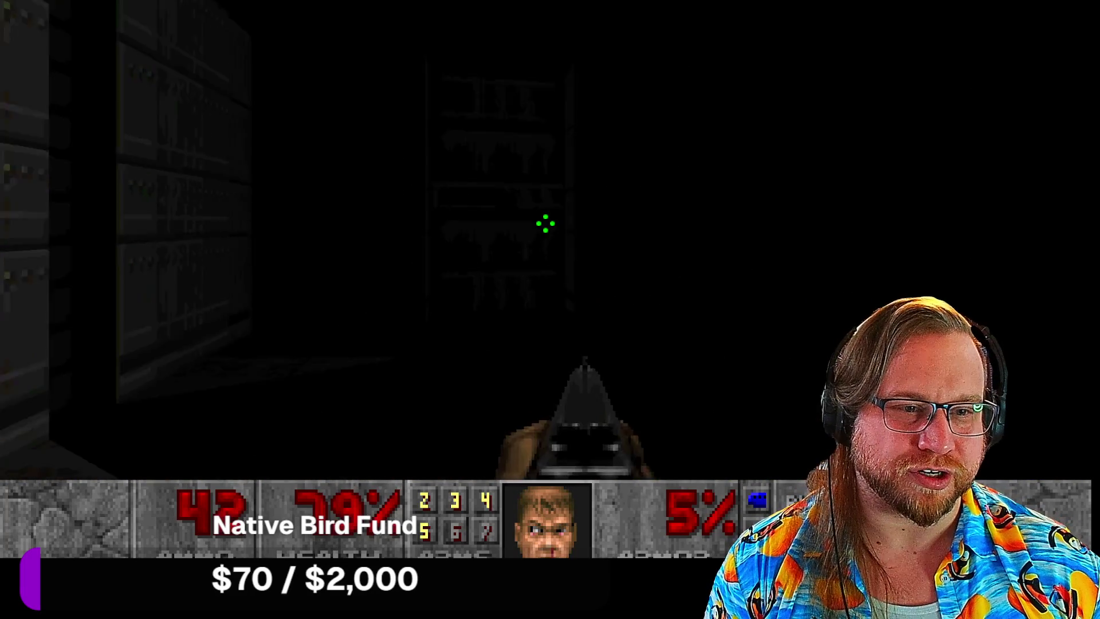
# Step: Navigate the UAC crate maze toward the brown crate
pyautogui.press('Left')
pyautogui.press('Up')
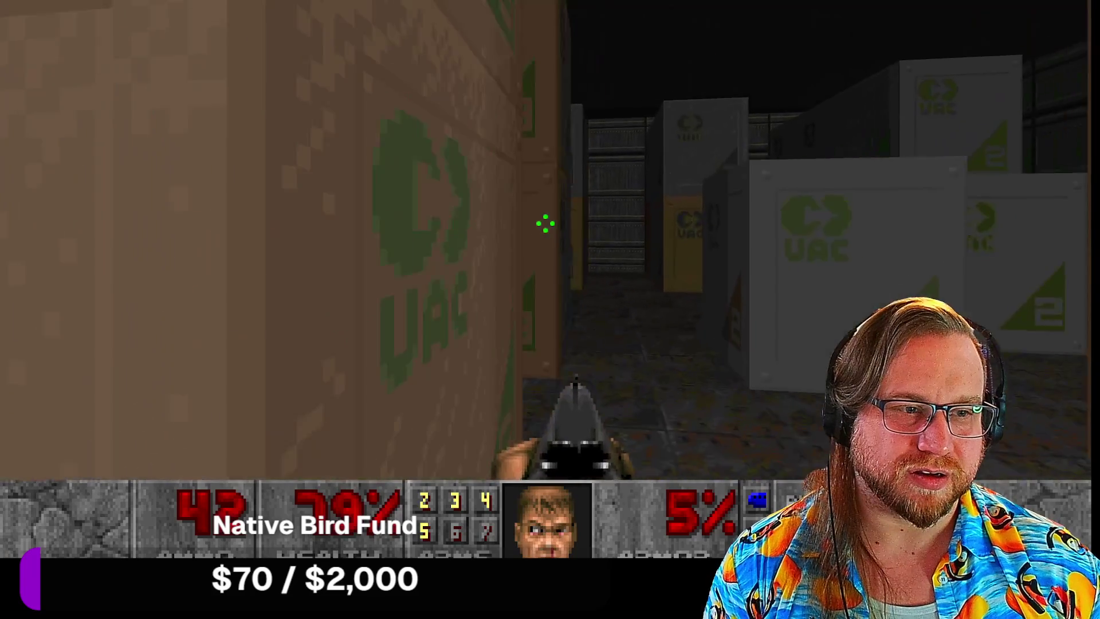
pyautogui.press('Up')
pyautogui.press('Right')
pyautogui.press('Left')
pyautogui.press('Up')
pyautogui.press('Right')
pyautogui.press('Up')
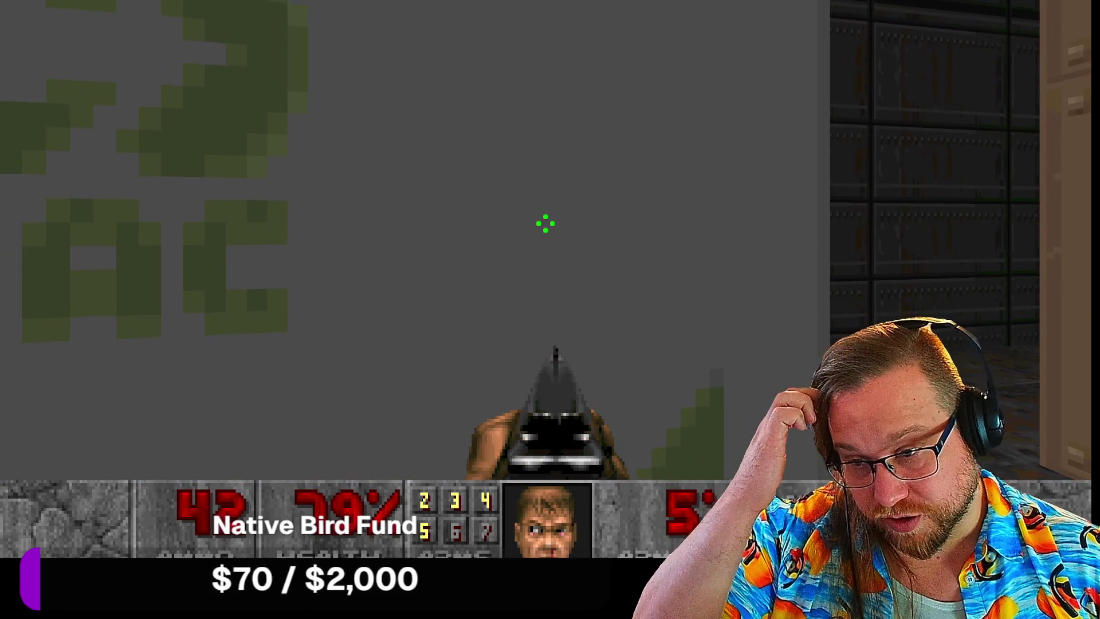
pyautogui.press('Left')
pyautogui.press('Right')
pyautogui.press('Up')
# Step: Follow the crate-lined corridor into the grey pillared room
pyautogui.press('Right')
pyautogui.press('Up')
pyautogui.press('Left')
pyautogui.press('Up')
pyautogui.press('Left')
pyautogui.press('Right')
pyautogui.press('Right')
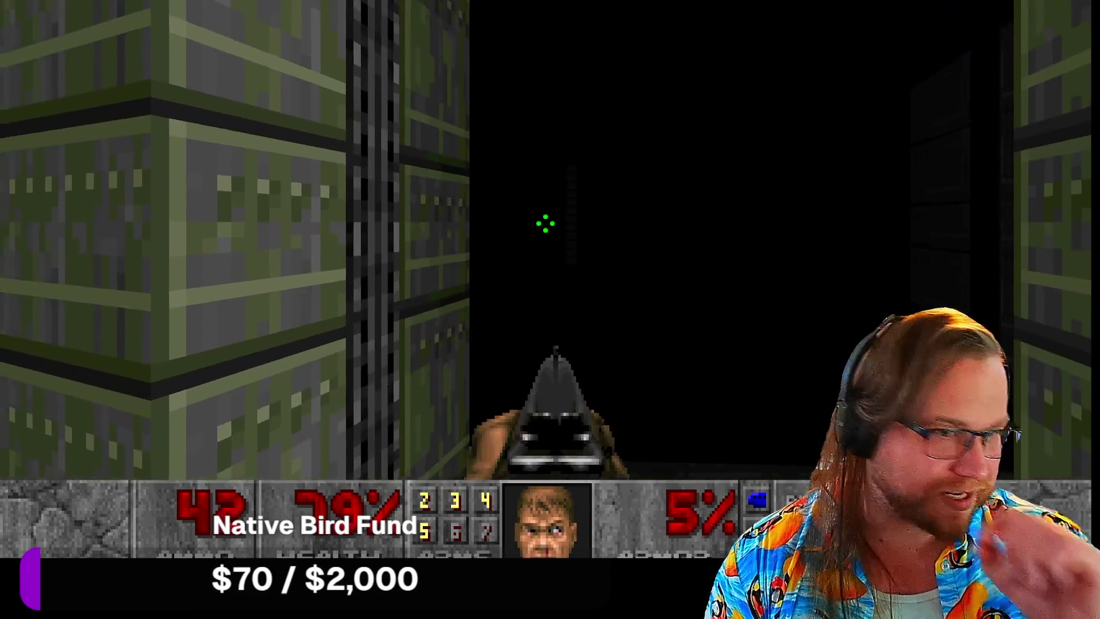
pyautogui.press('Up')
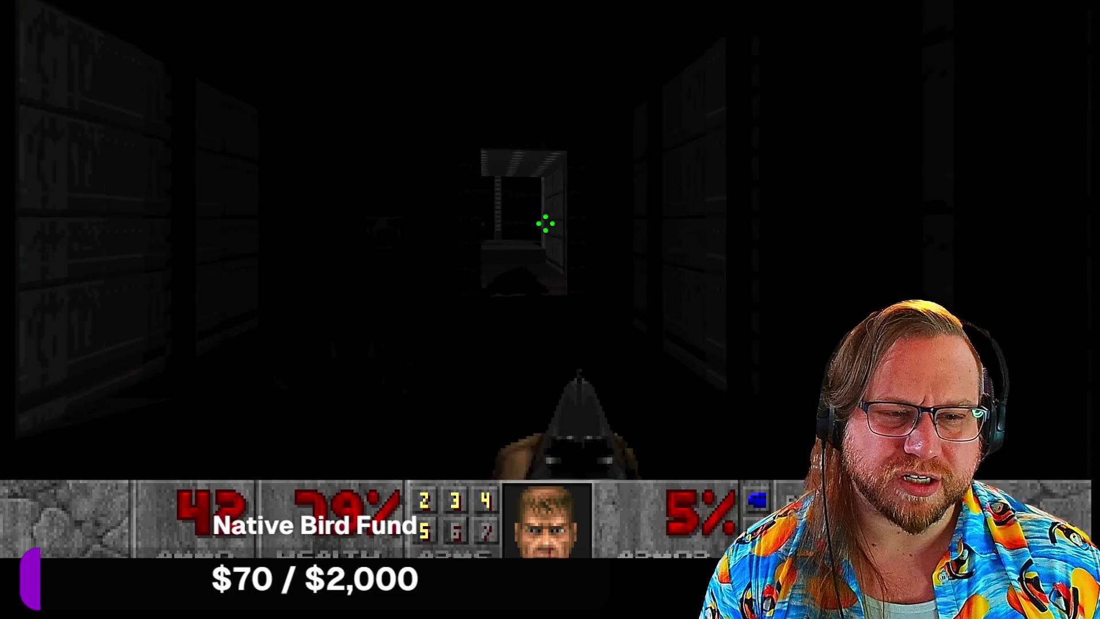
pyautogui.press('Up')
pyautogui.press('Right')
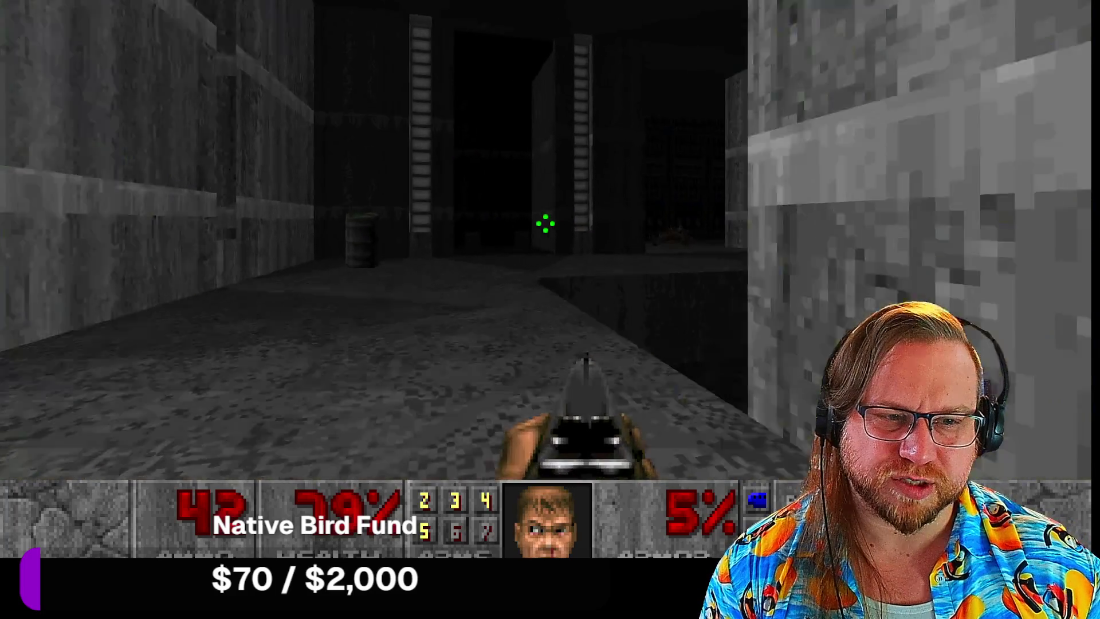
# Step: Pick up health in the narrow corridor and reach the grated room via the green corridor
pyautogui.press('Up')
pyautogui.press('Right')
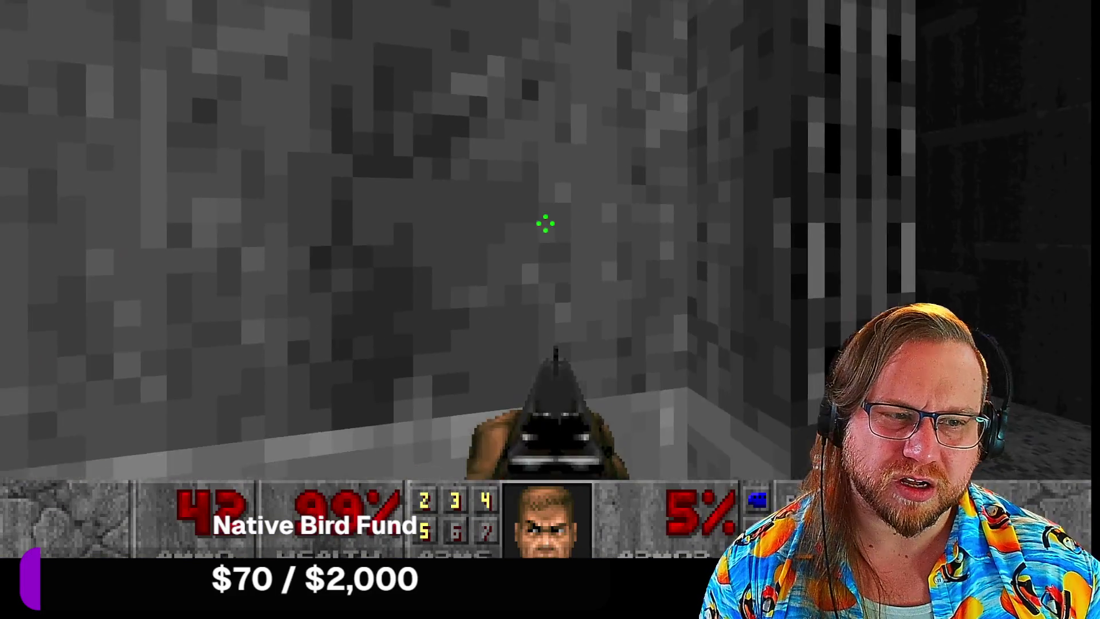
pyautogui.press('Left')
pyautogui.press('Up')
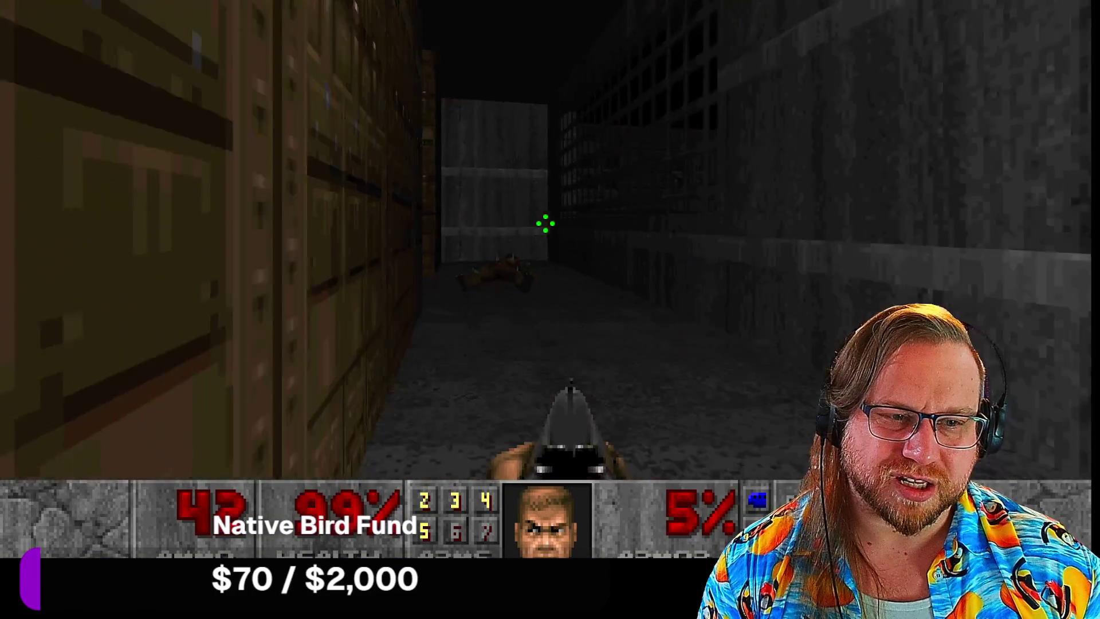
pyautogui.press('Right')
pyautogui.press('Up')
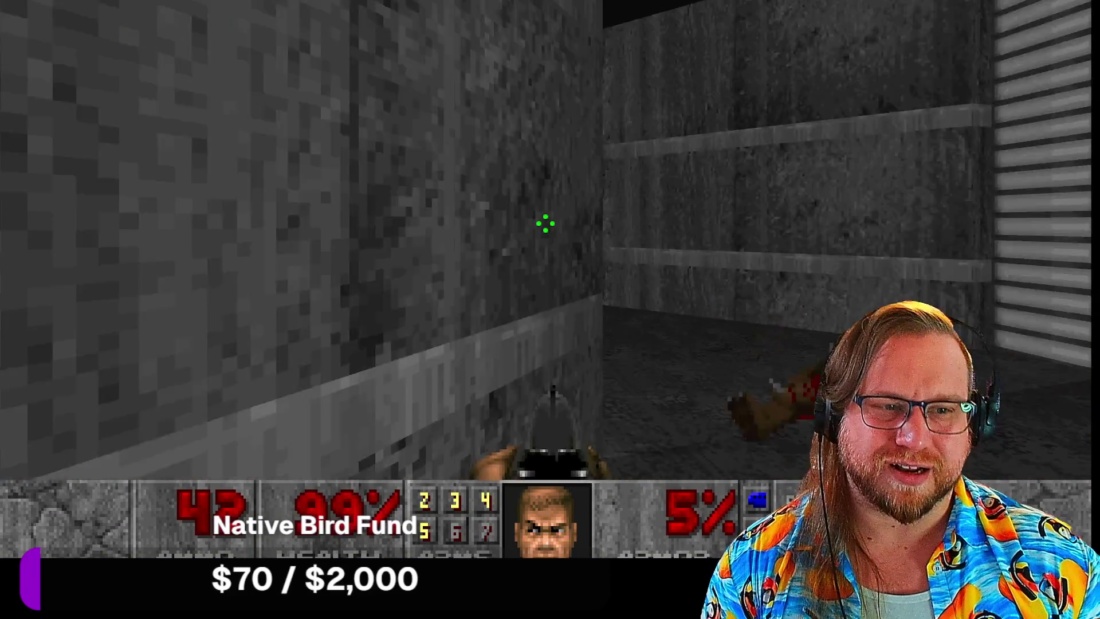
pyautogui.press('Right')
pyautogui.press('Up')
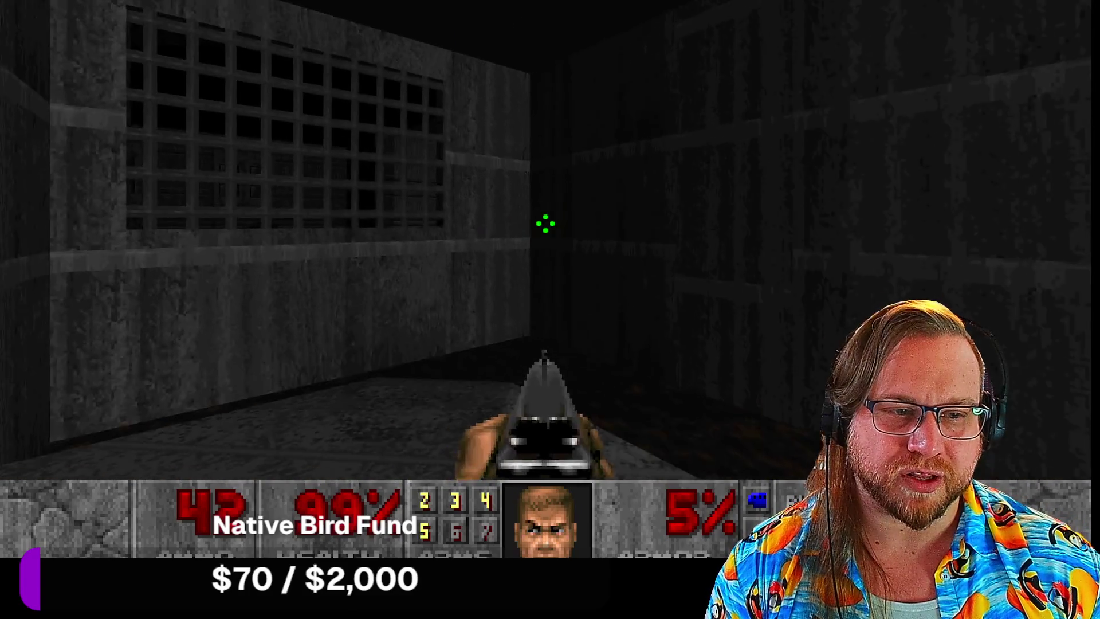
# Step: Advance past the stair corridor toward the corridor with brown shelving
pyautogui.press('Right')
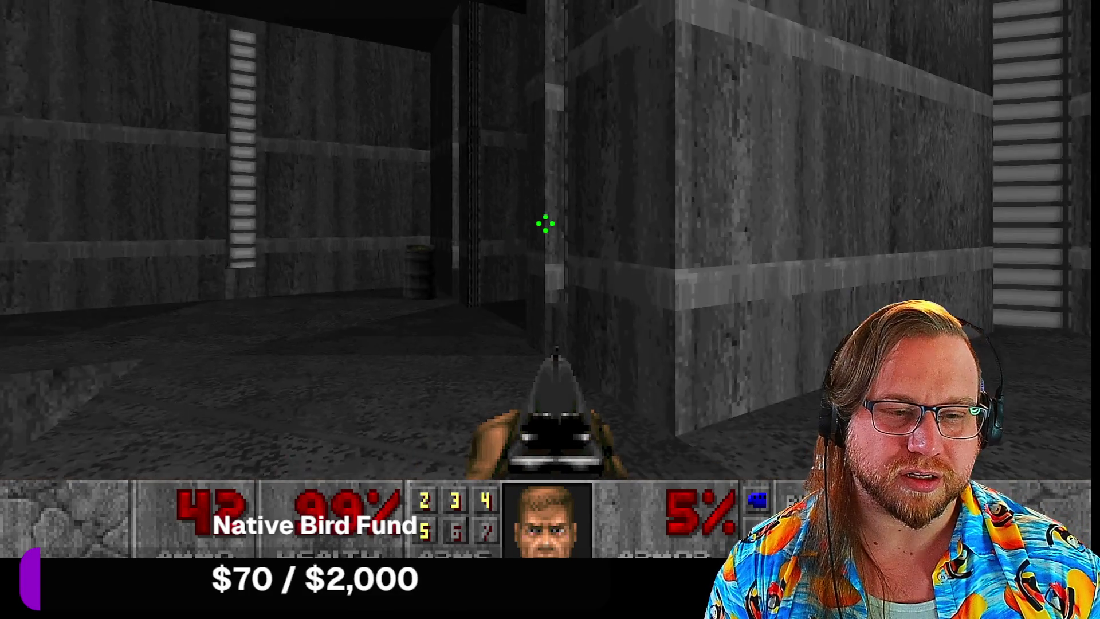
pyautogui.press('Up')
pyautogui.press('Right')
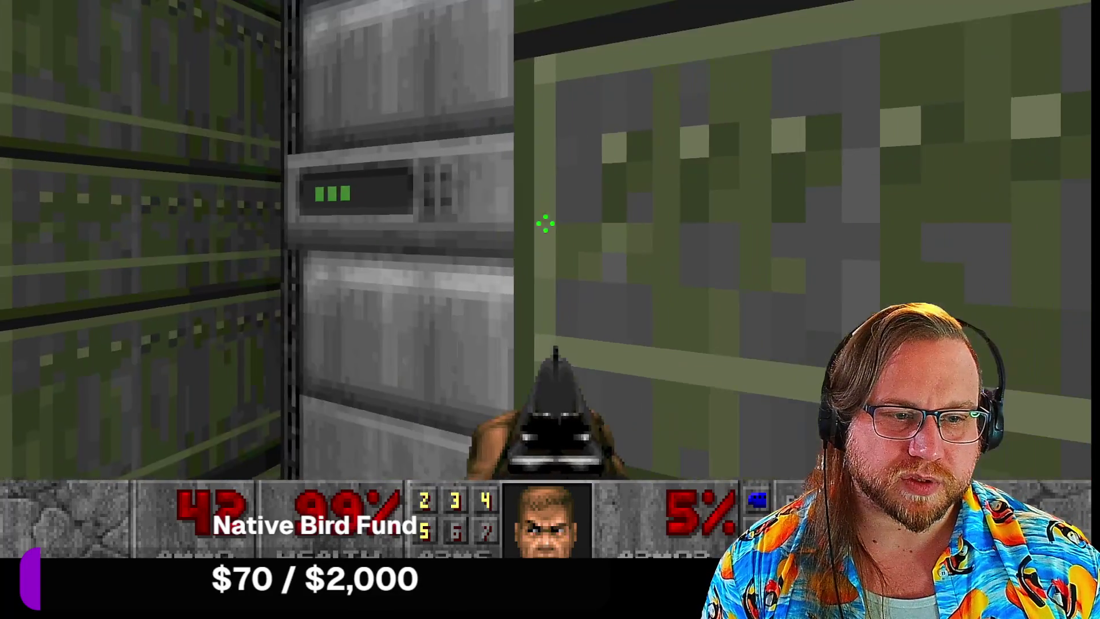
pyautogui.press('Up')
pyautogui.press('Right')
pyautogui.press('Right')
pyautogui.press('Up')
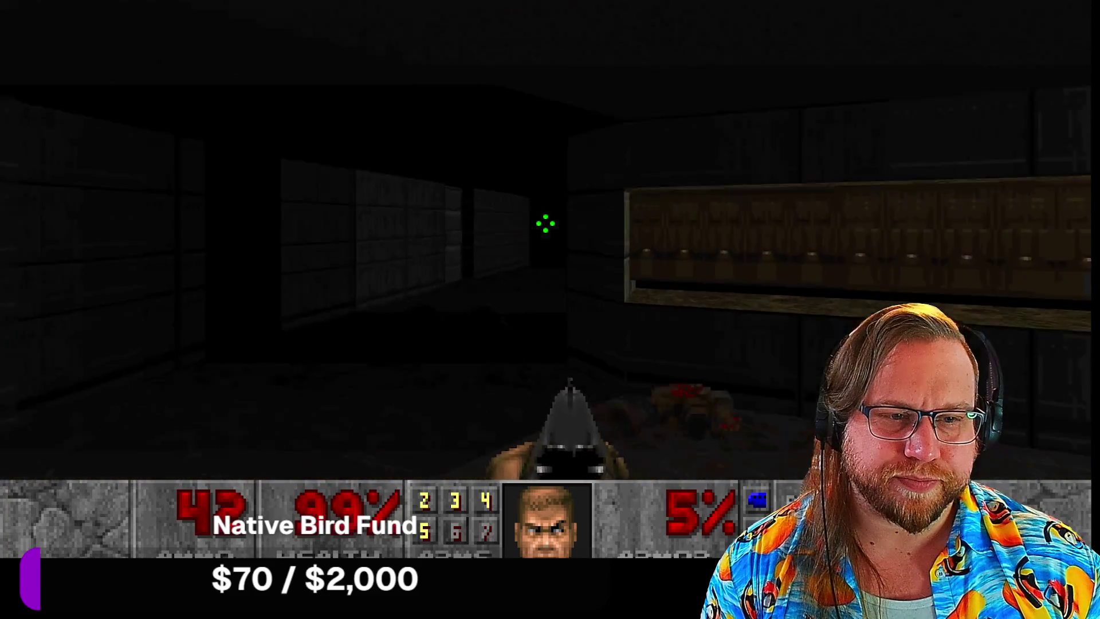
pyautogui.press('Up')
pyautogui.press('Right')
# Step: Open the grey door and fire the shotgun down the corridor beyond
pyautogui.press('Up')
pyautogui.press('Left')
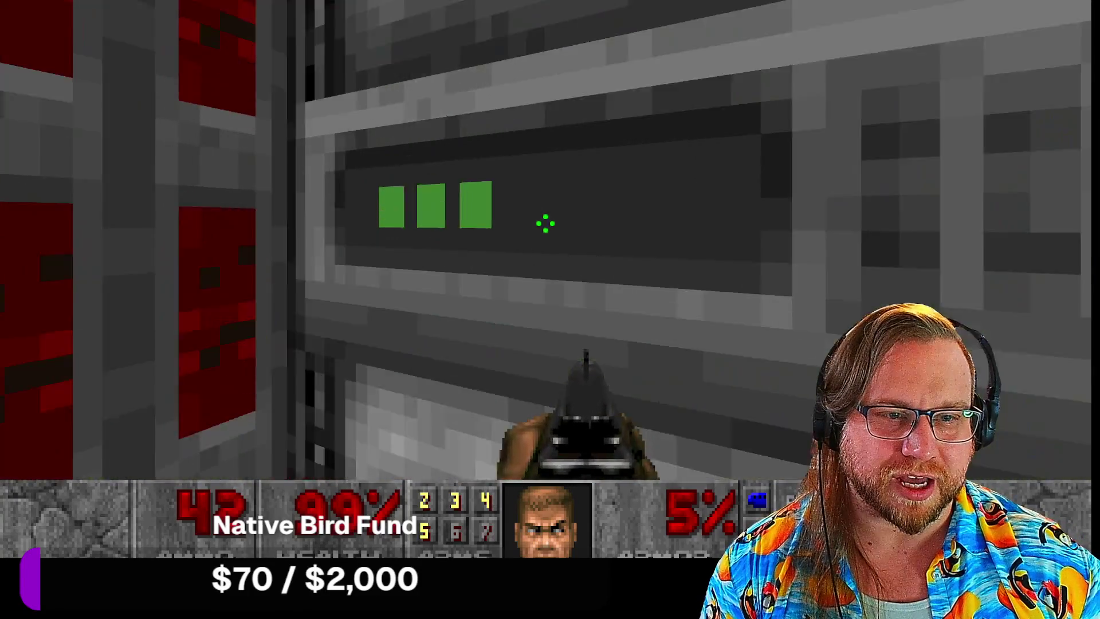
pyautogui.press('space')
pyautogui.press('Up')
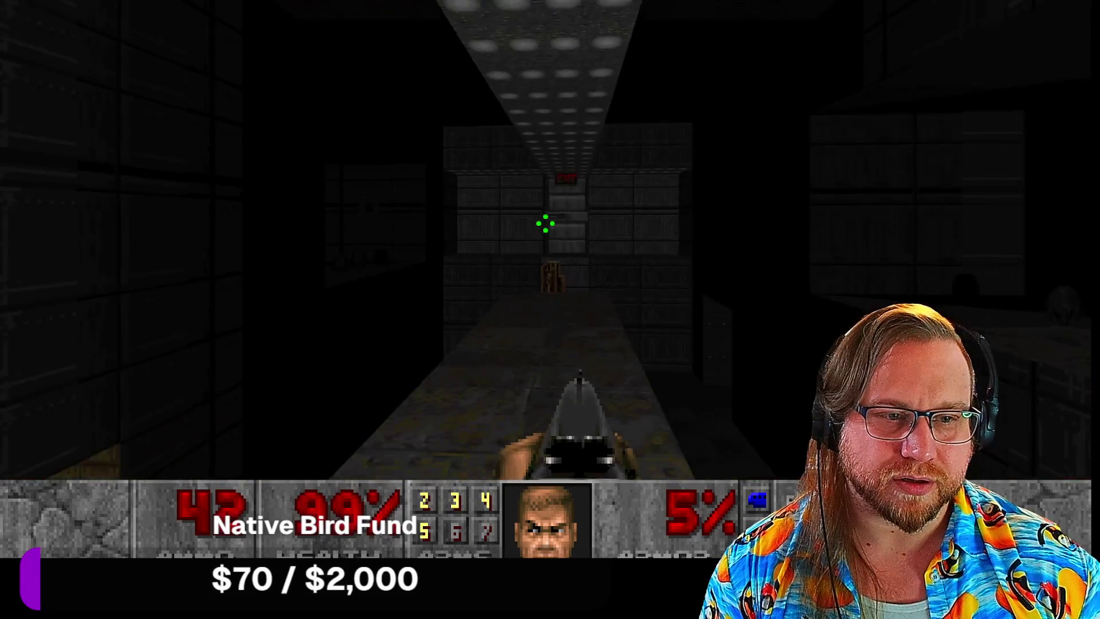
pyautogui.press('Left')
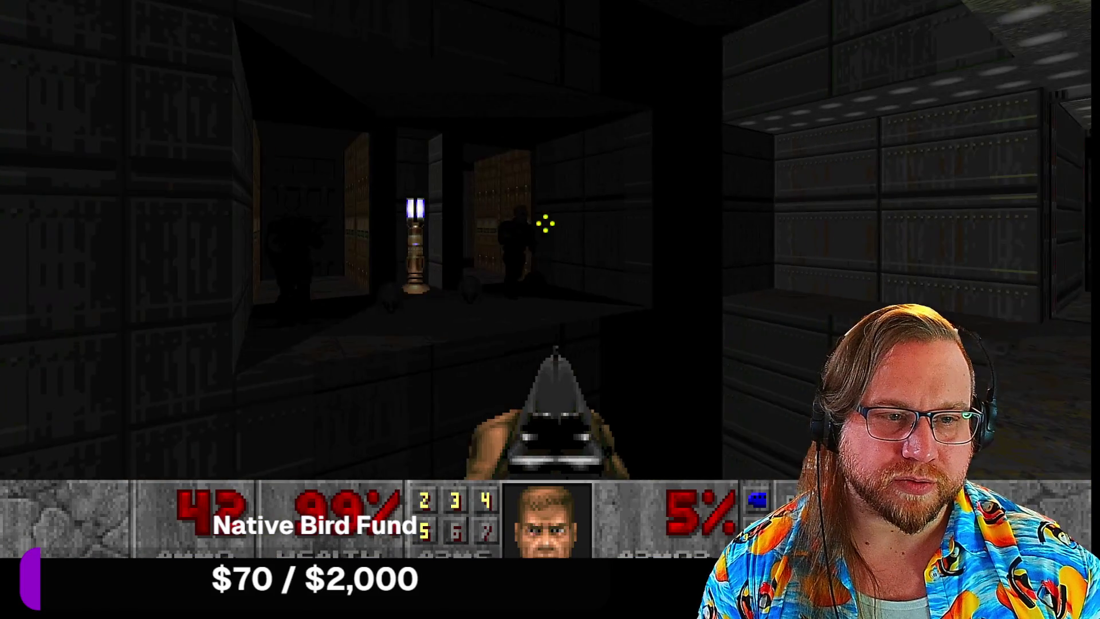
pyautogui.press('3')
pyautogui.press('Up')
pyautogui.press('ctrl')
pyautogui.press('Left')
# Step: Advance through the dark pillar room and along the brown corridor past the enemy
pyautogui.press('Right')
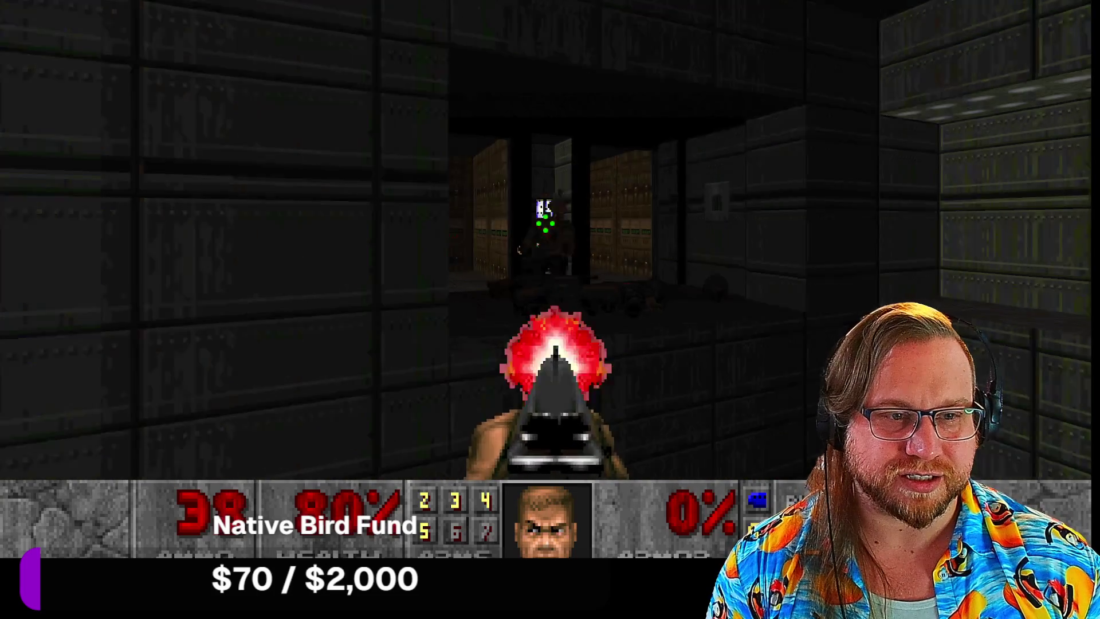
pyautogui.press('Left')
pyautogui.press('Right')
pyautogui.press('Up')
pyautogui.press('Left')
pyautogui.press('Right')
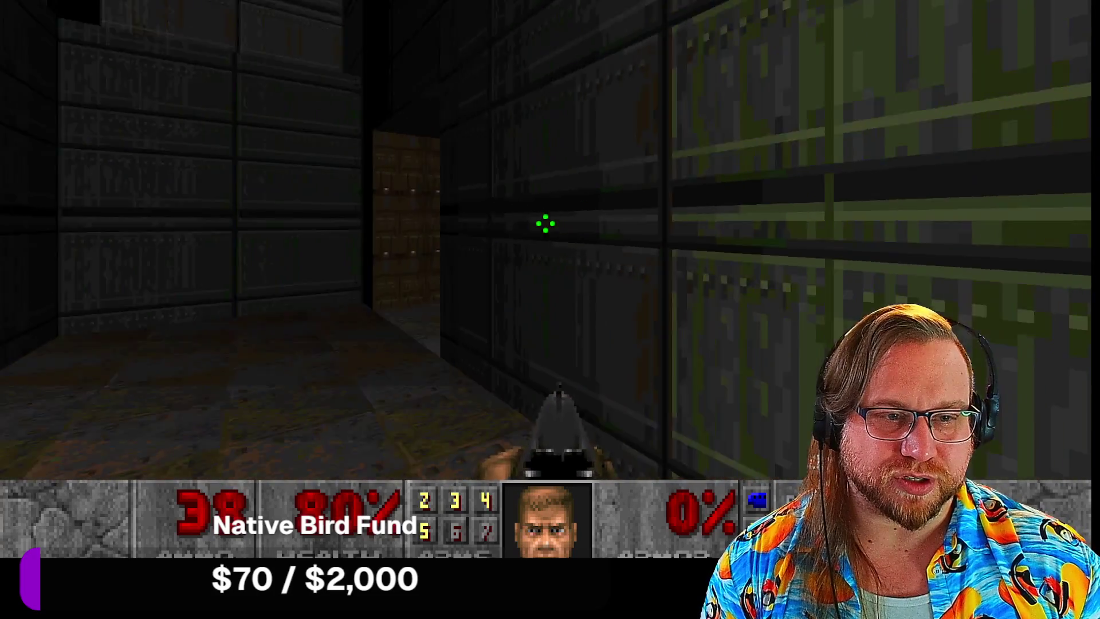
pyautogui.press('Up')
pyautogui.press('Up')
pyautogui.press('Right')
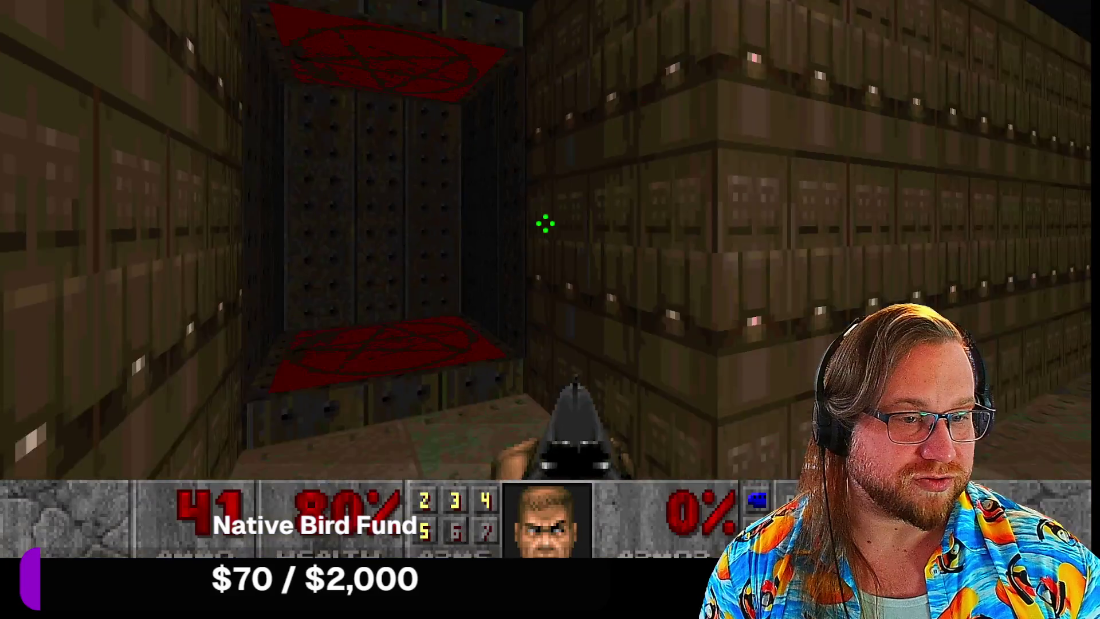
pyautogui.press('Up')
# Step: Teleport to a new area and kill the enemy there with the shotgun
pyautogui.press('Left')
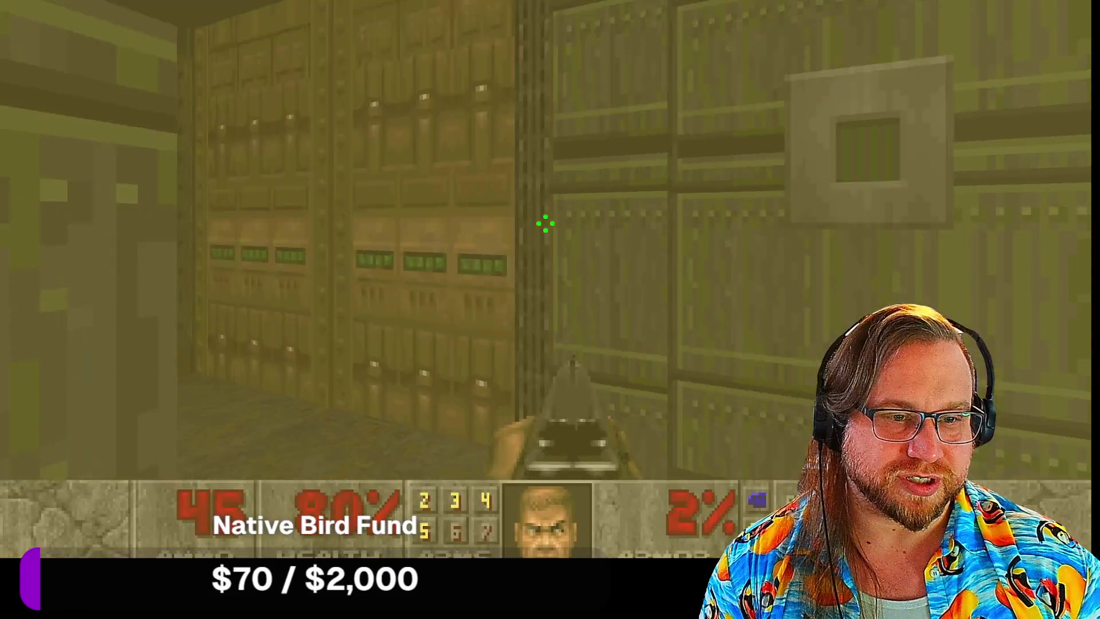
pyautogui.press('Right')
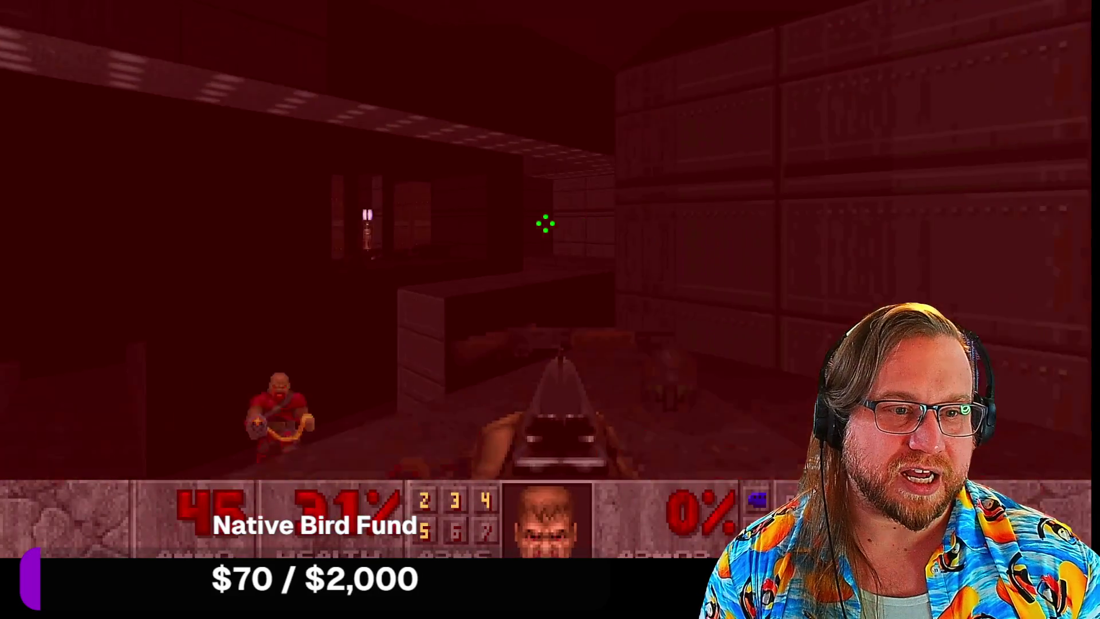
pyautogui.press('Left')
pyautogui.press('Up')
pyautogui.press('ctrl')
pyautogui.press('ctrl')
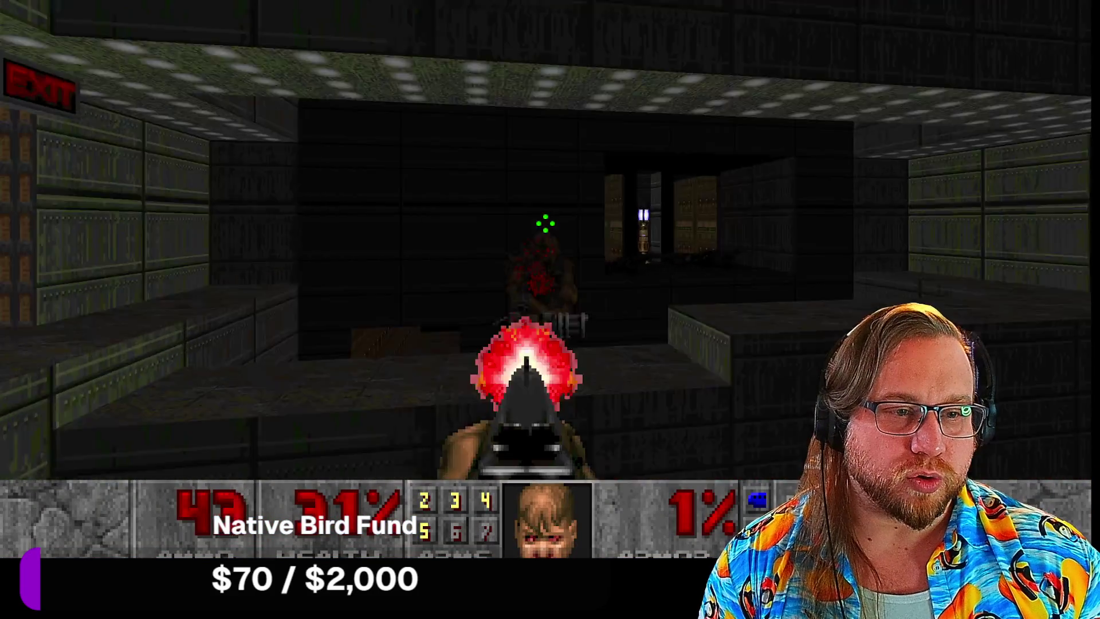
pyautogui.press('Right')
# Step: Follow the corridors to the teleporter at the far end
pyautogui.press('Left')
pyautogui.press('Up')
pyautogui.press('Right')
pyautogui.press('Left')
pyautogui.press('Up')
pyautogui.press('Right')
pyautogui.press('Up')
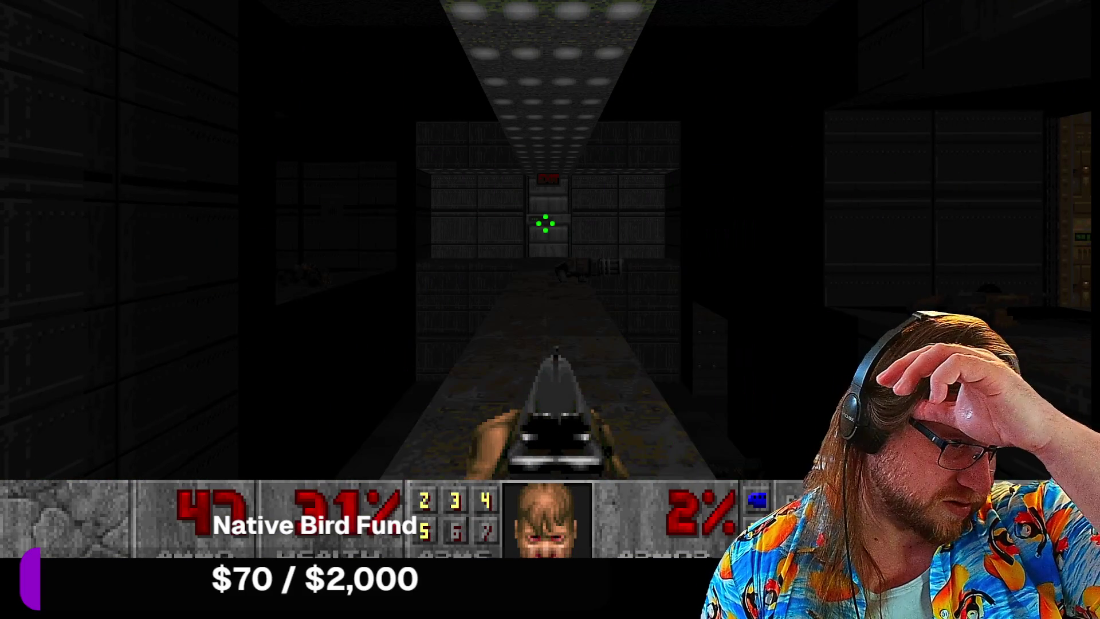
# Step: Enter the green room and back away from the demon while shooting it
pyautogui.press('Left')
pyautogui.press('Right')
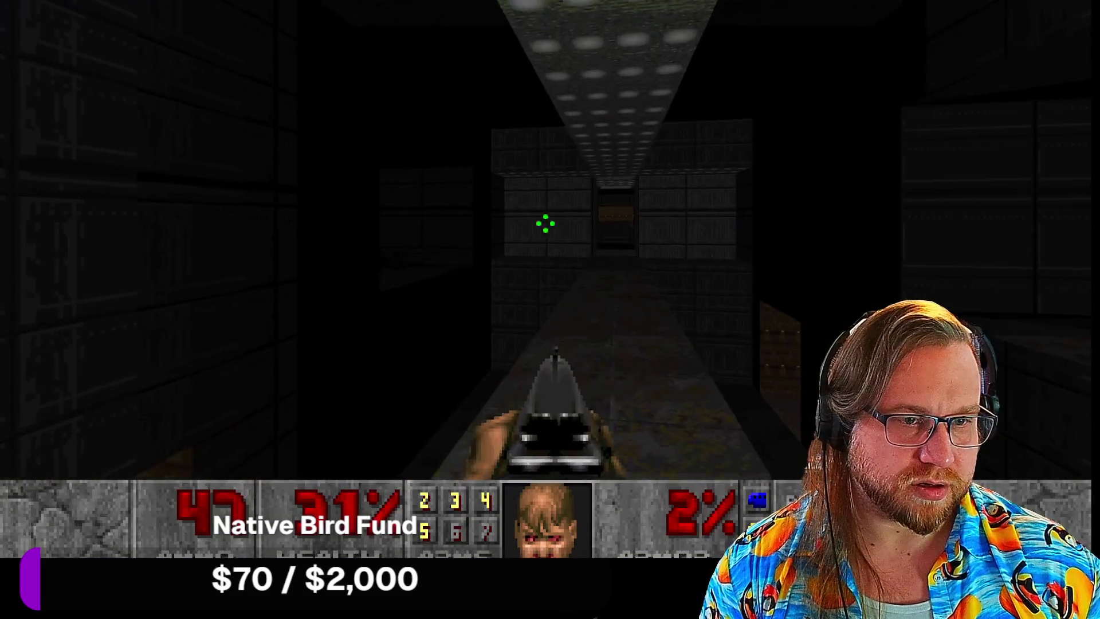
pyautogui.press('Up')
pyautogui.press('Down')
pyautogui.press('ctrl')
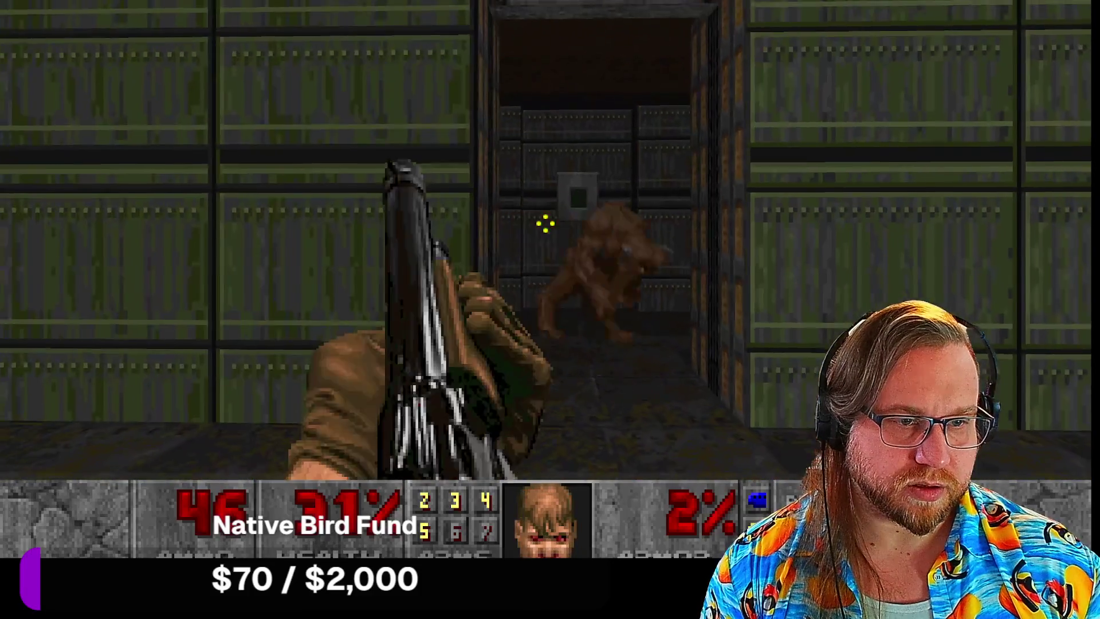
pyautogui.press('ctrl')
pyautogui.press('ctrl')
# Step: Kill the demon, hit the exit switch, and dismiss the tally to begin The Waste Tunnels
pyautogui.press('Up')
pyautogui.press('space')
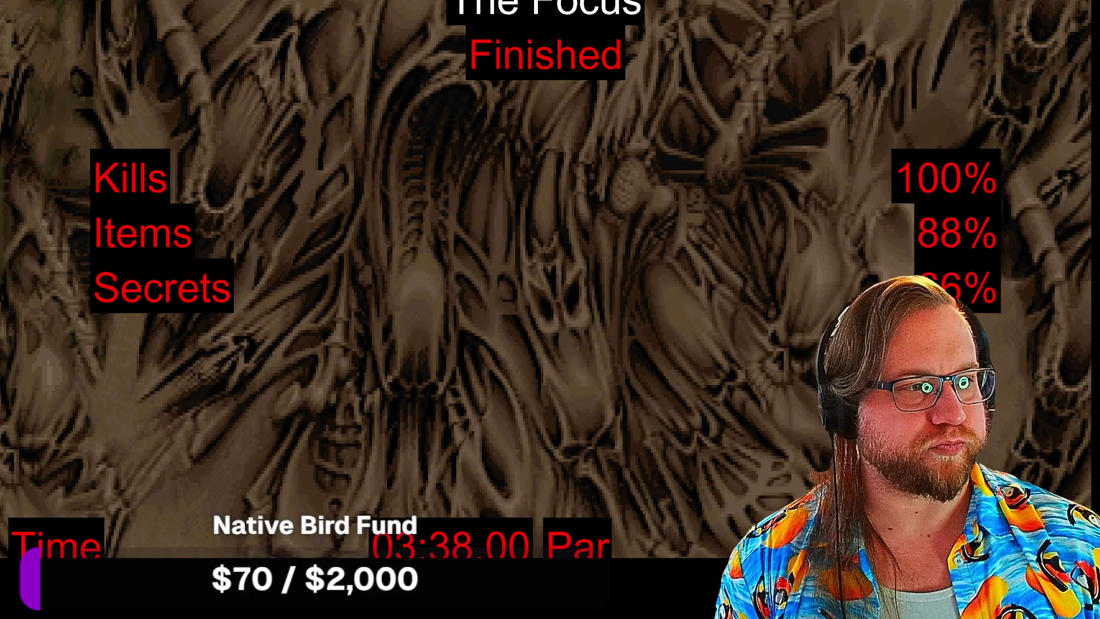
pyautogui.press('space')
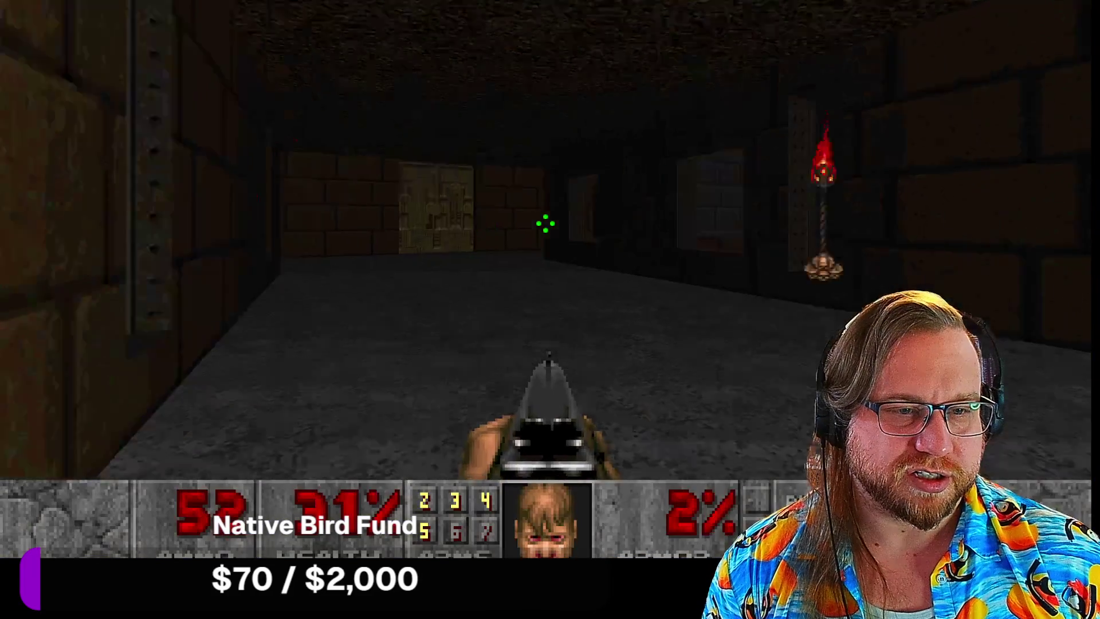
# Step: Shoot the attacking demons and grab the shells in the brick room
pyautogui.press('ctrl')
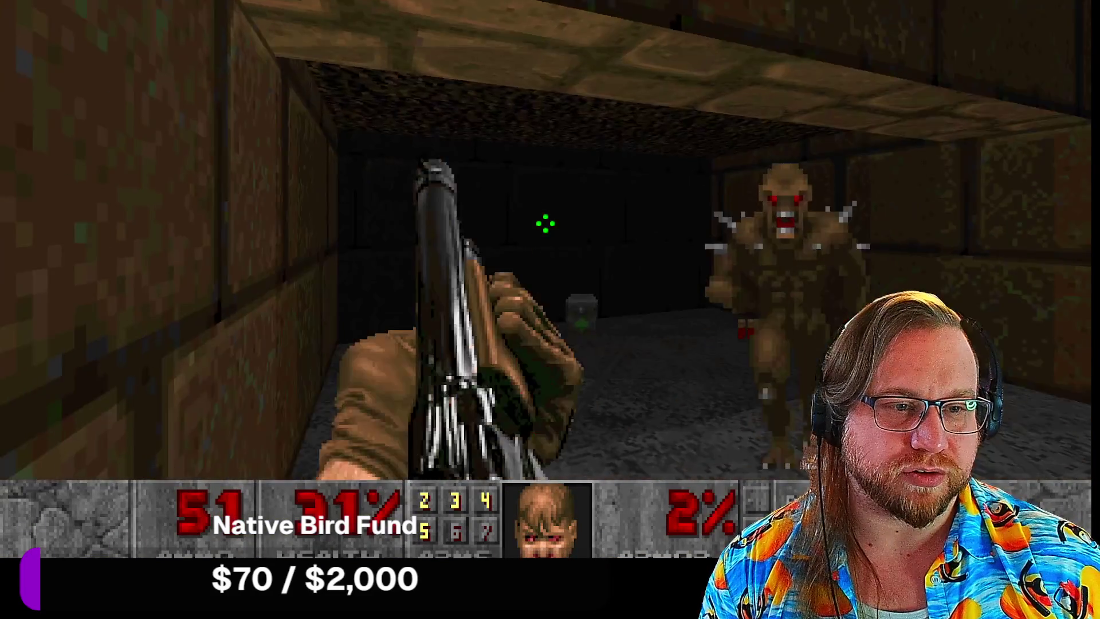
pyautogui.press('ctrl')
pyautogui.press('ctrl')
pyautogui.press('ctrl')
pyautogui.press('Right')
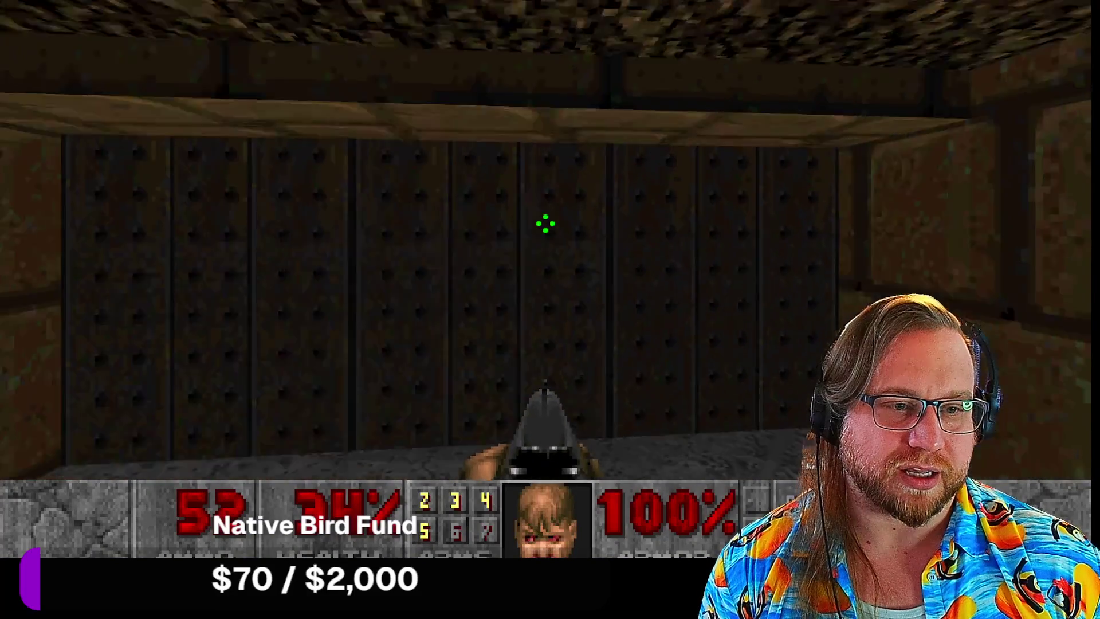
pyautogui.press('Right')
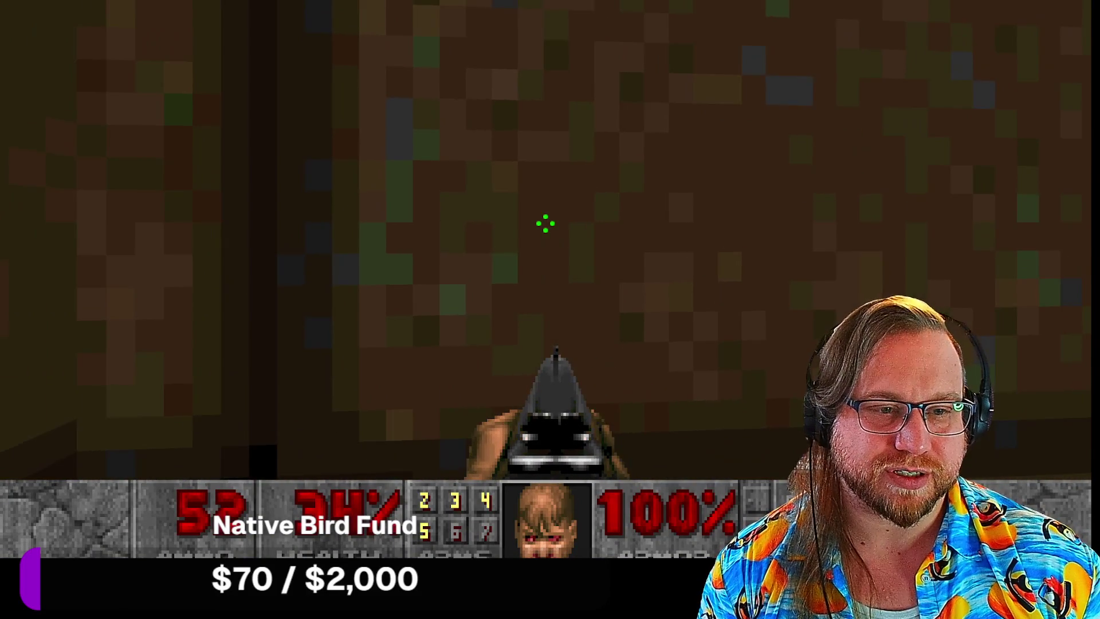
pyautogui.press('Right')
pyautogui.press('Up')
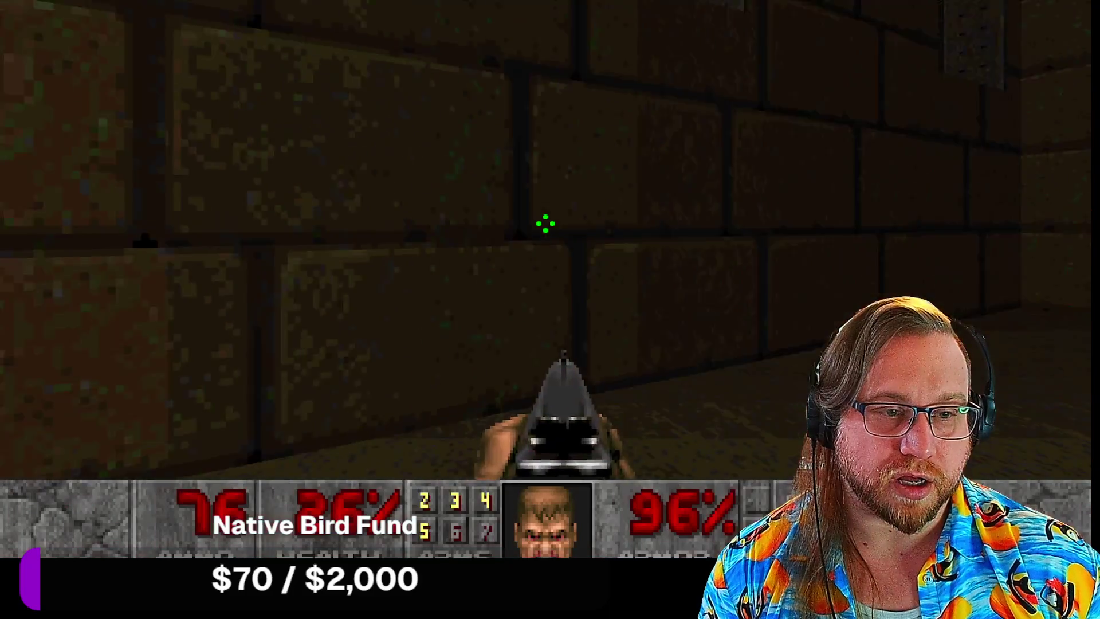
pyautogui.press('ctrl')
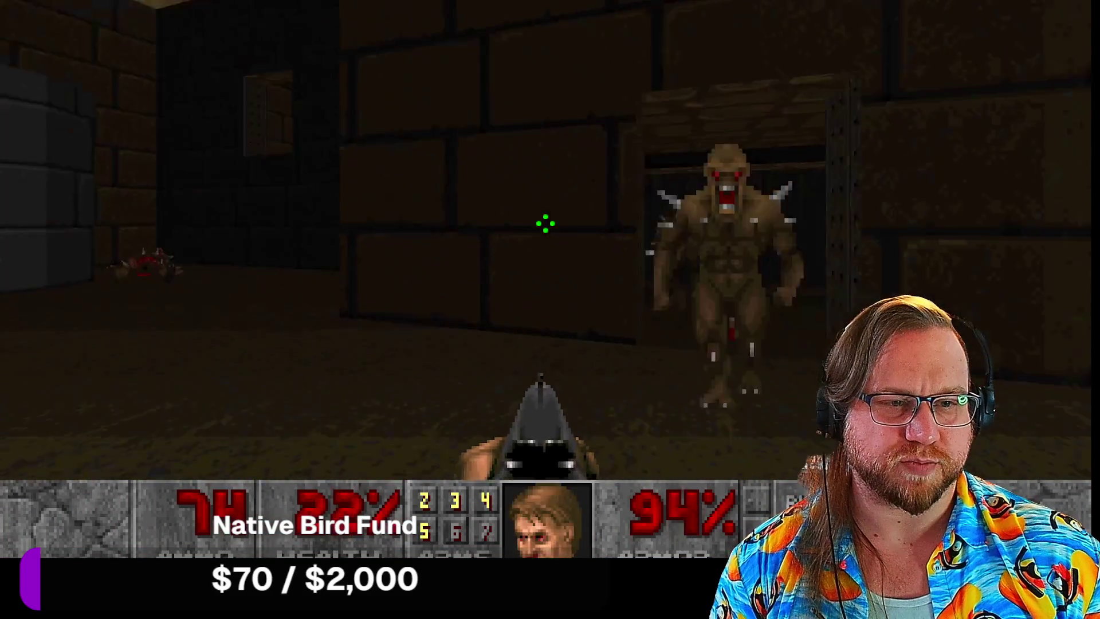
pyautogui.press('ctrl')
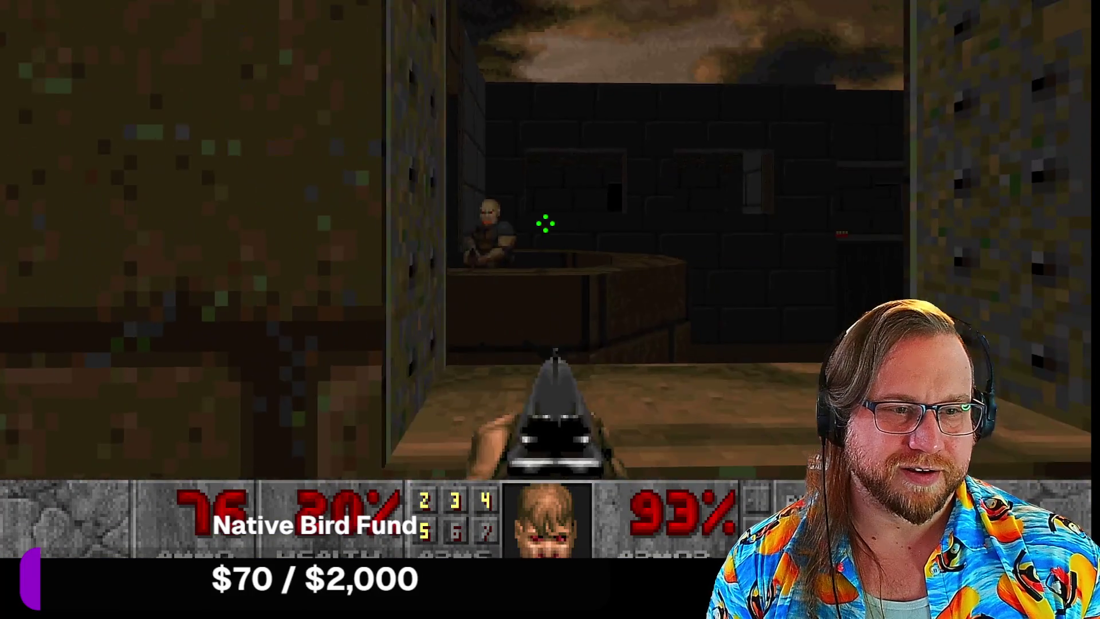
# Step: Fire the shotgun at enemies along the new corridor and window opening
pyautogui.click(545, 224)
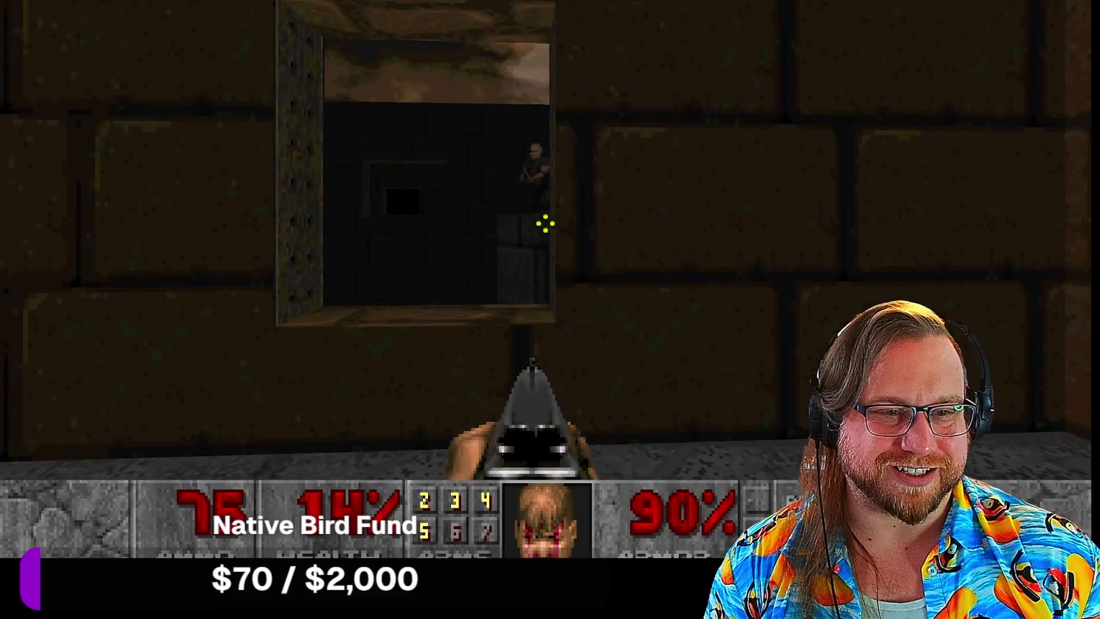
pyautogui.click(545, 223)
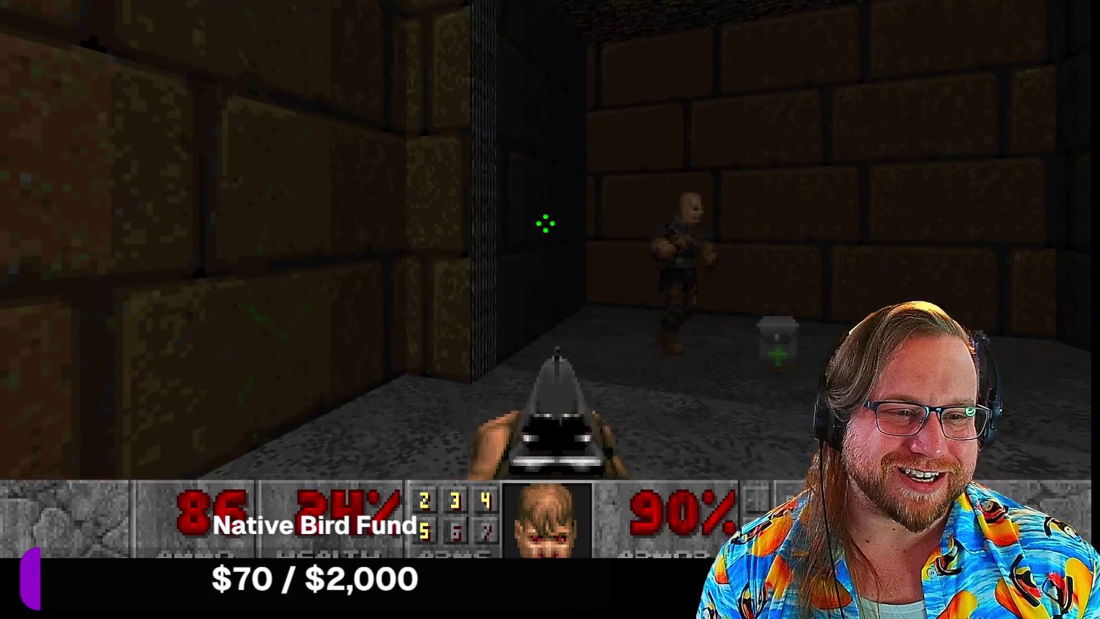
pyautogui.click(546, 223)
pyautogui.click(545, 224)
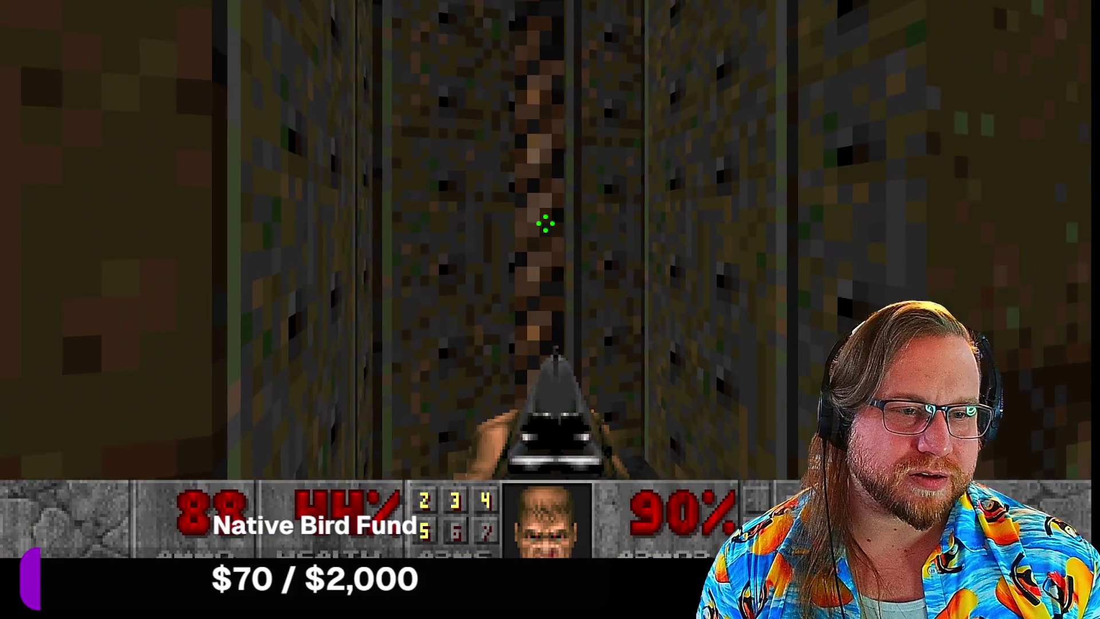
pyautogui.click(546, 224)
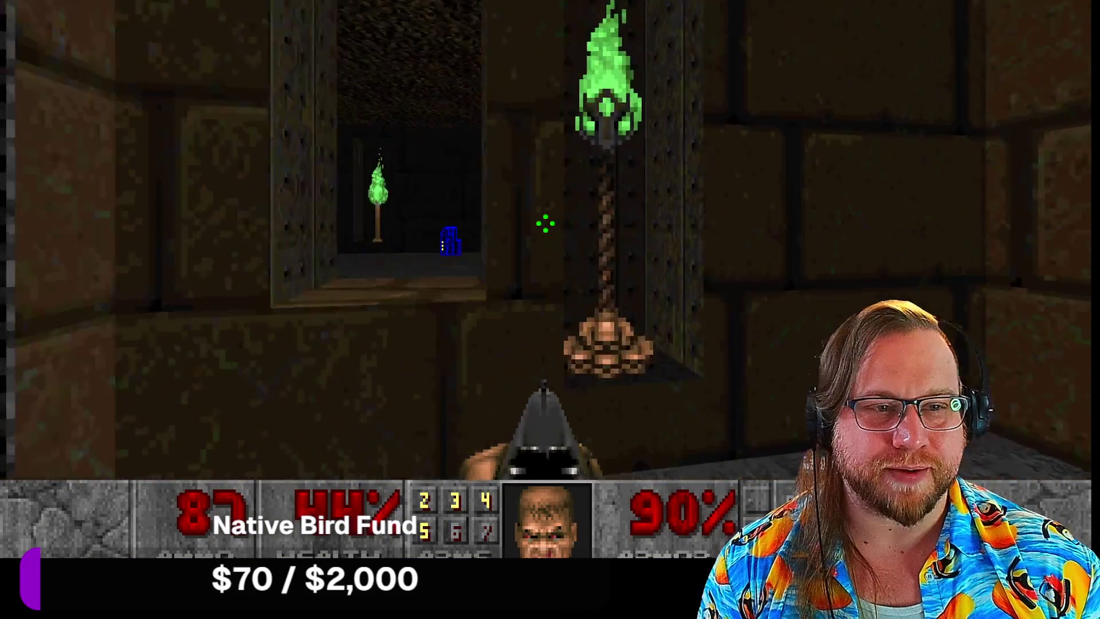
# Step: Switch to the fist, punch down the corridor and enter the two-torch room
pyautogui.scroll(3, 545, 224)
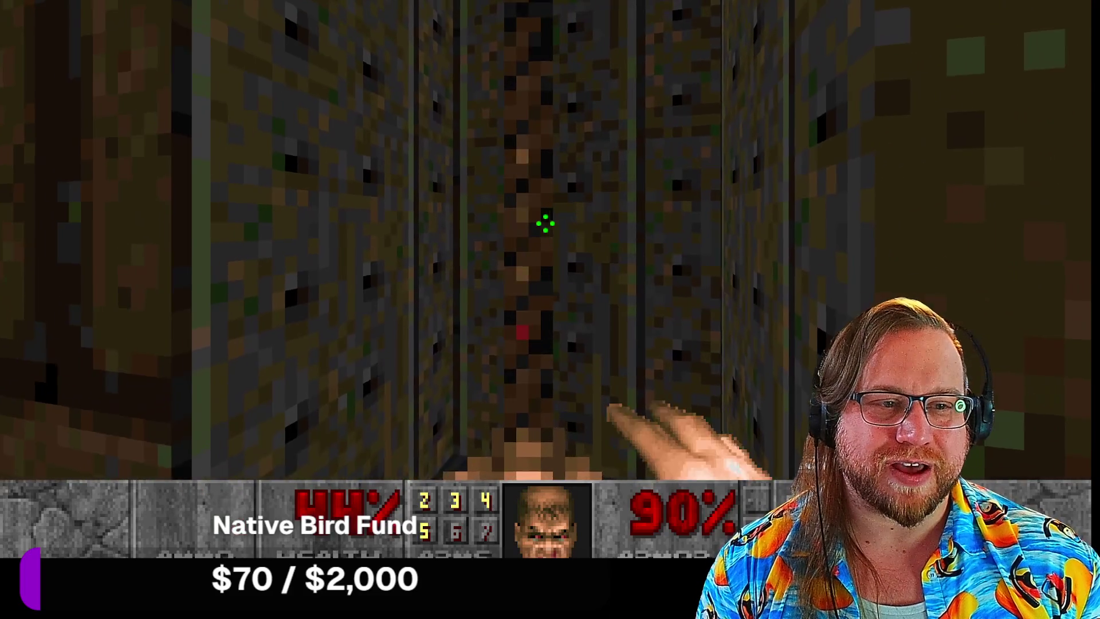
pyautogui.click(546, 223)
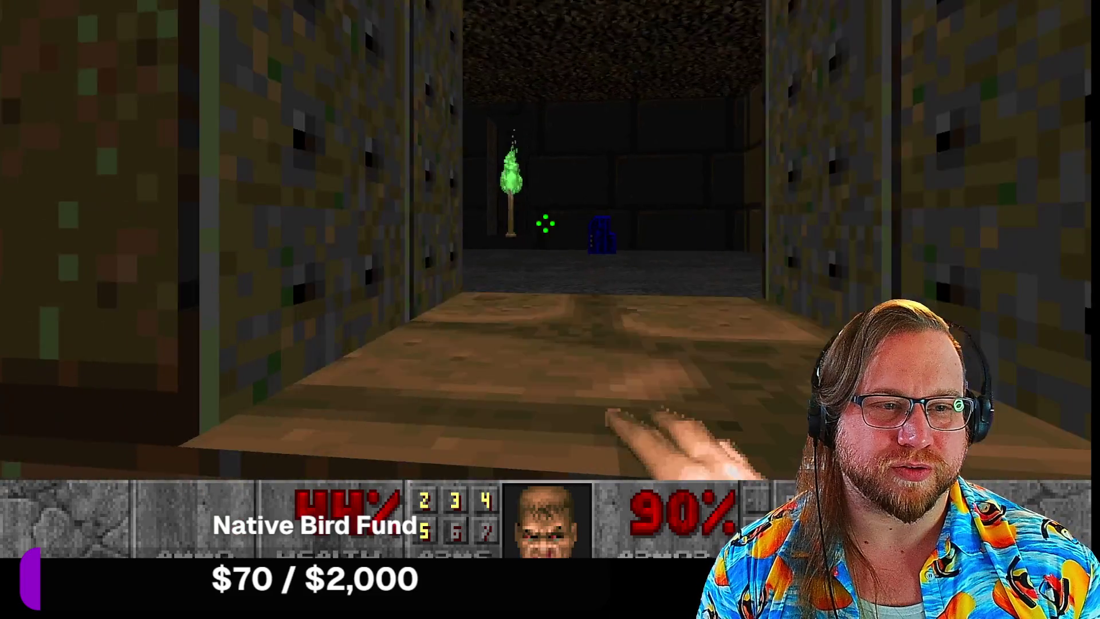
pyautogui.click(546, 223)
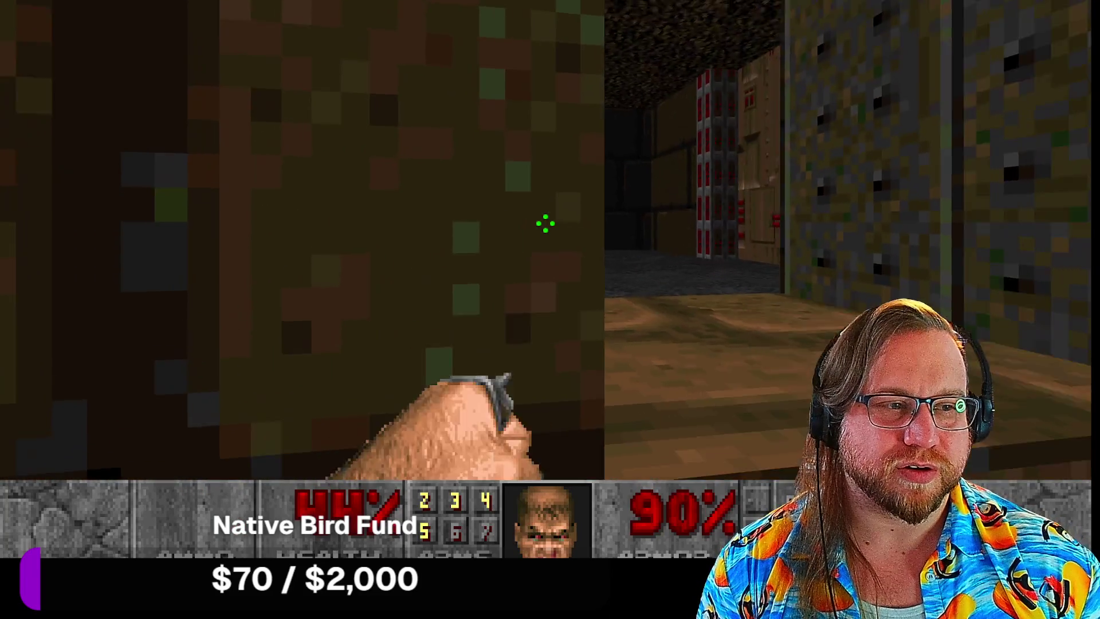
pyautogui.click(546, 224)
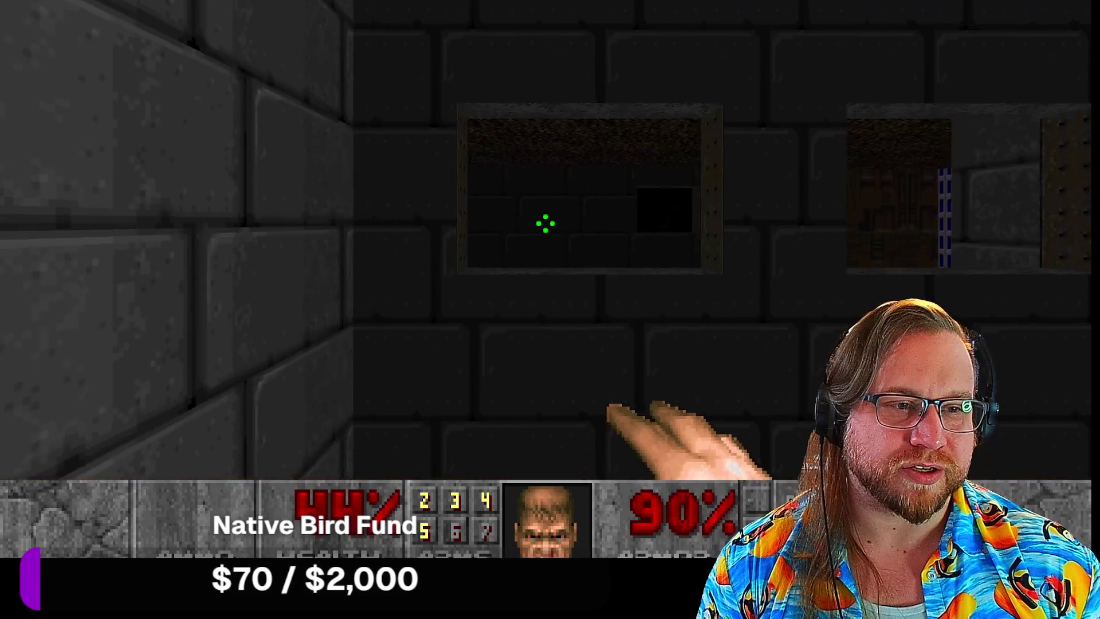
pyautogui.press('w')
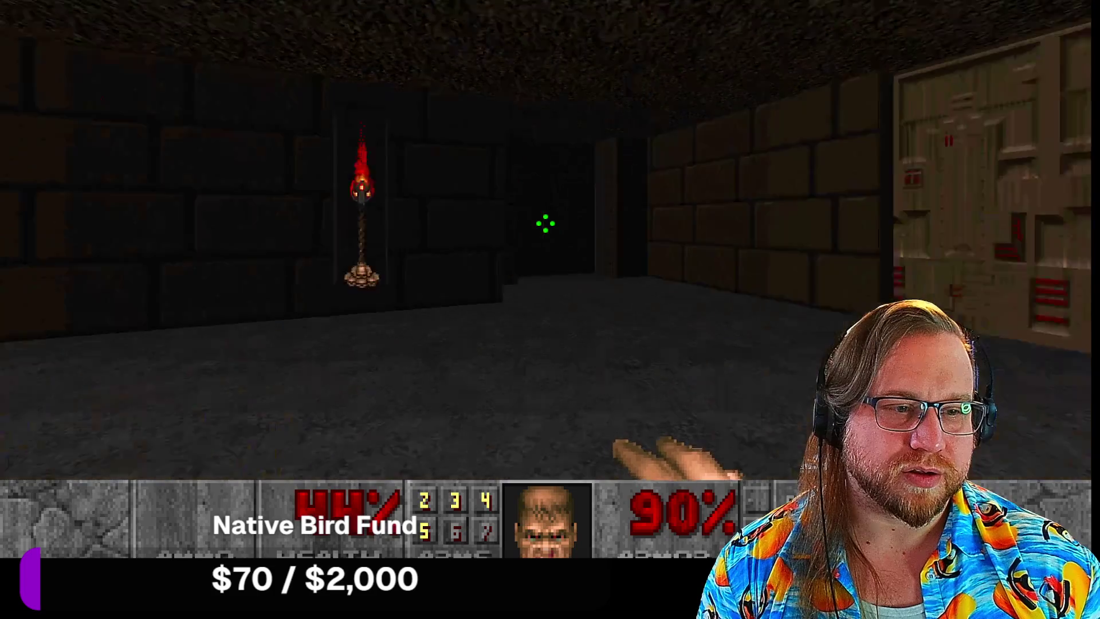
pyautogui.press('w')
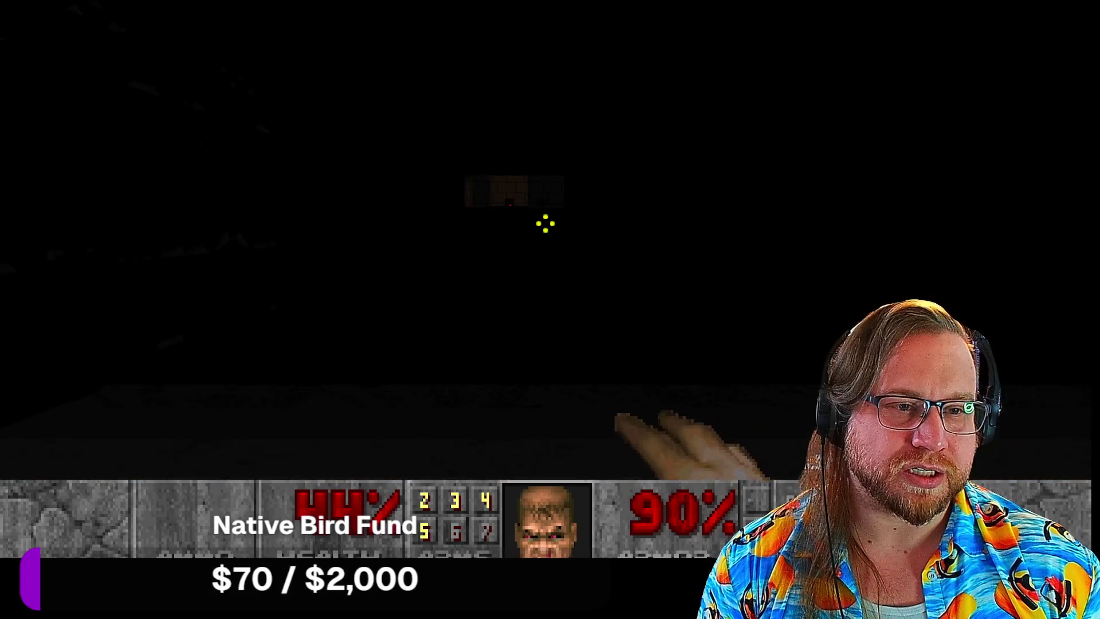
# Step: Switch to the chaingun and fire while advancing until the marine dies, then pause
pyautogui.scroll(-4, 545, 224)
pyautogui.press('w')
pyautogui.click(545, 223)
pyautogui.press('w')
pyautogui.moveTo(545, 224); pyautogui.dragTo(546, 223)
pyautogui.press('w')
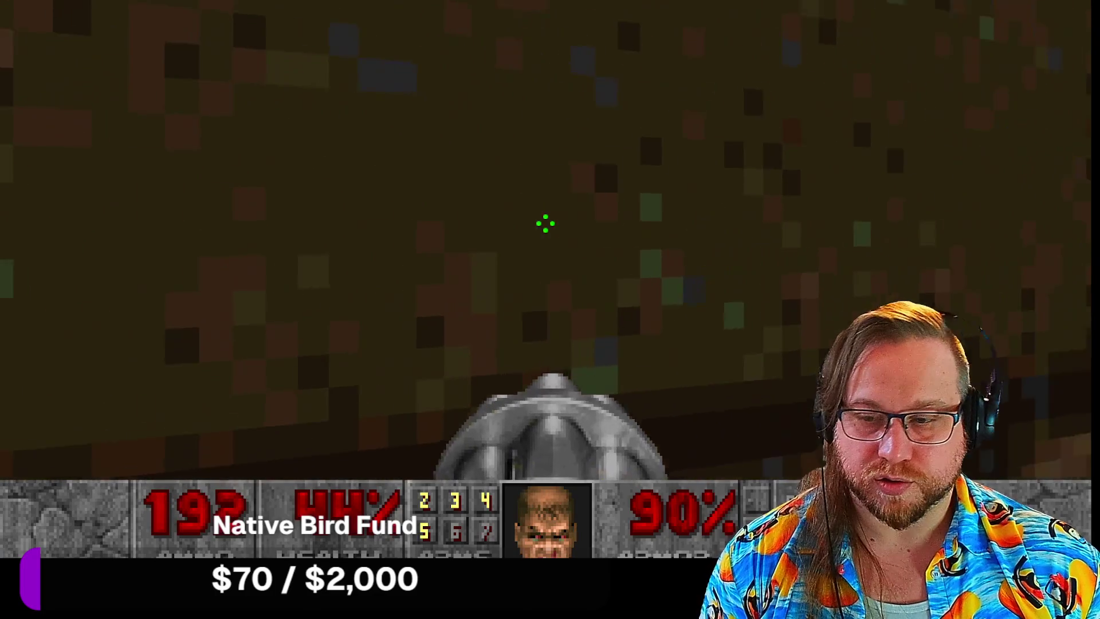
pyautogui.press('w')
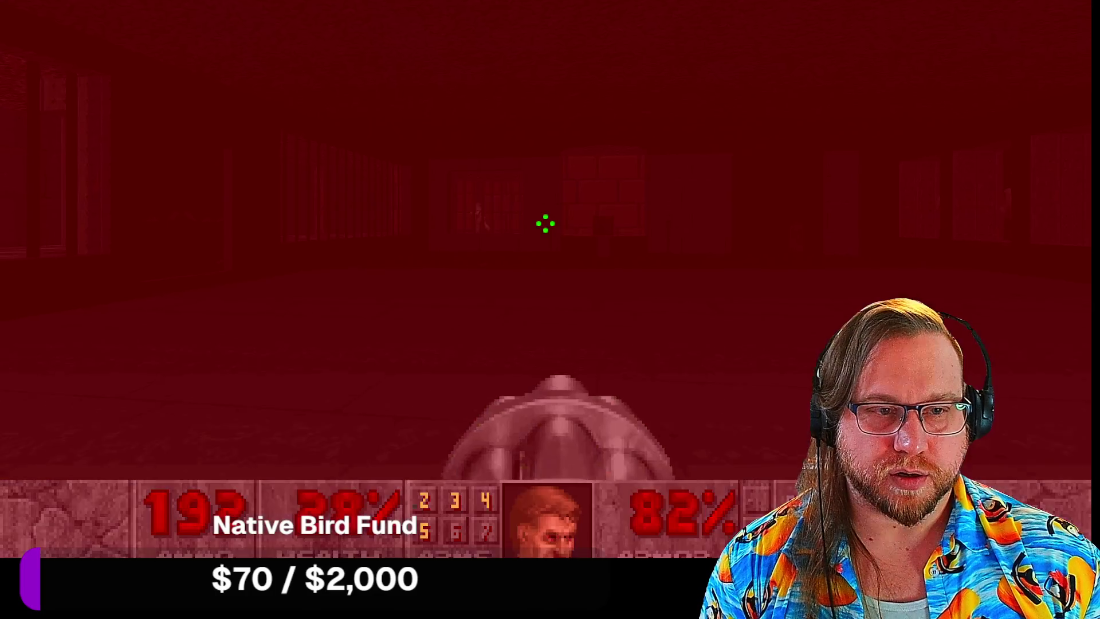
pyautogui.moveTo(545, 223); pyautogui.dragTo(545, 223)
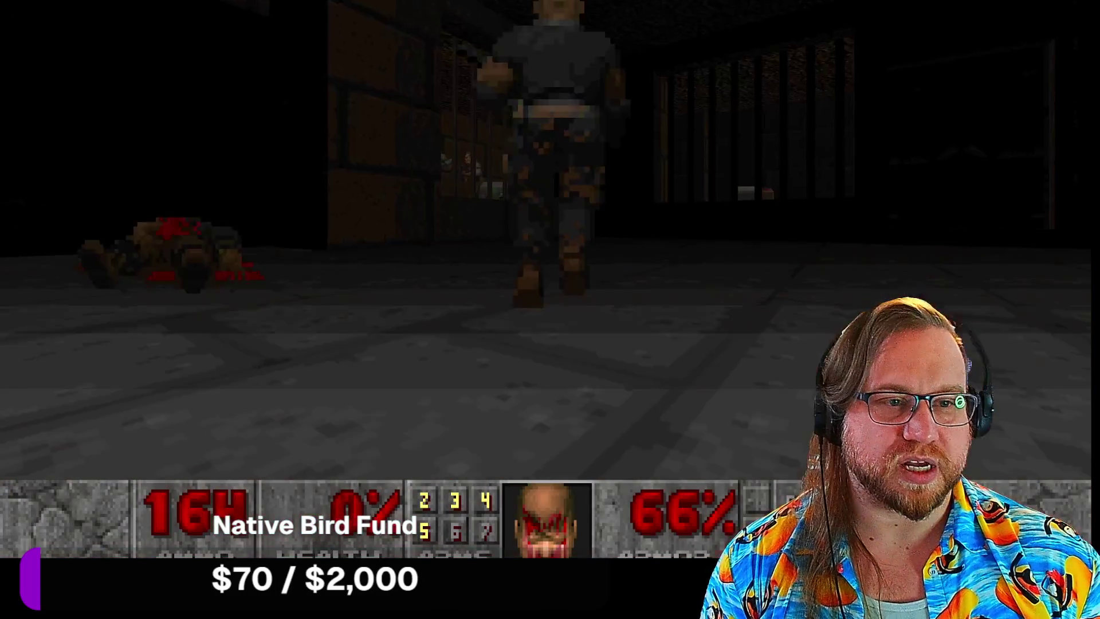
pyautogui.press('Escape')
# Step: Choose End Game from the pause menu and confirm it
pyautogui.press('Down')
pyautogui.press('Down')
pyautogui.press('Down')
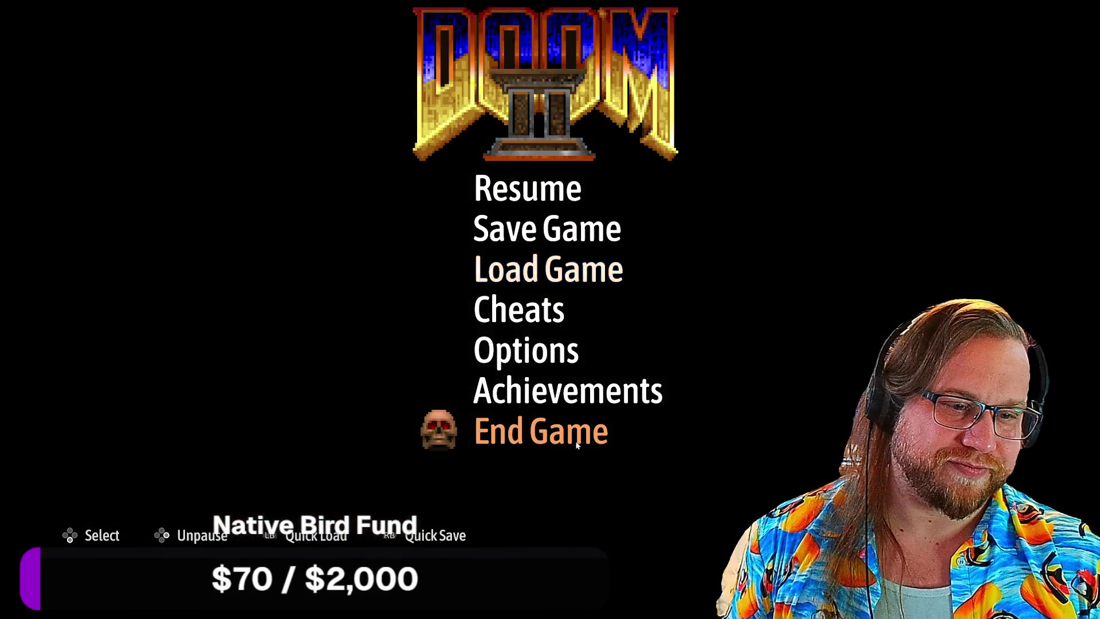
pyautogui.press('Return')
pyautogui.press('Return')
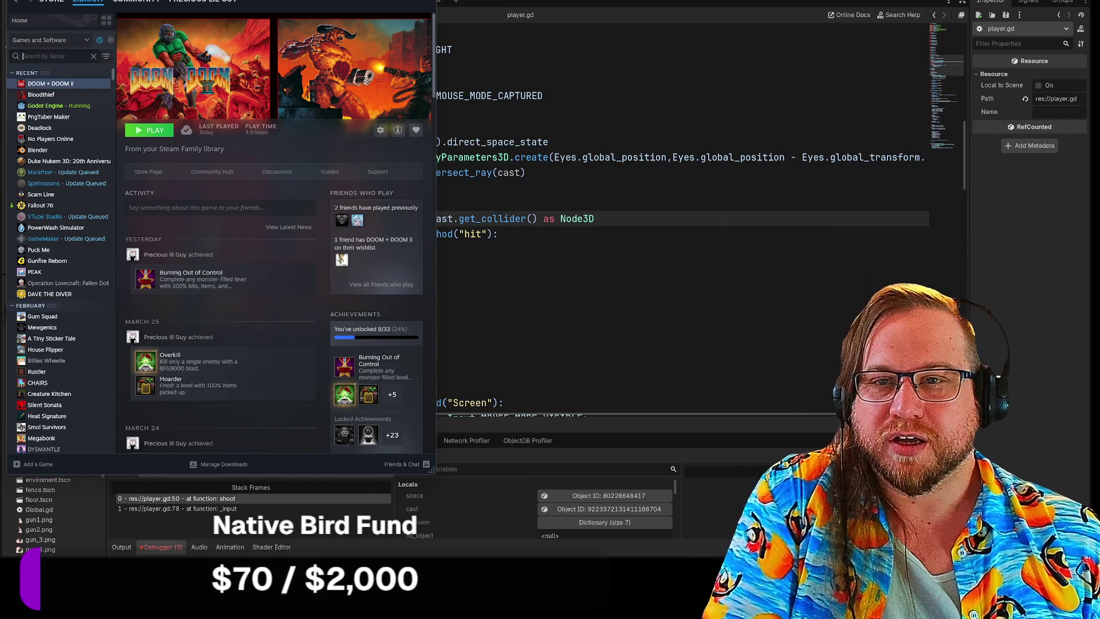
# Step: Search the library for 'doom', view the DOOM page, then clear the search and return to Godot
pyautogui.write('doom')
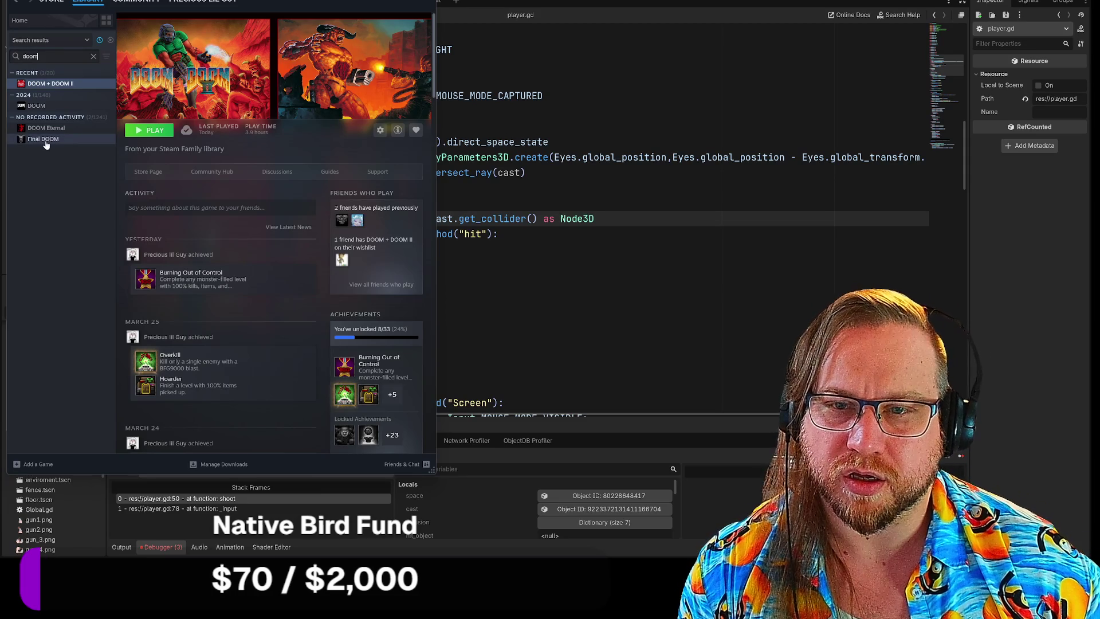
pyautogui.click(46, 140)
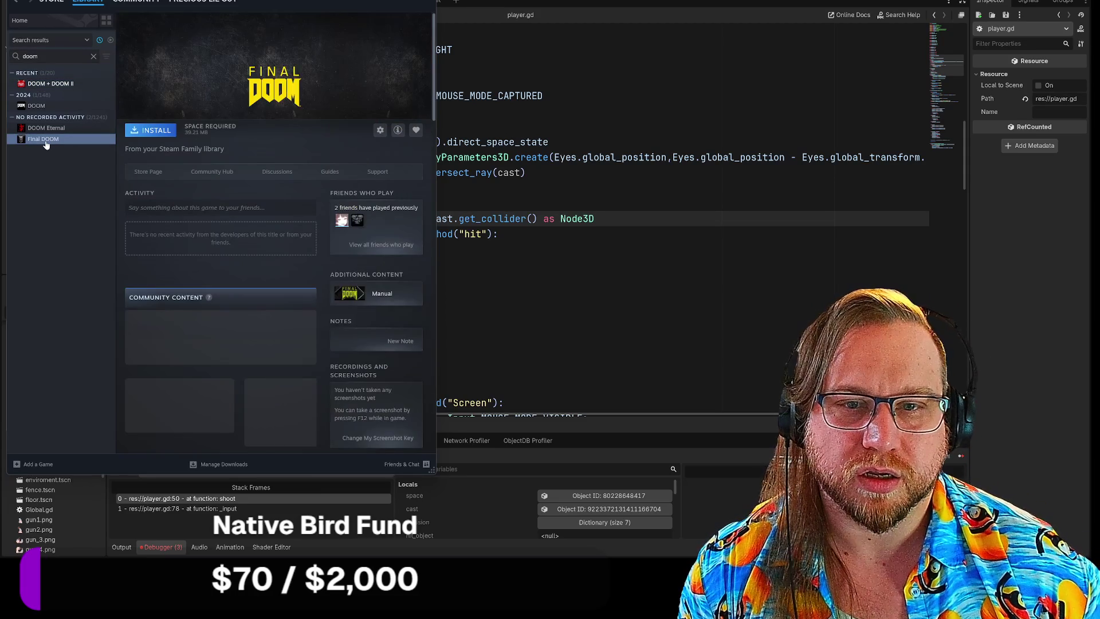
pyautogui.click(40, 106)
pyautogui.click(52, 129)
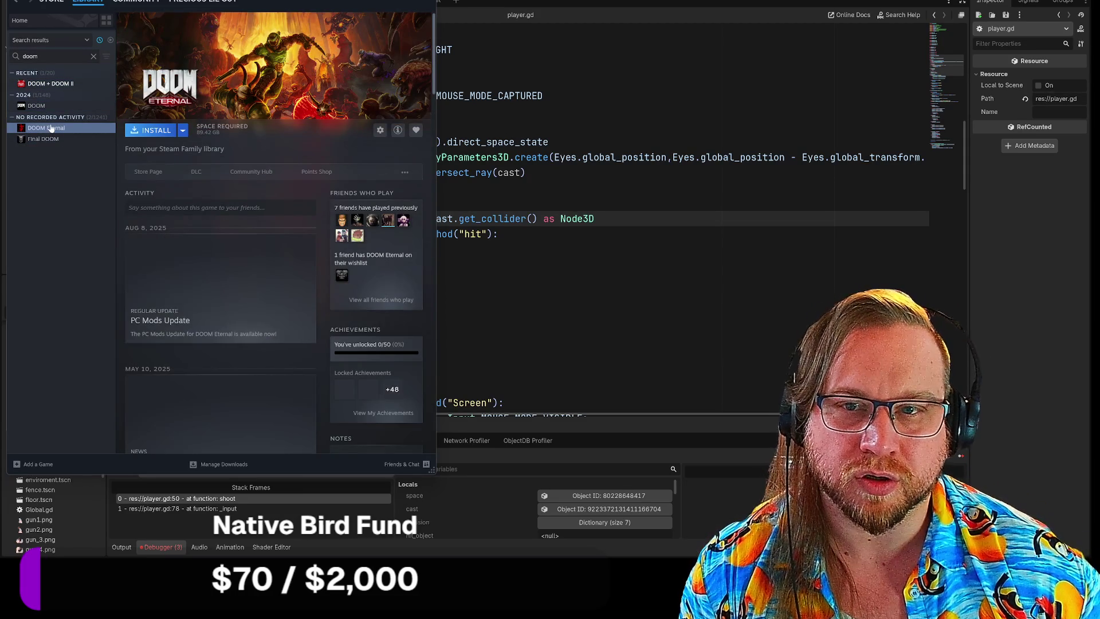
pyautogui.click(49, 109)
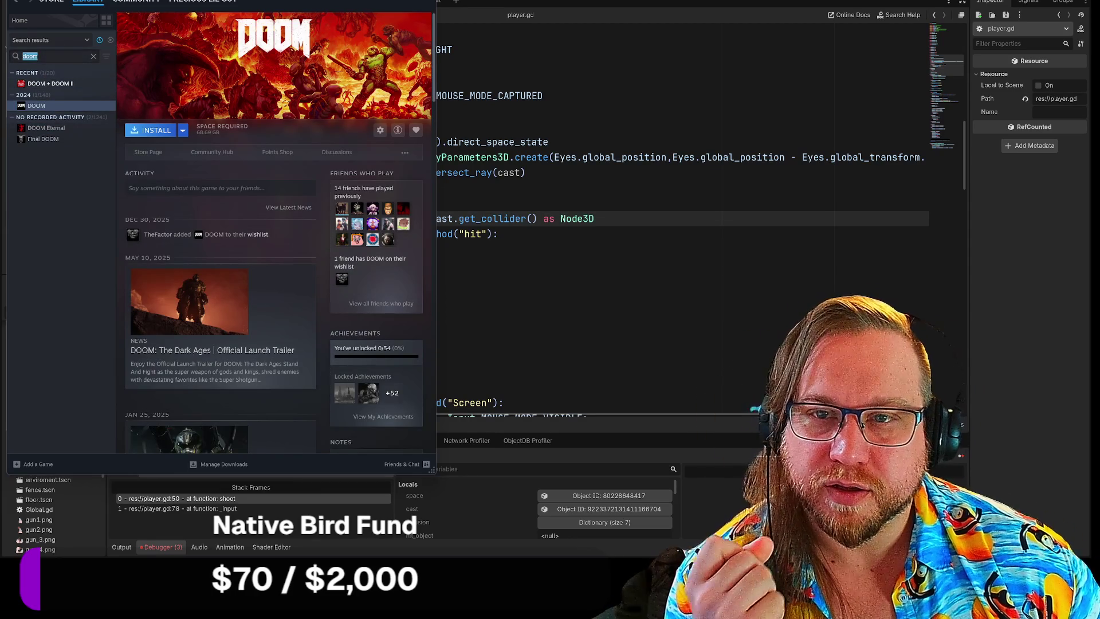
pyautogui.press('BackSpace')
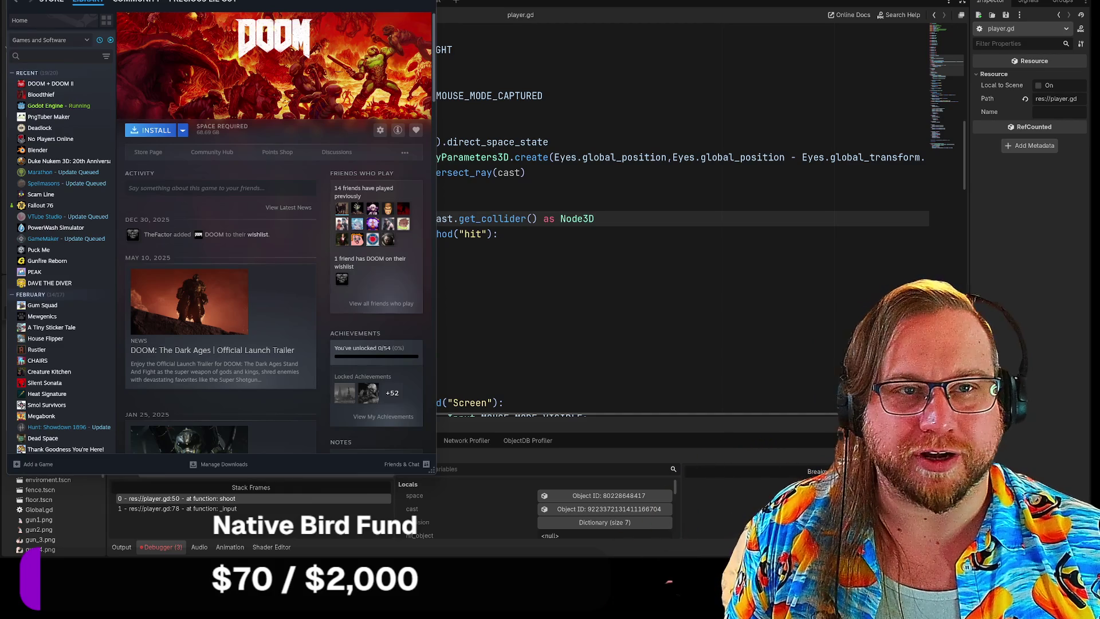
pyautogui.hotkey('alt', 'Tab')
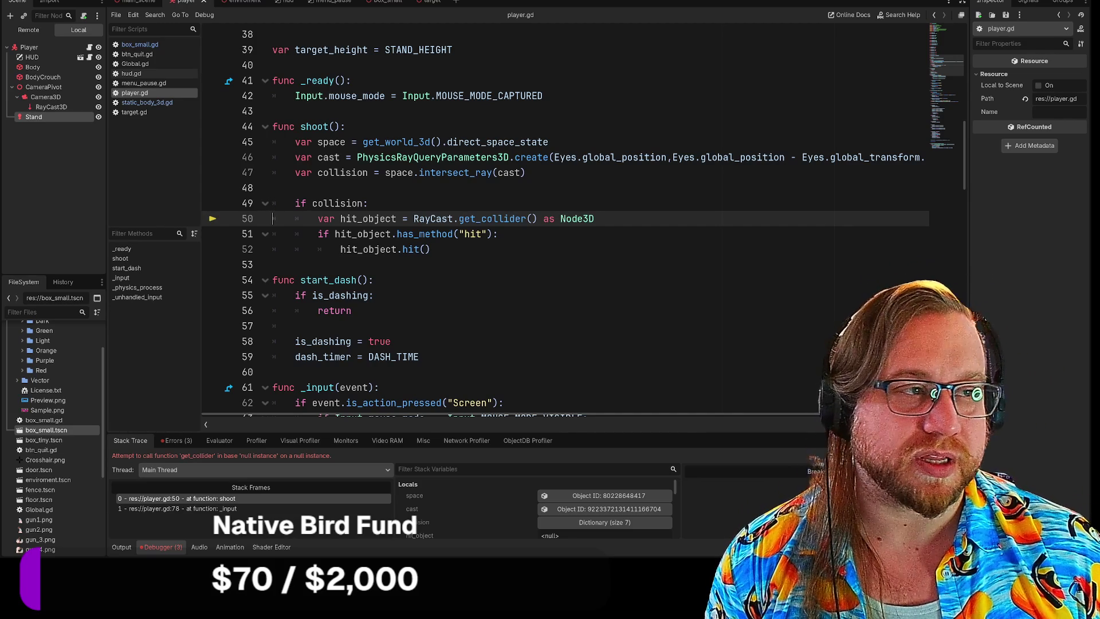
# Step: Run the project, walk down the corridor and shoot to trigger the line 50 error
pyautogui.press('F5')
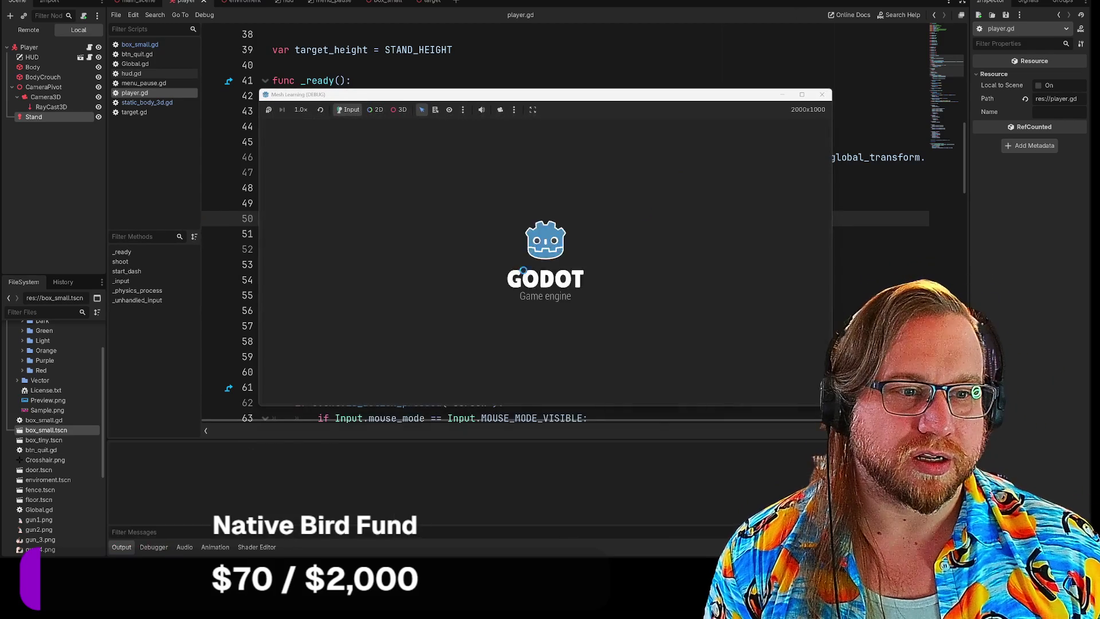
pyautogui.press('w')
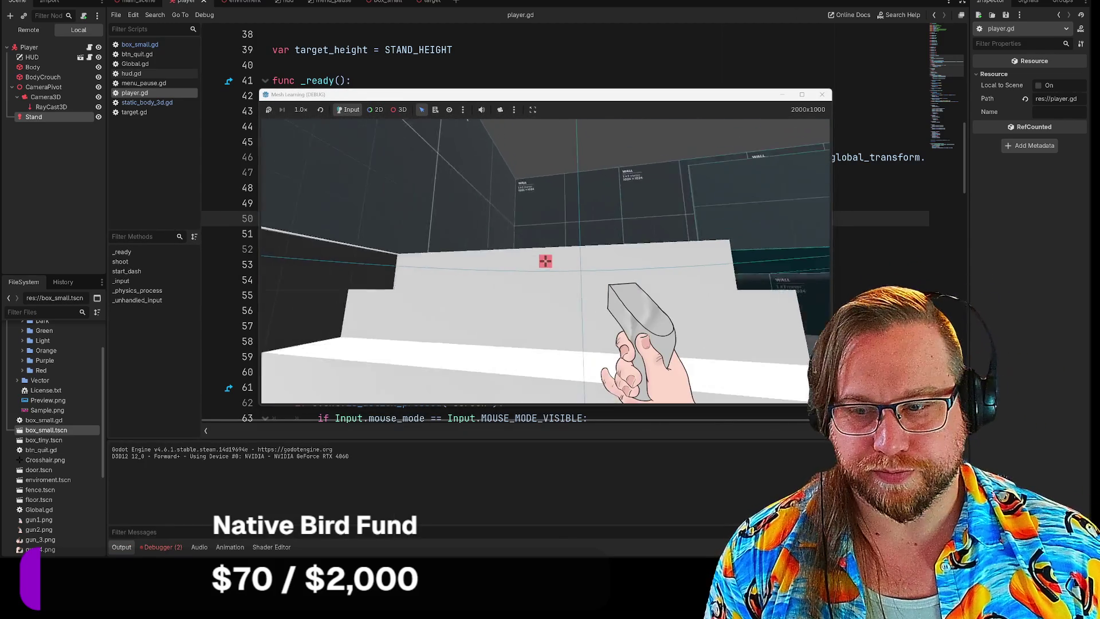
pyautogui.press('w')
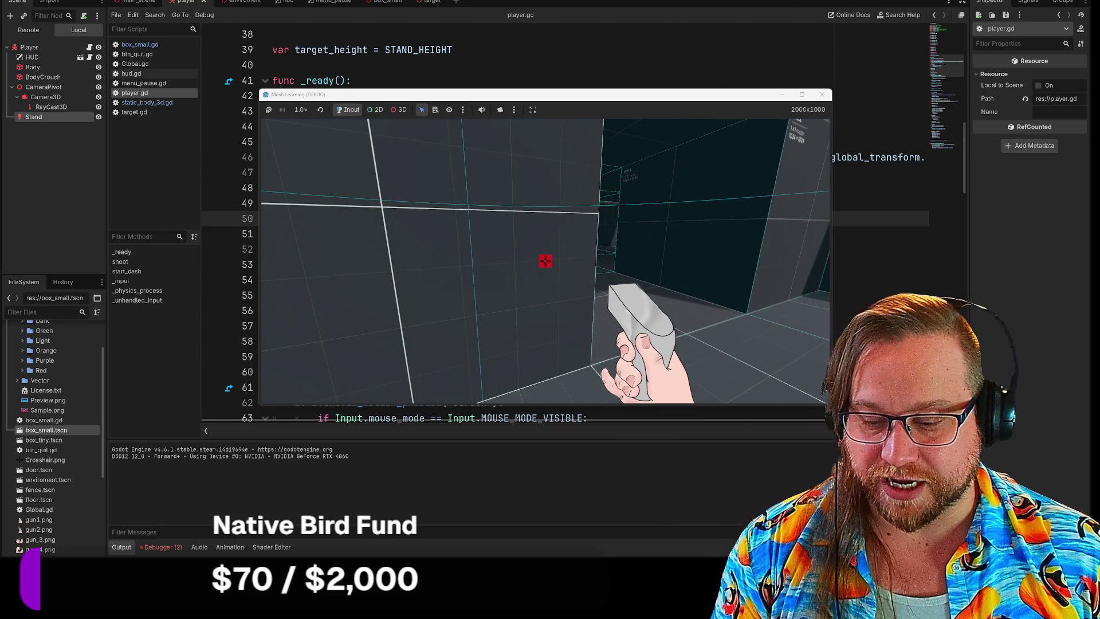
pyautogui.press('w')
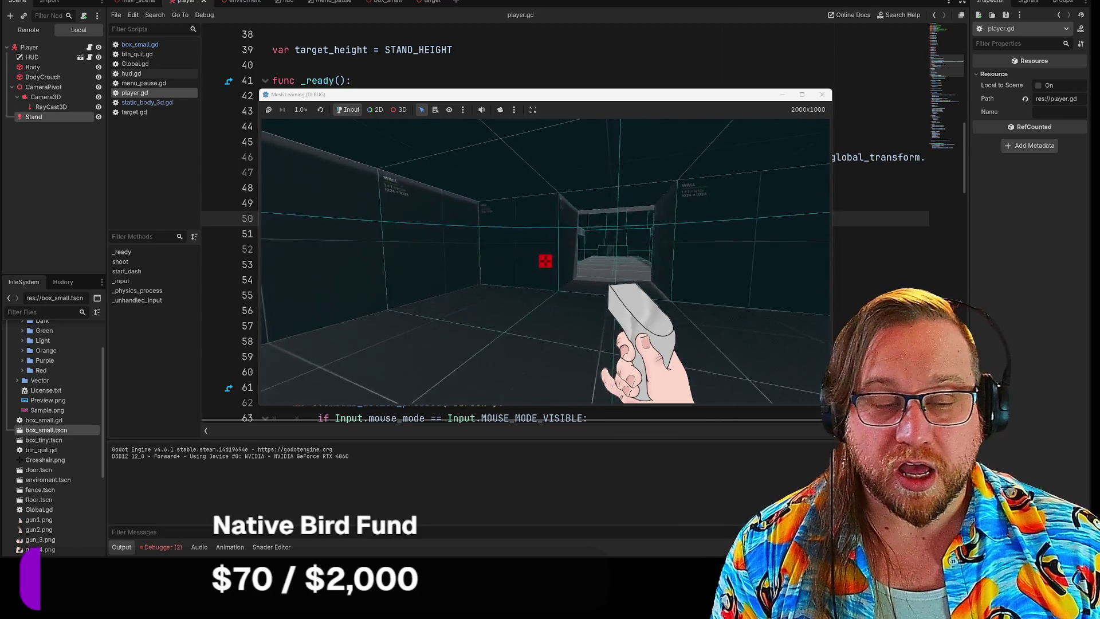
pyautogui.press('w')
pyautogui.click(545, 260)
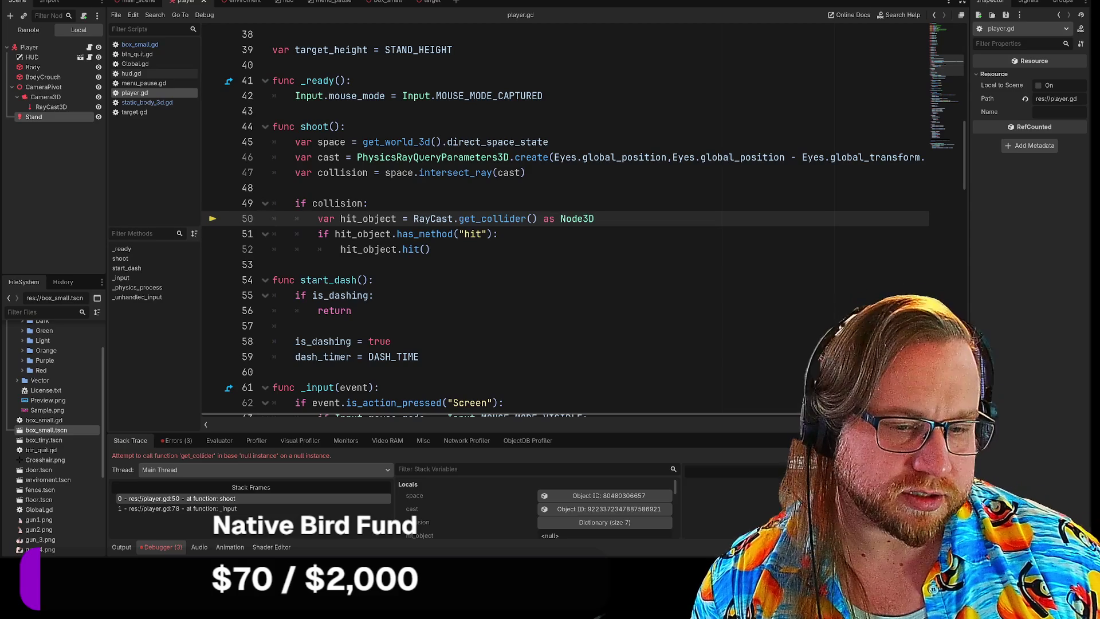
# Step: Delete ' as Node3D' from line 50, rerun the game and shoot to test
pyautogui.click(323, 218)
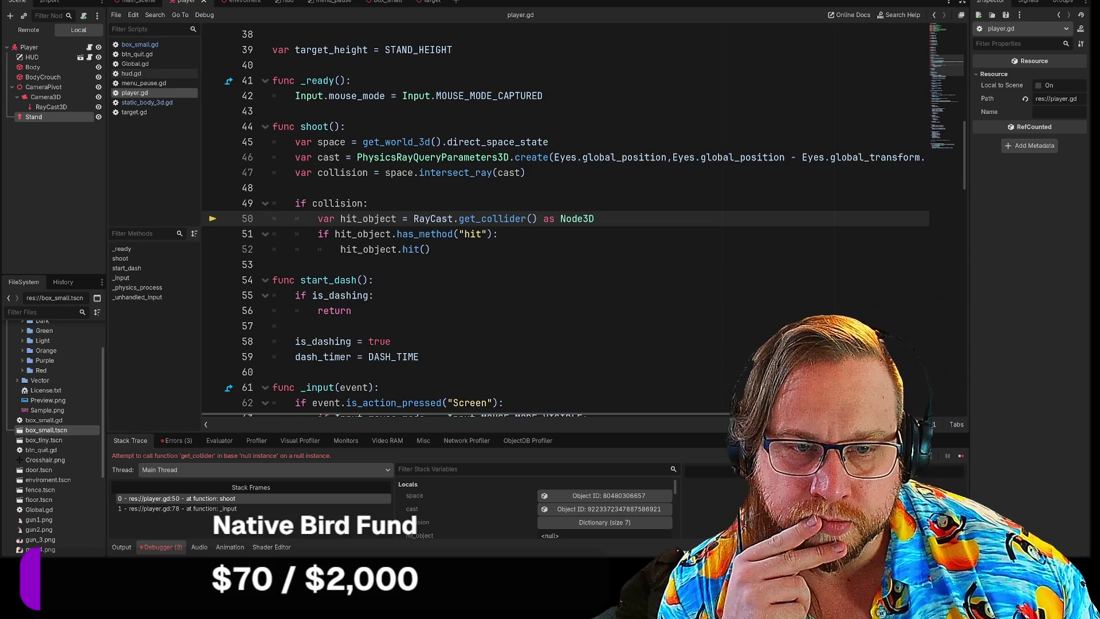
pyautogui.click(498, 234)
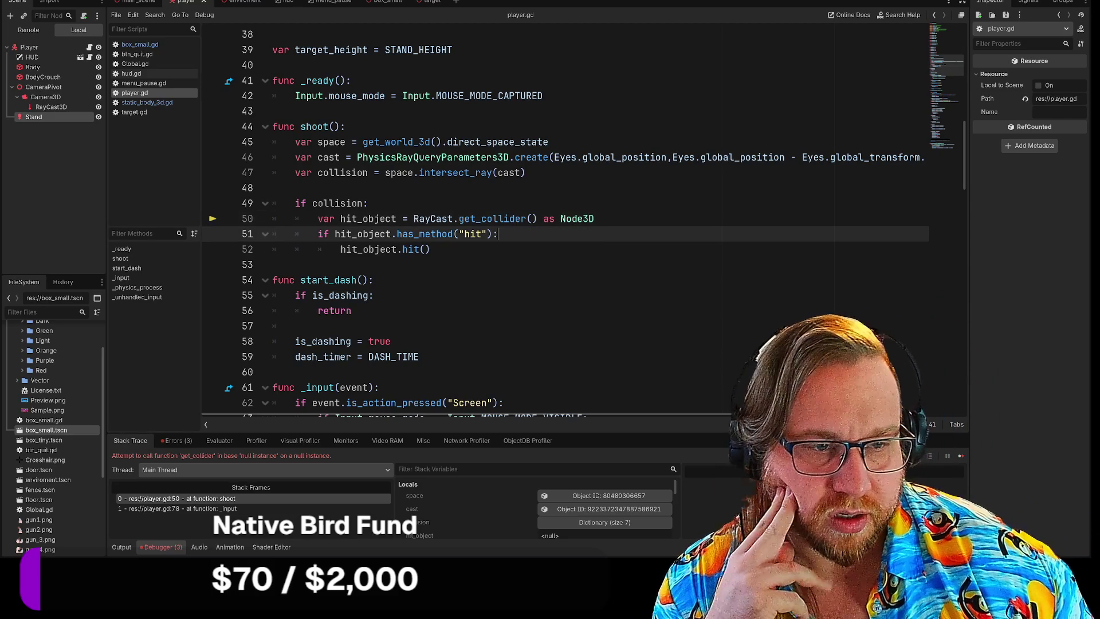
pyautogui.click(374, 218)
pyautogui.click(335, 218)
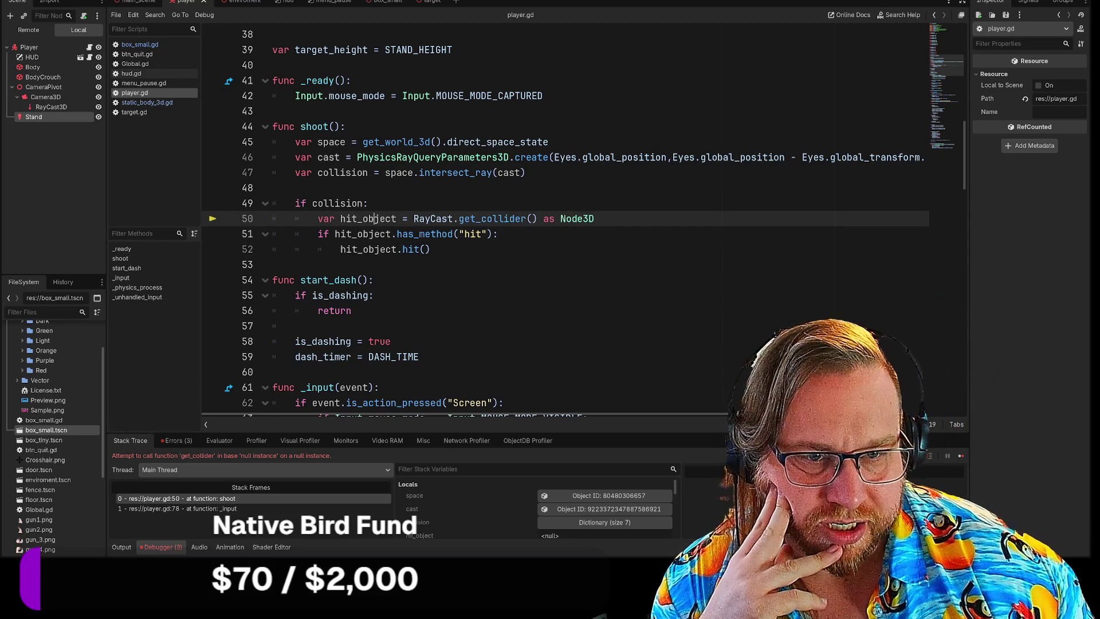
pyautogui.click(436, 219)
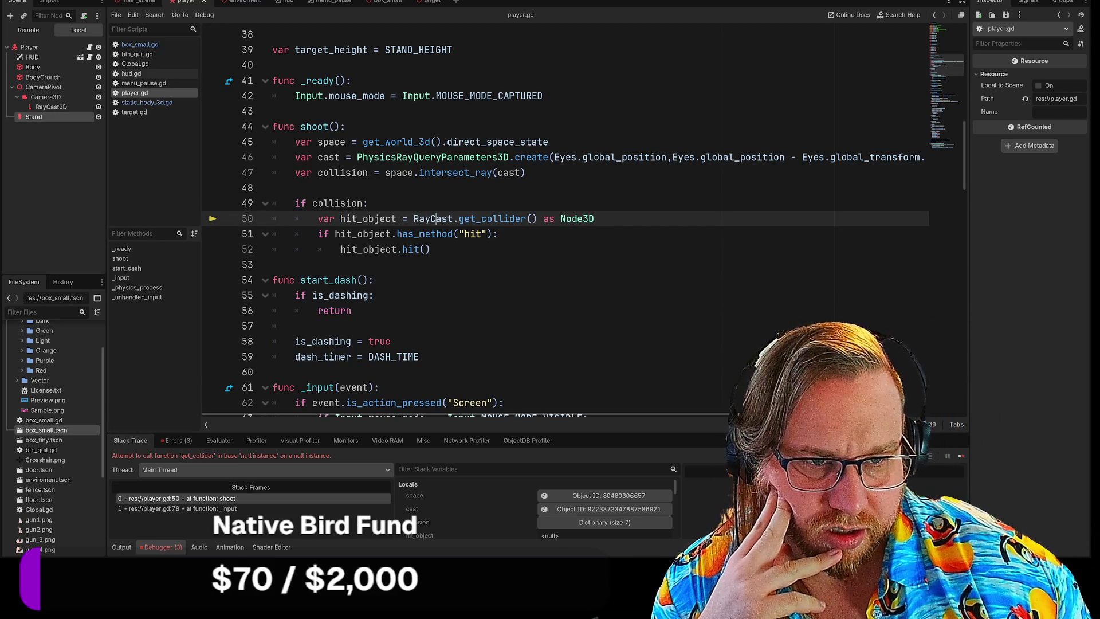
pyautogui.moveTo(539, 219); pyautogui.dragTo(595, 218)
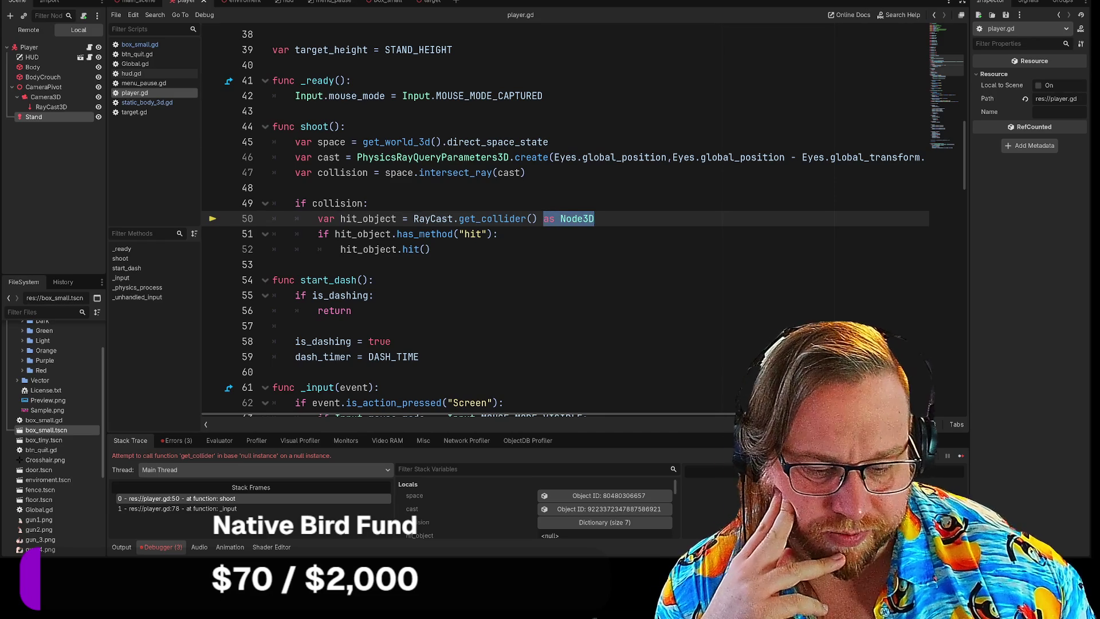
pyautogui.press('BackSpace')
pyautogui.press('F5')
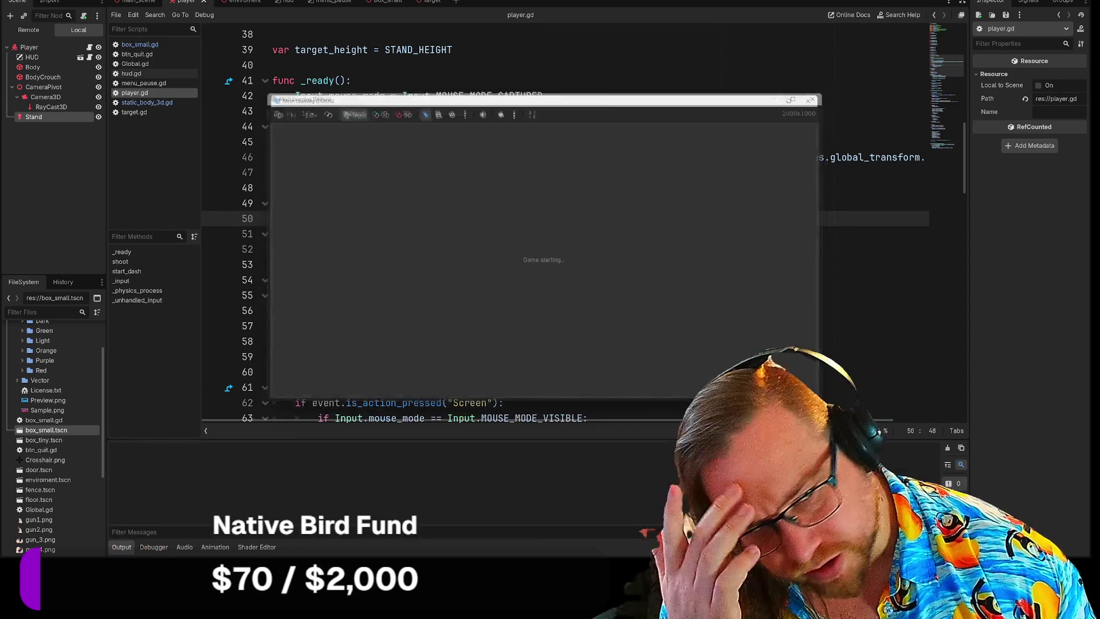
pyautogui.click(546, 261)
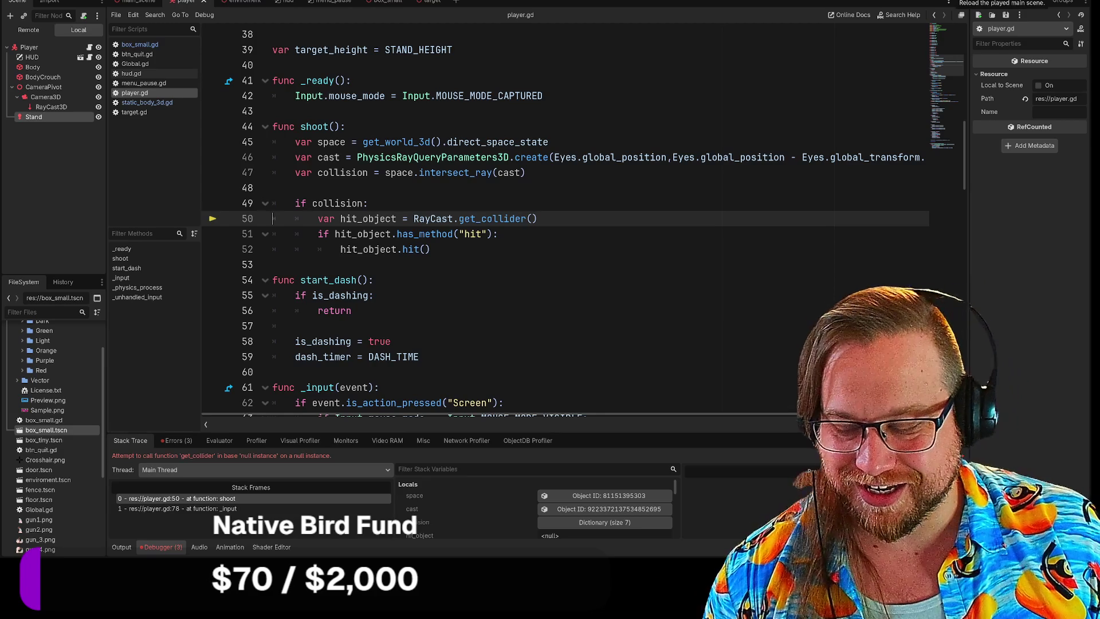
# Step: Reload the main scene, walk up the stairs and down the corridor, and shoot the wall
pyautogui.click(962, 2)
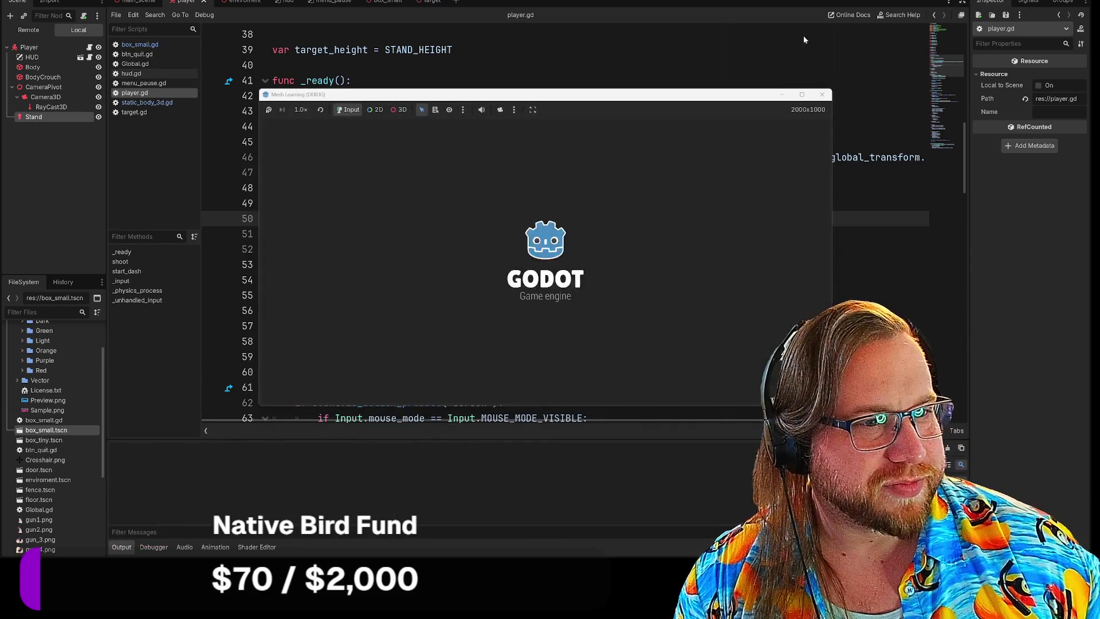
pyautogui.press('w')
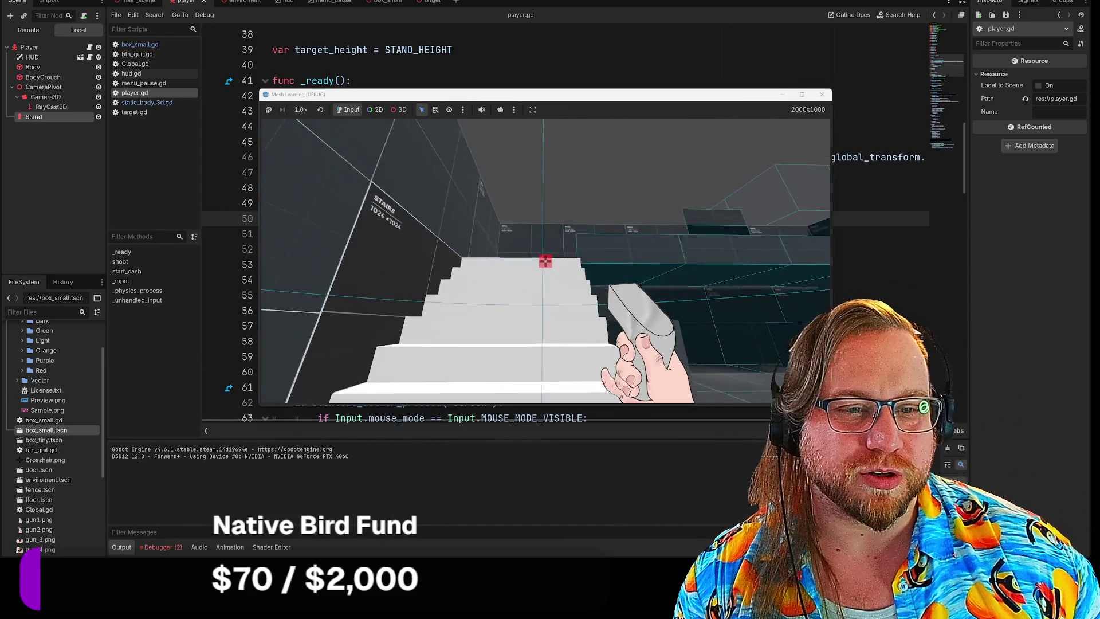
pyautogui.press('w')
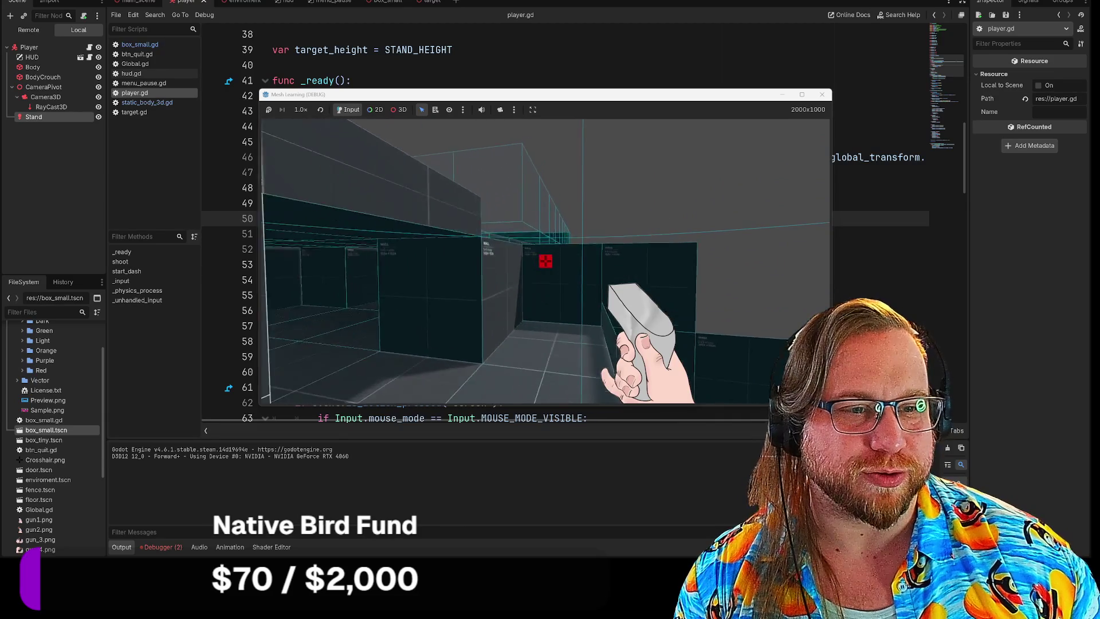
pyautogui.press('w')
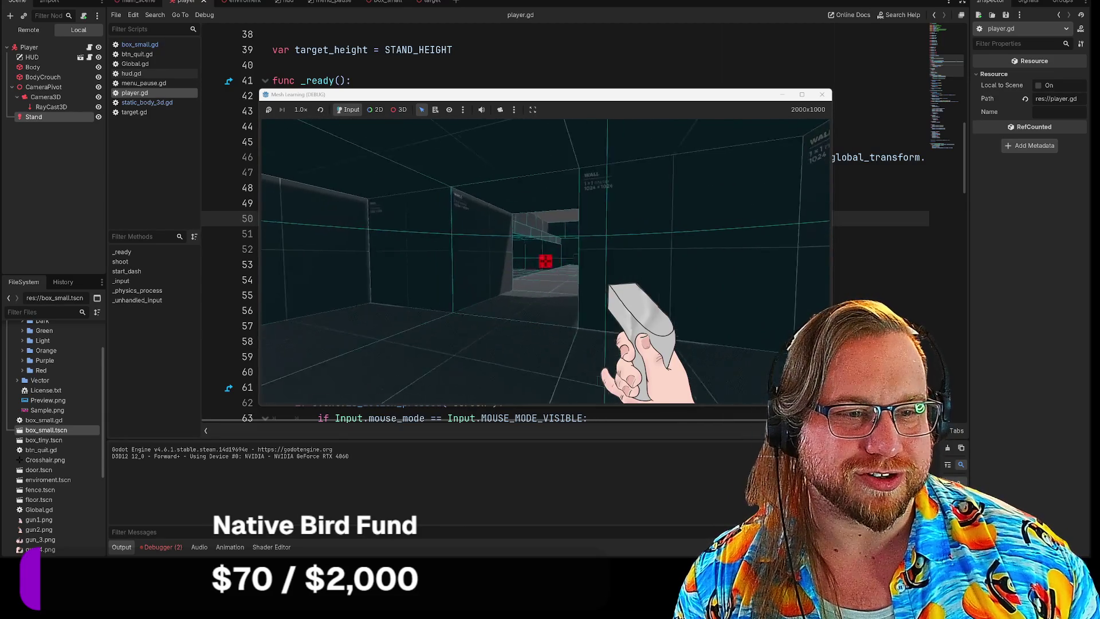
pyautogui.press('w')
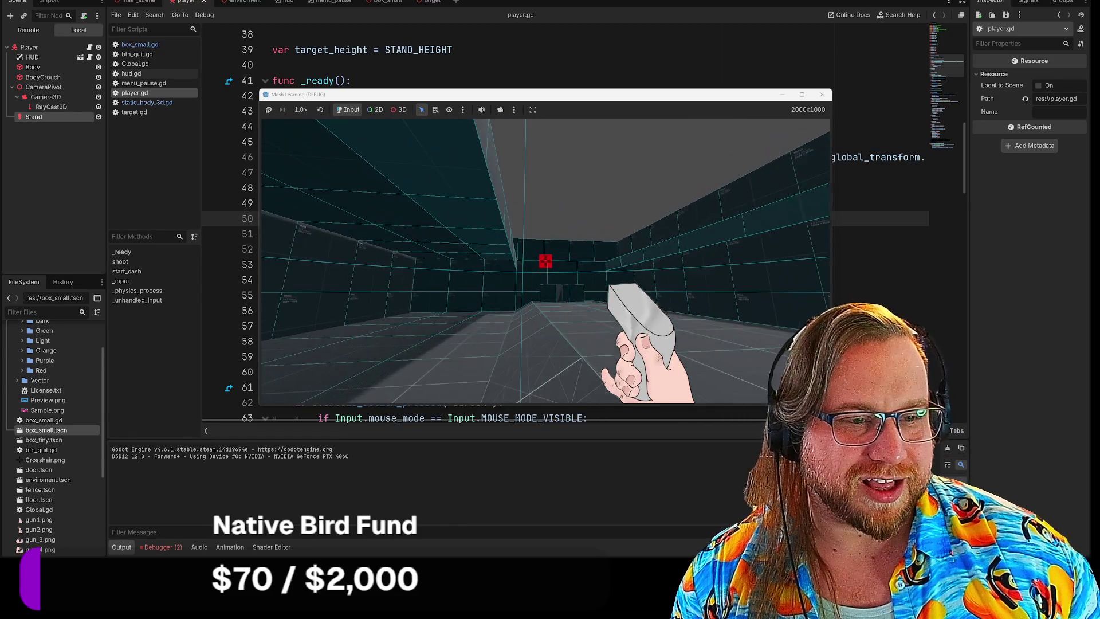
pyautogui.press('w')
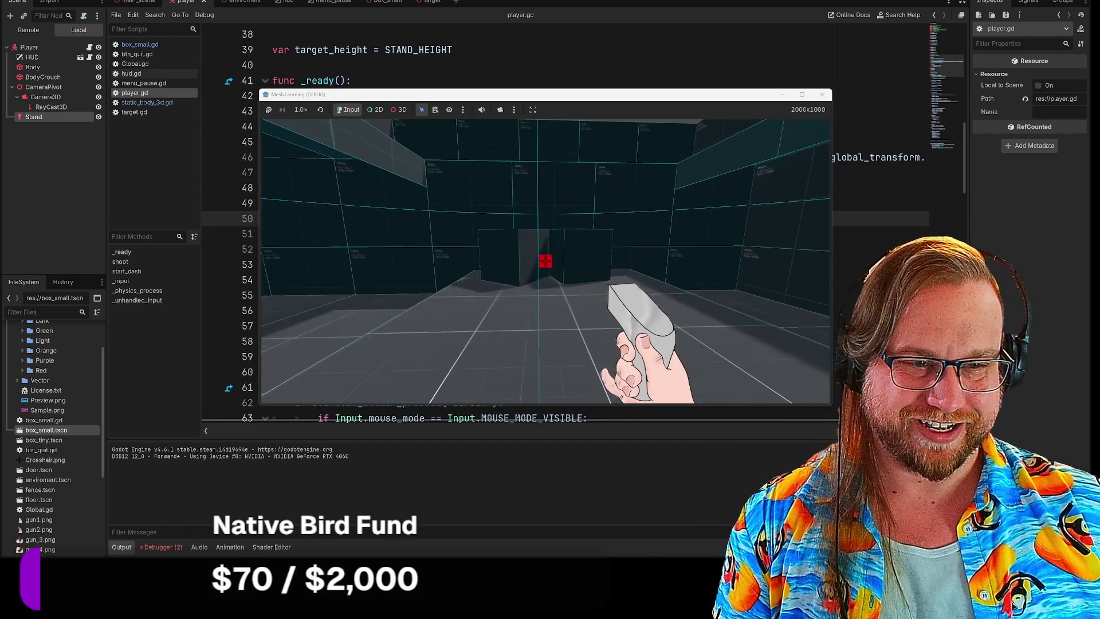
pyautogui.click(545, 261)
pyautogui.write('s')
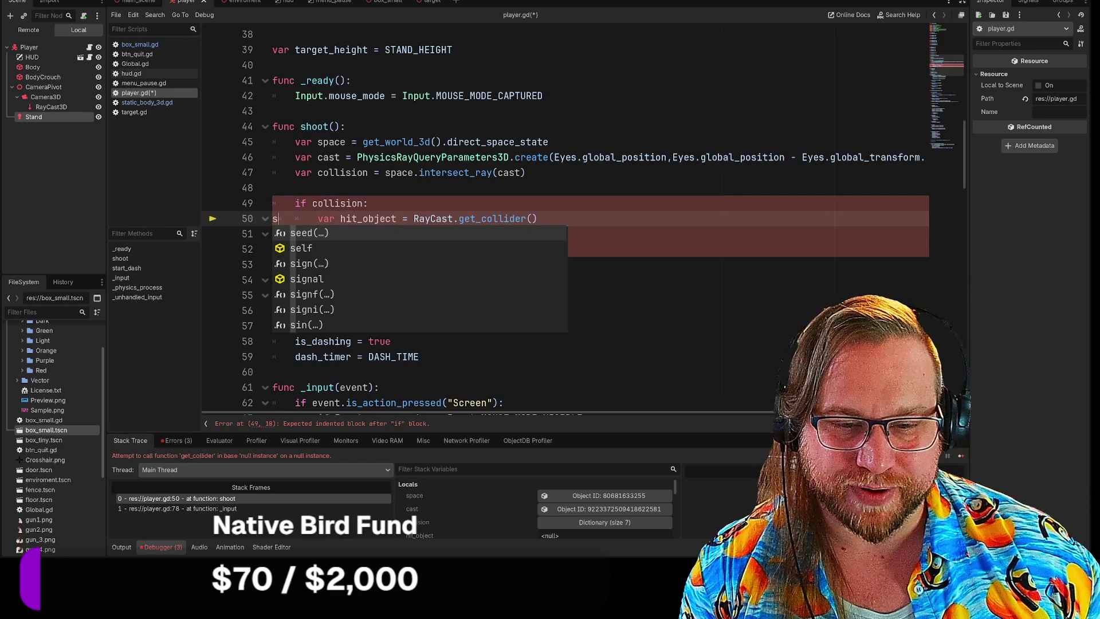
# Step: Stop the running debug session with F8
pyautogui.click(538, 218)
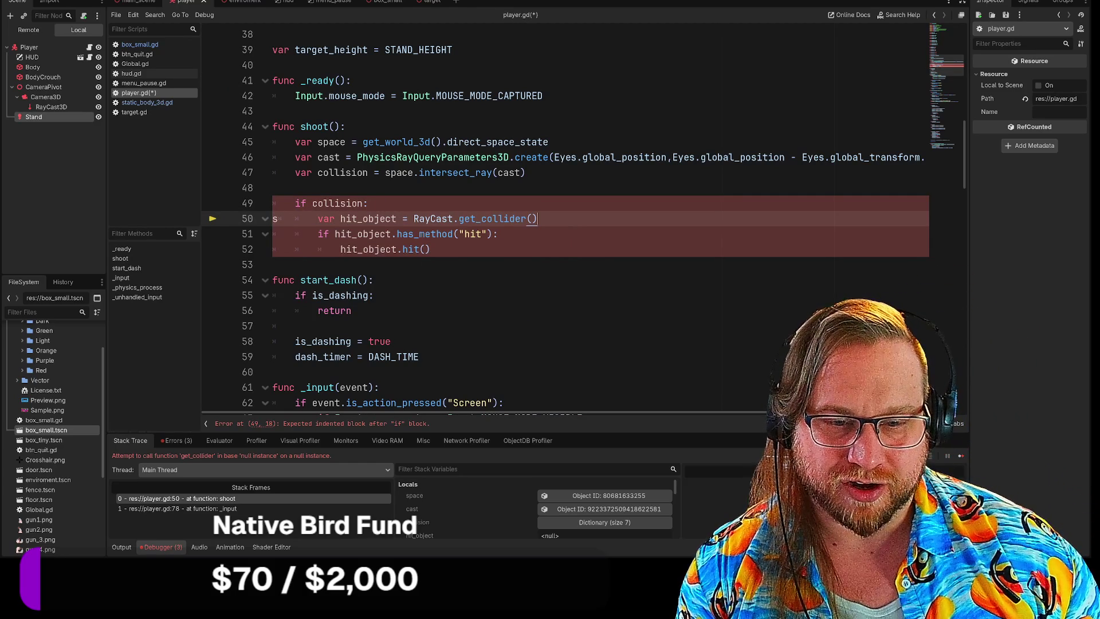
pyautogui.click(374, 295)
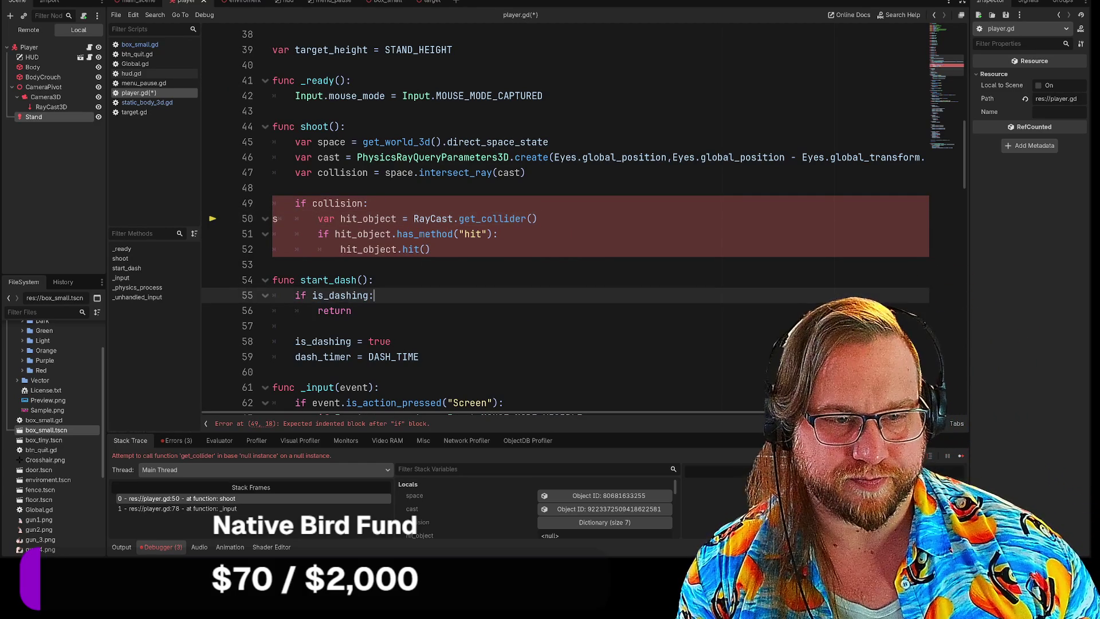
pyautogui.press('F8')
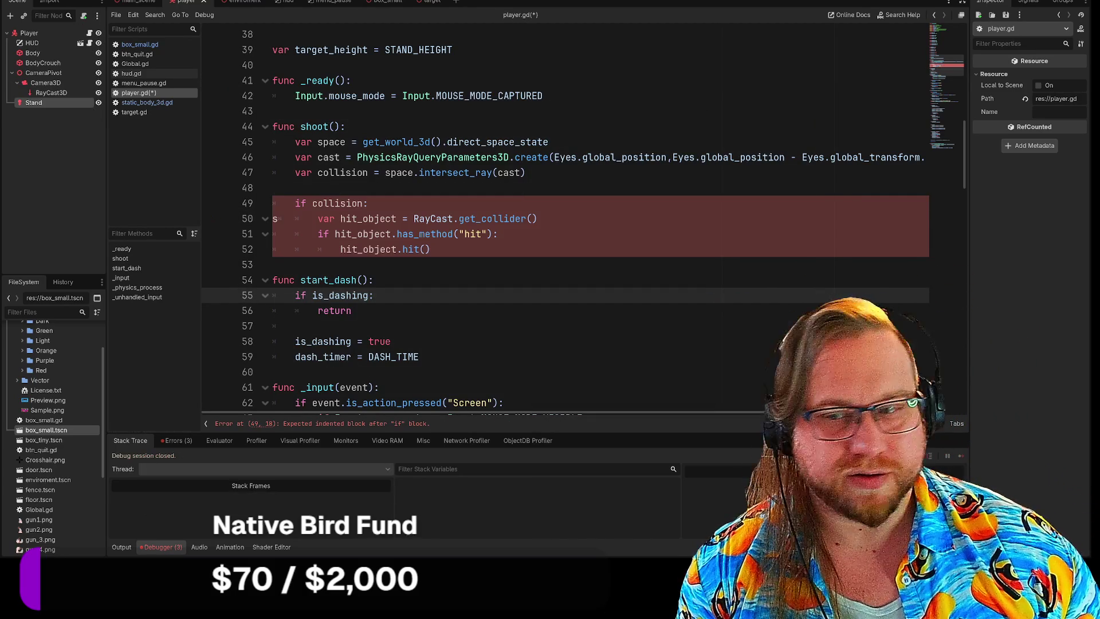
# Step: Bring up the intersect_ray documentation tooltip
pyautogui.click(486, 234)
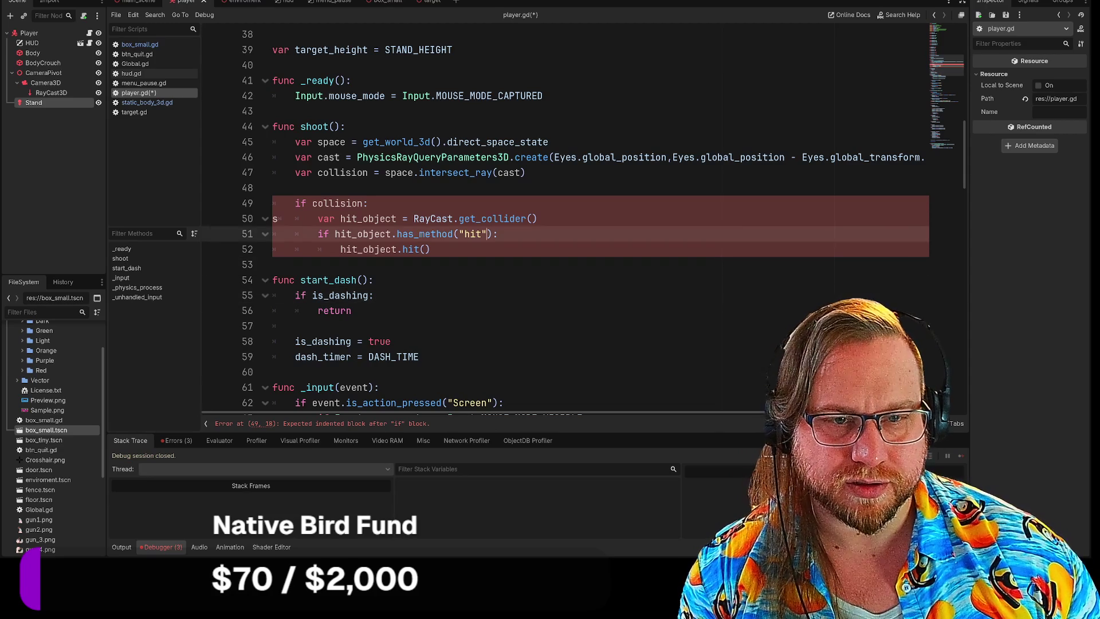
pyautogui.click(401, 203)
pyautogui.click(452, 172)
pyautogui.moveTo(452, 172)
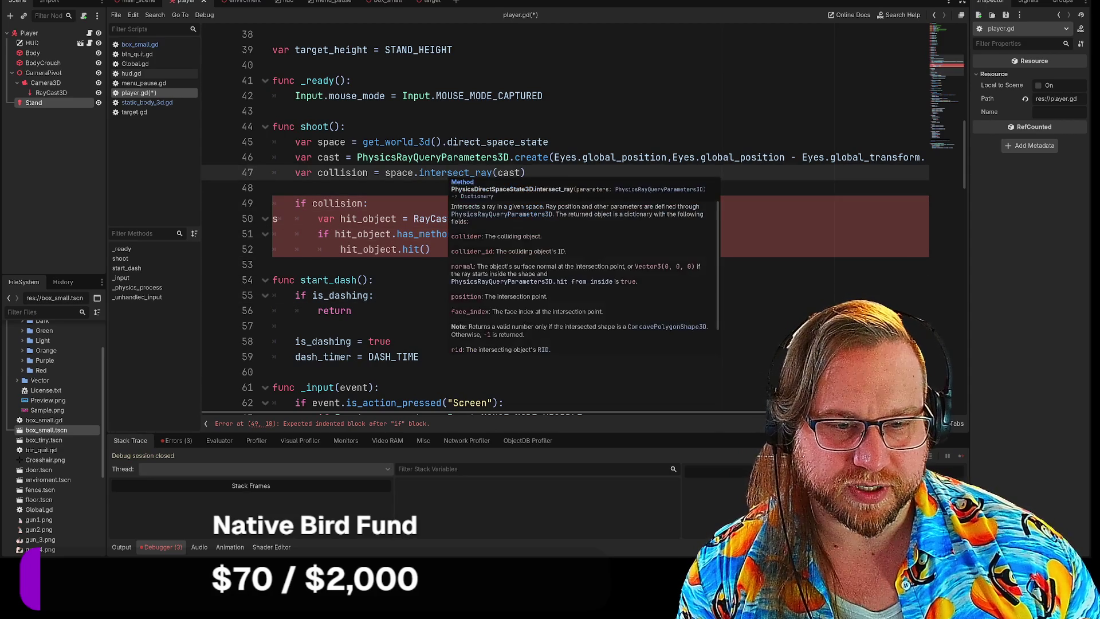
# Step: Delete the stray 's' at the start of line 50
pyautogui.click(275, 218)
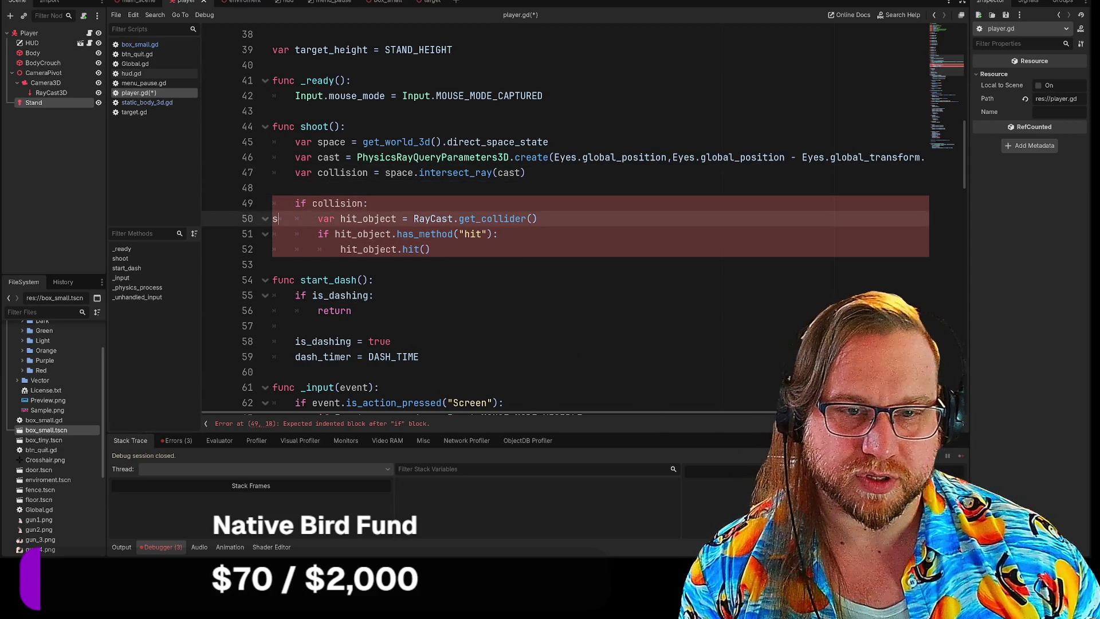
pyautogui.press('BackSpace')
pyautogui.click(274, 264)
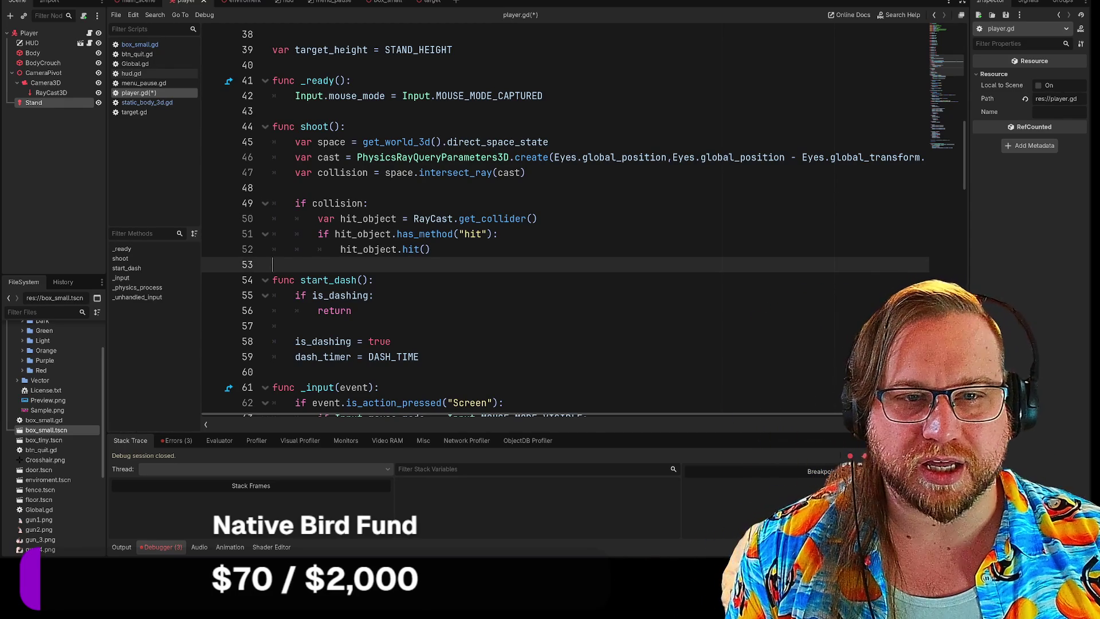
pyautogui.click(403, 172)
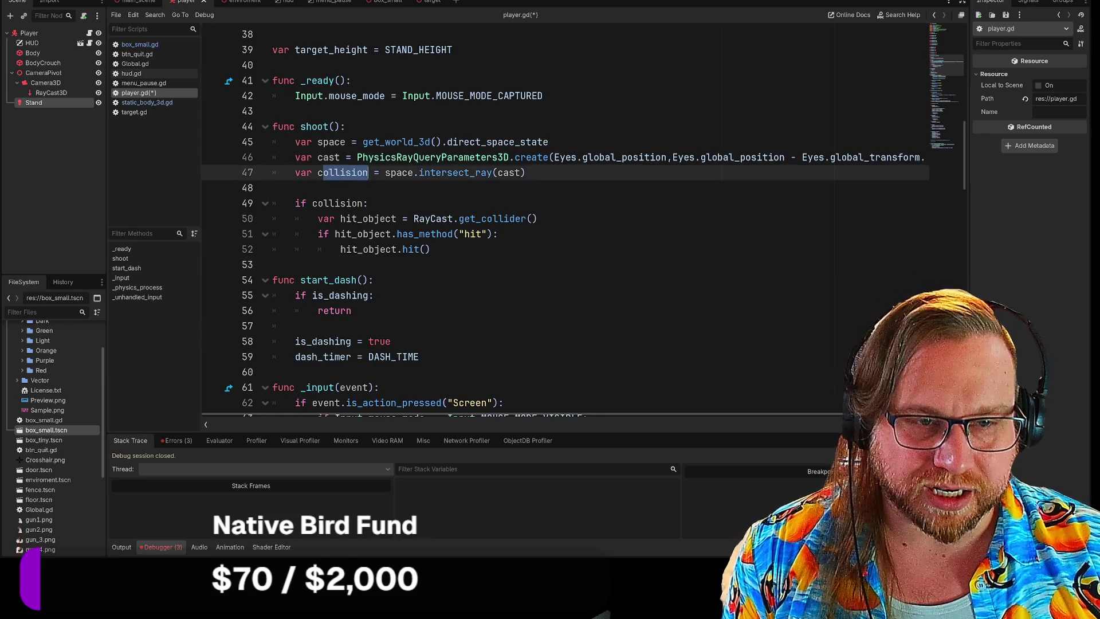
# Step: Select the player's RayCast3D node and switch to the 3D view to see its beam
pyautogui.hotkey('shift', 'End')
pyautogui.press('End')
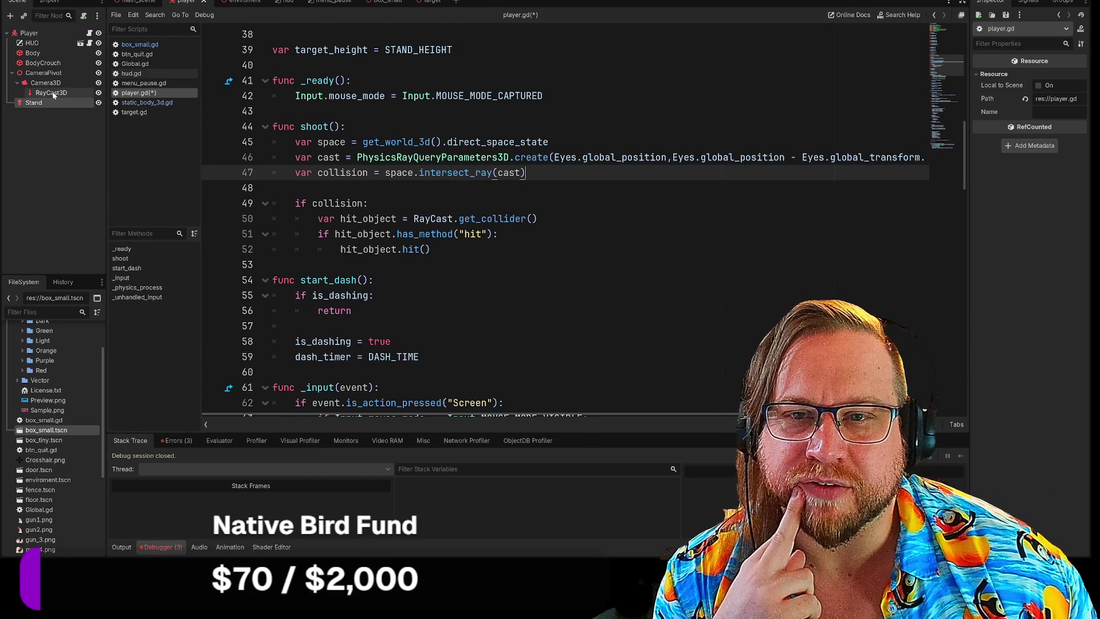
pyautogui.click(53, 94)
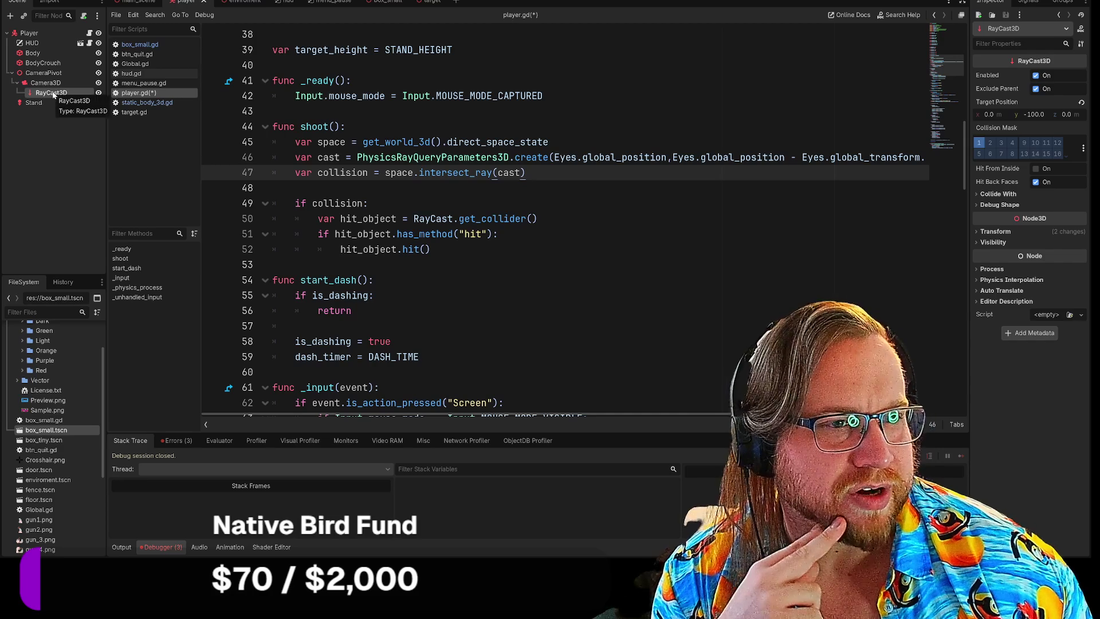
pyautogui.scroll(12, 564, 224)
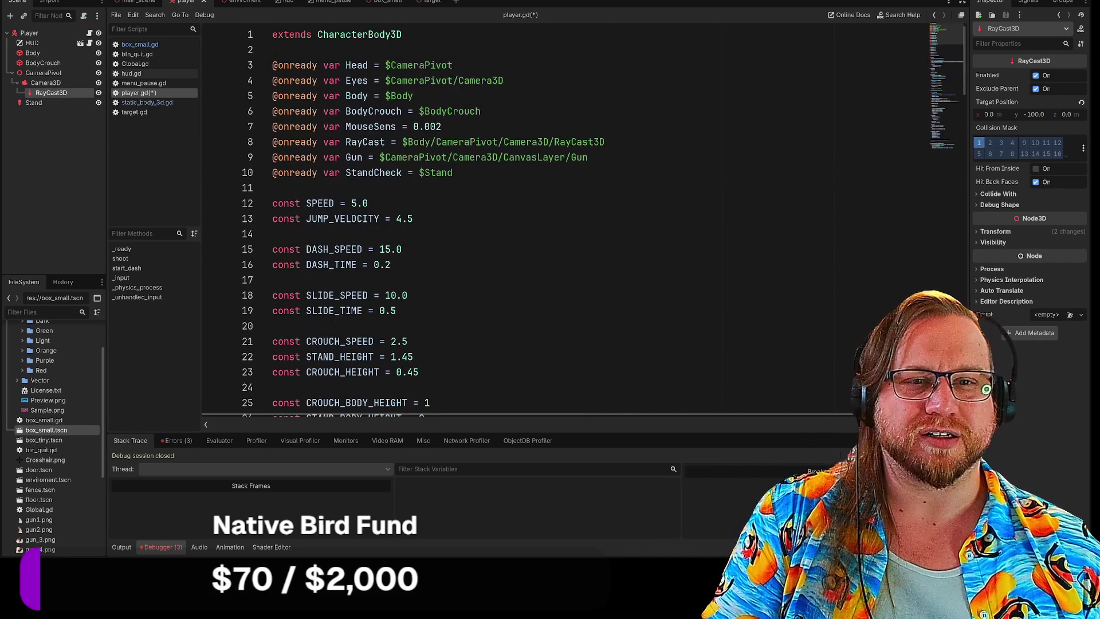
pyautogui.scroll(-12, 564, 223)
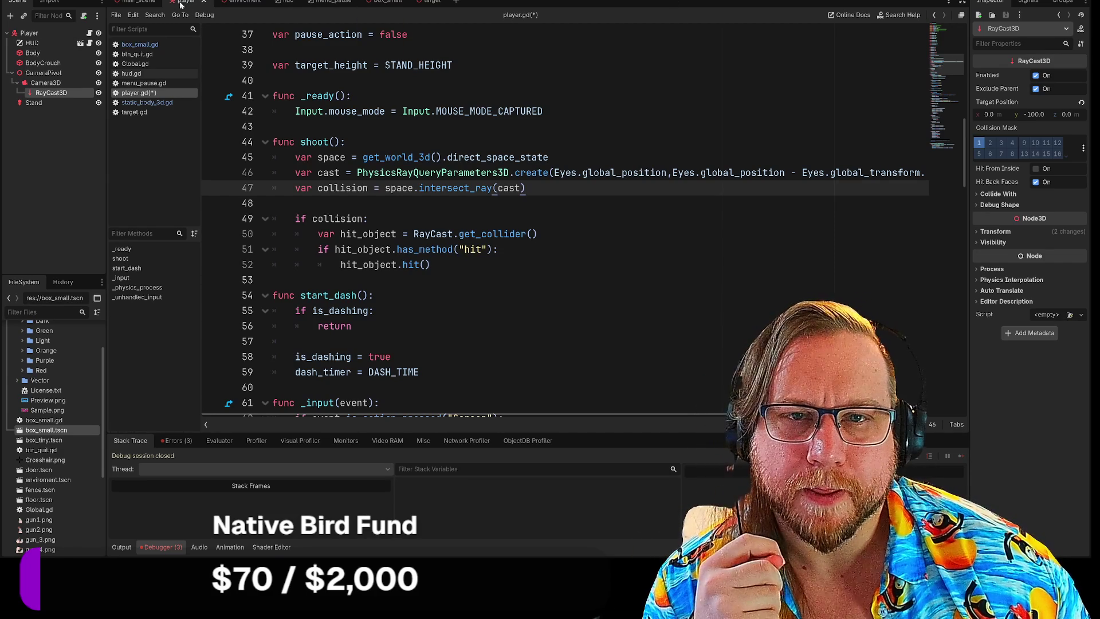
pyautogui.hotkey('ctrl', 'F2')
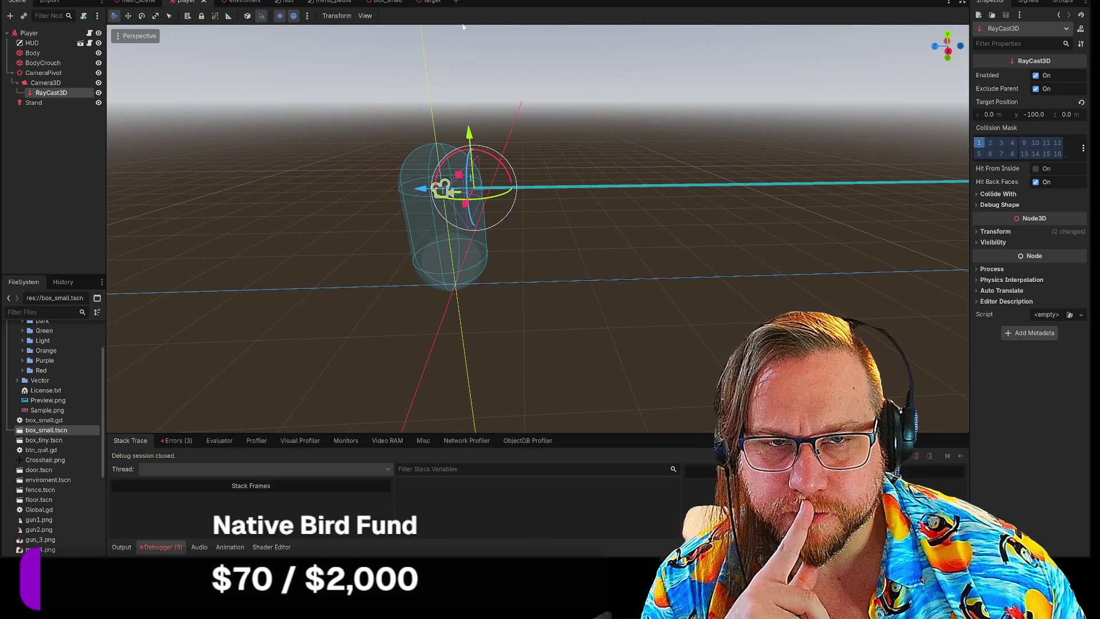
# Step: Compare the main_scene, enviroment and player tabs, checking the Stand and RayCast3D nodes
pyautogui.click(138, 3)
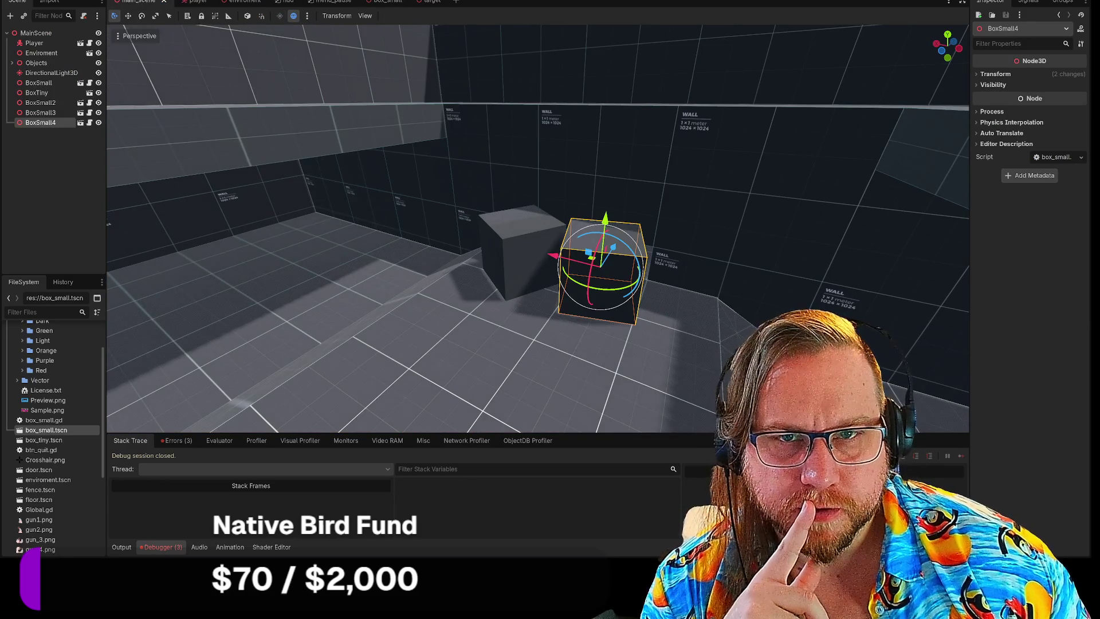
pyautogui.click(189, 2)
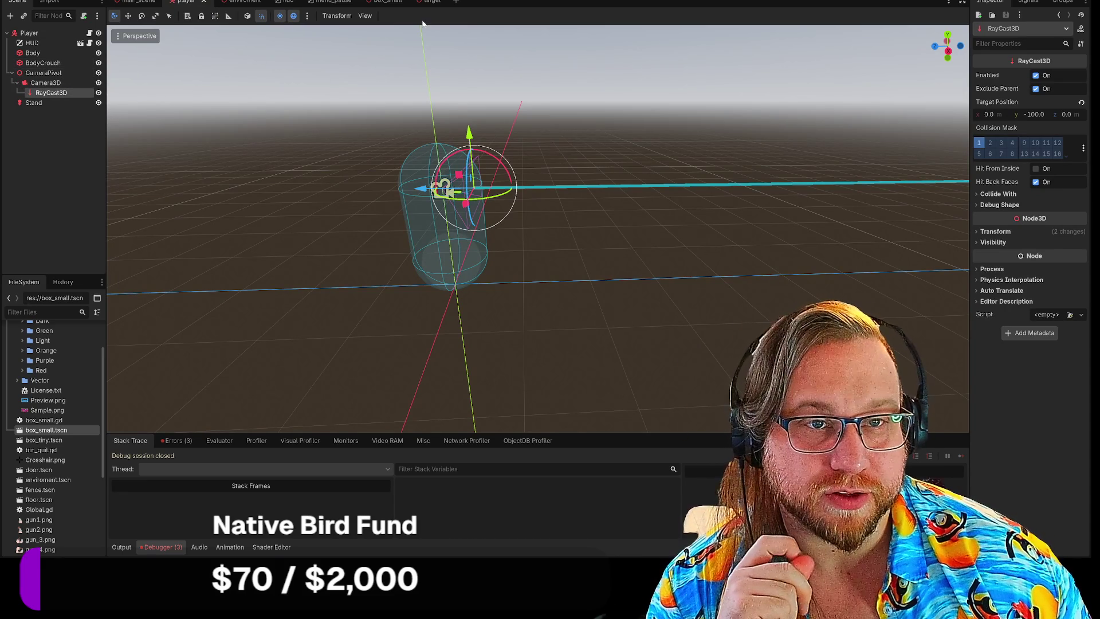
pyautogui.click(232, 2)
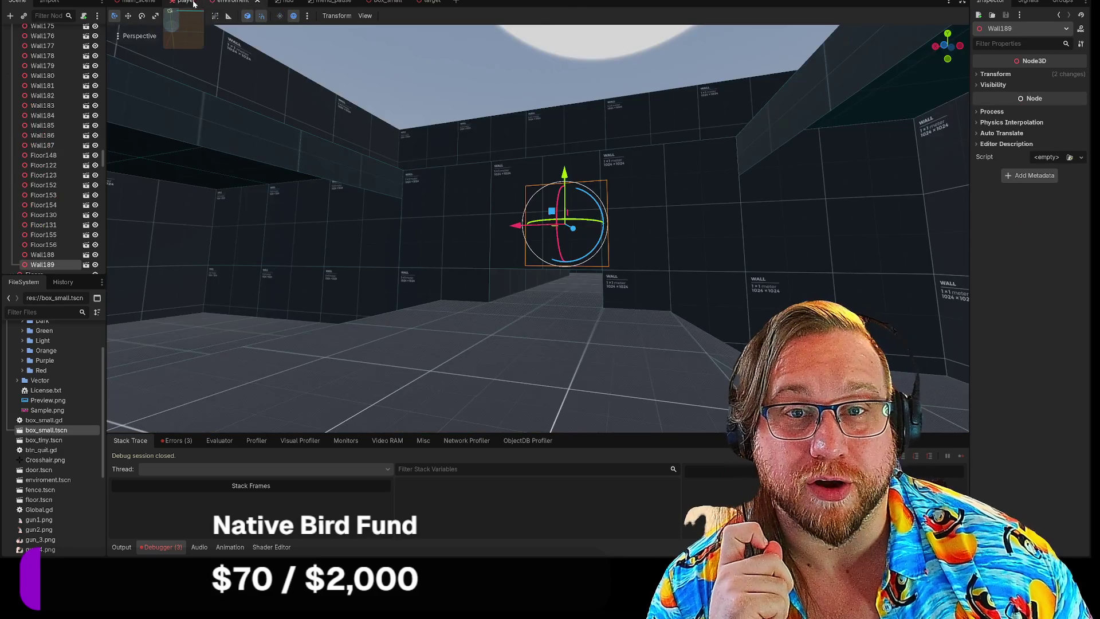
pyautogui.click(186, 1)
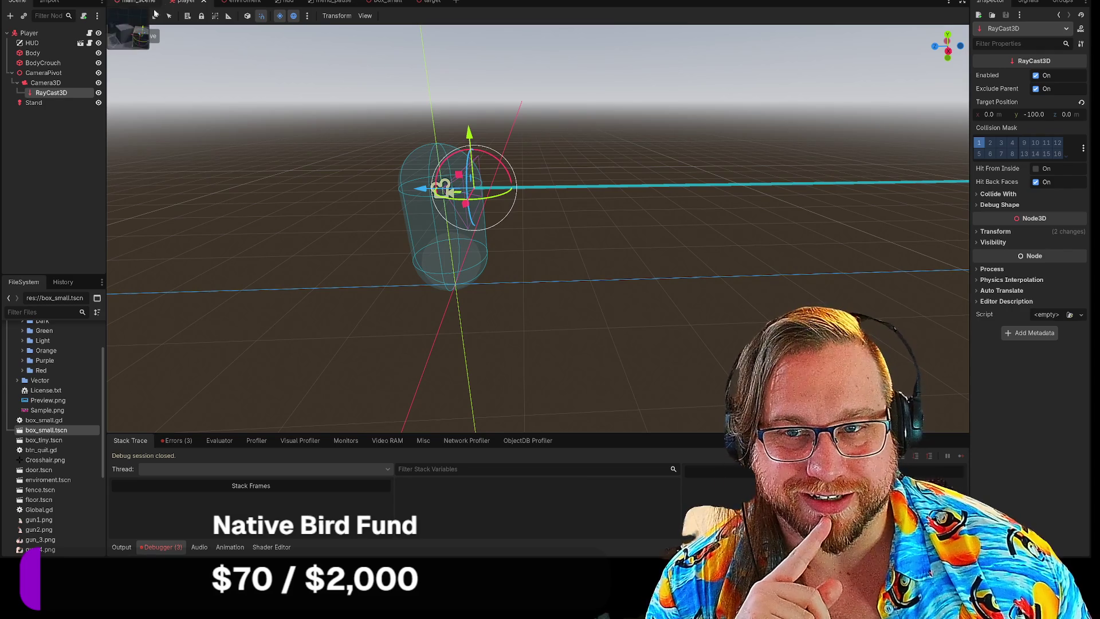
pyautogui.click(34, 106)
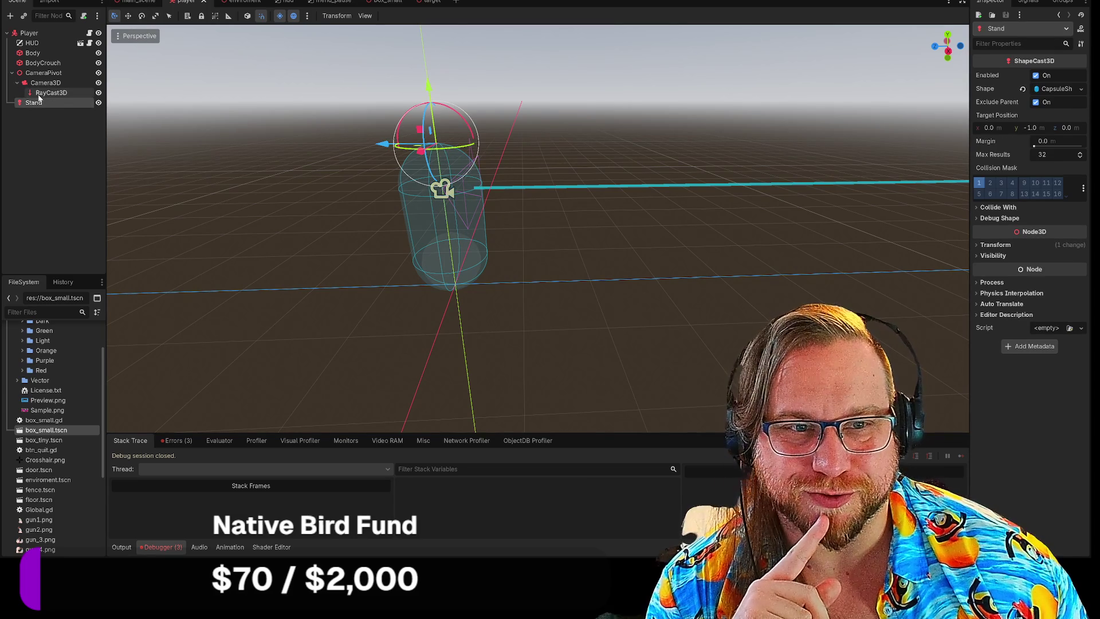
pyautogui.click(50, 93)
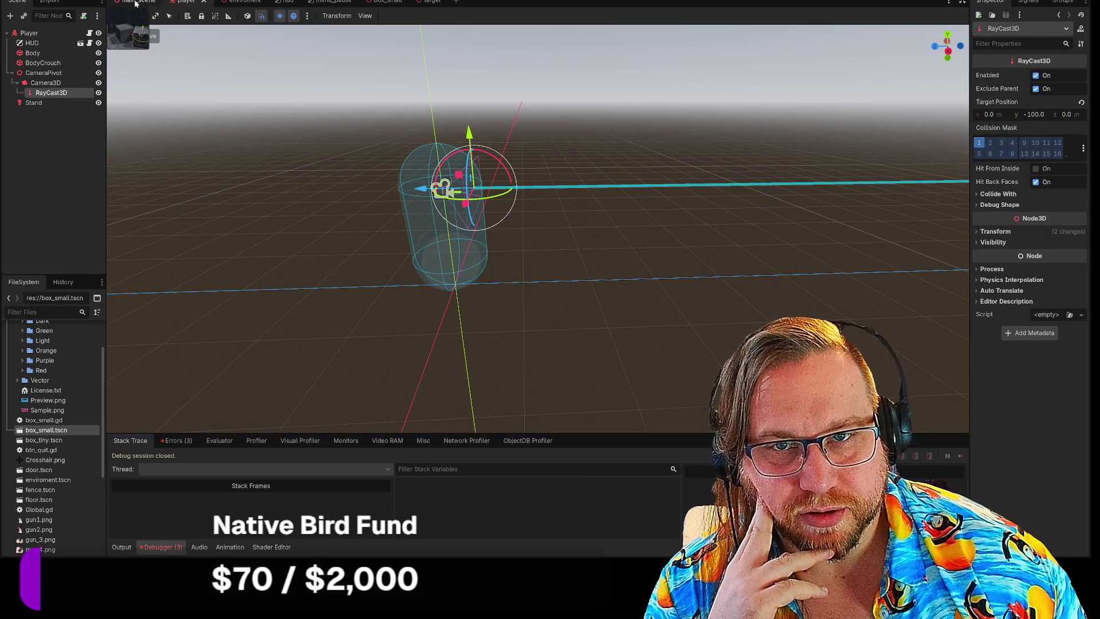
# Step: Cycle through the open scenes, return to the player scene and open player.gd
pyautogui.click(137, 1)
pyautogui.hotkey('ctrl', 'Tab')
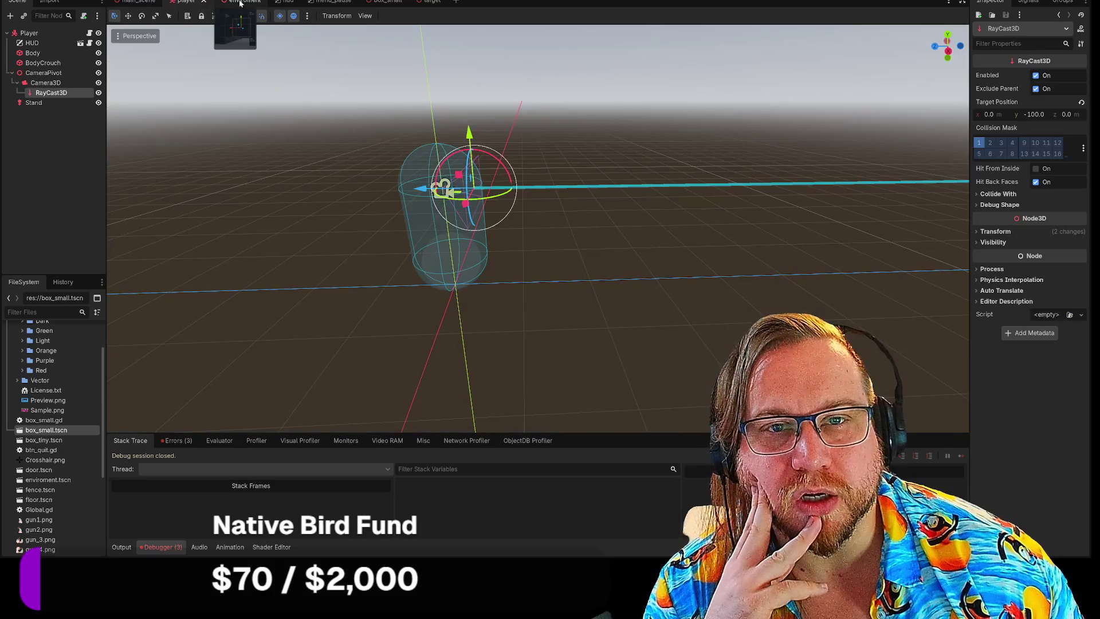
pyautogui.hotkey('ctrl', 'Tab')
pyautogui.click(123, 3)
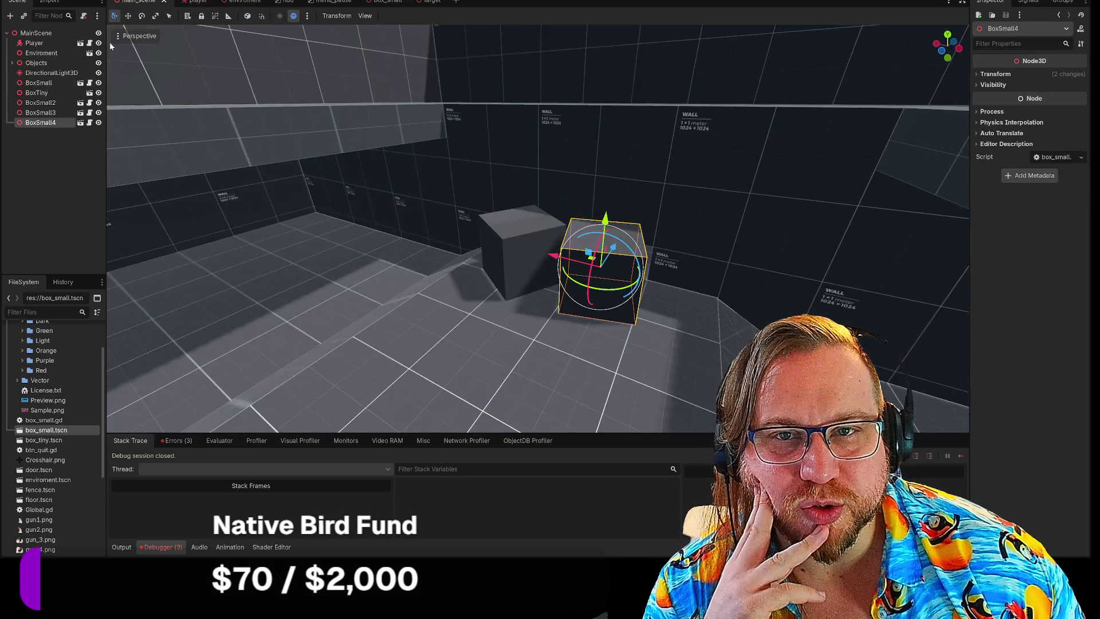
pyautogui.click(187, 2)
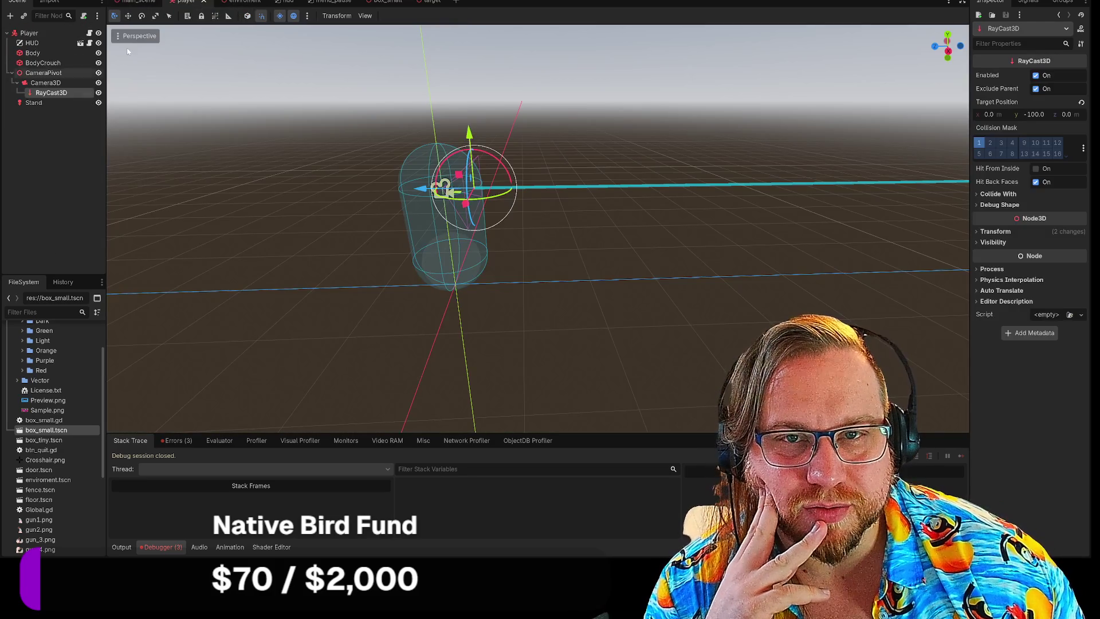
pyautogui.click(89, 33)
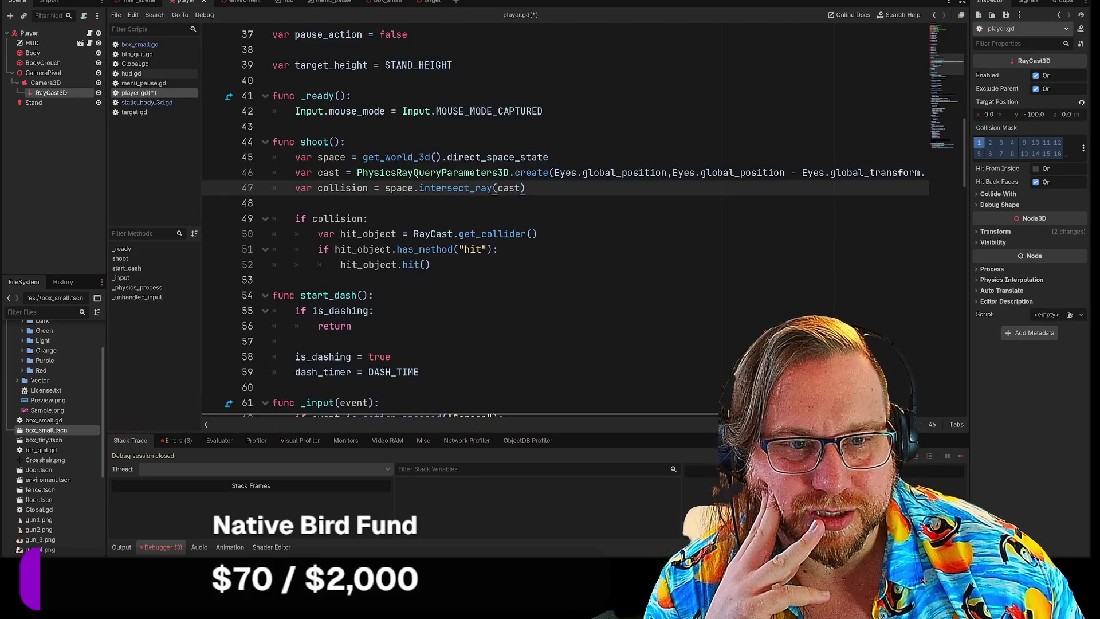
# Step: Replace line 8's RayCast path with $CameraPivot/Camera3D/RayCast3D by dropping in the node
pyautogui.scroll(5, 515, 218)
pyautogui.moveTo(402, 141); pyautogui.dragTo(594, 142)
pyautogui.click(605, 141)
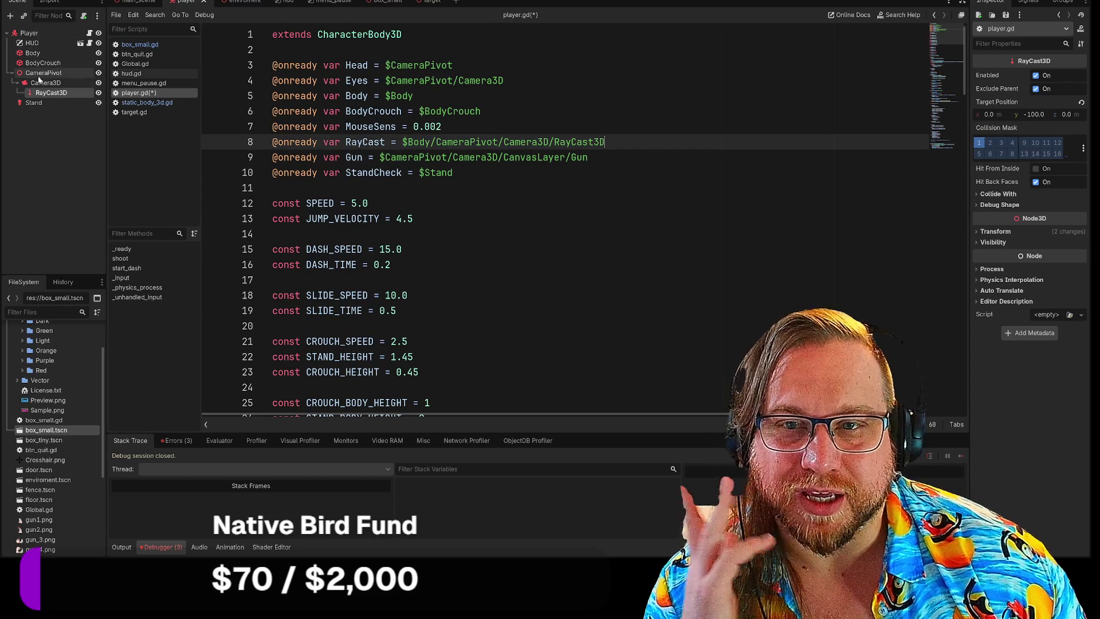
pyautogui.moveTo(402, 141); pyautogui.dragTo(604, 142)
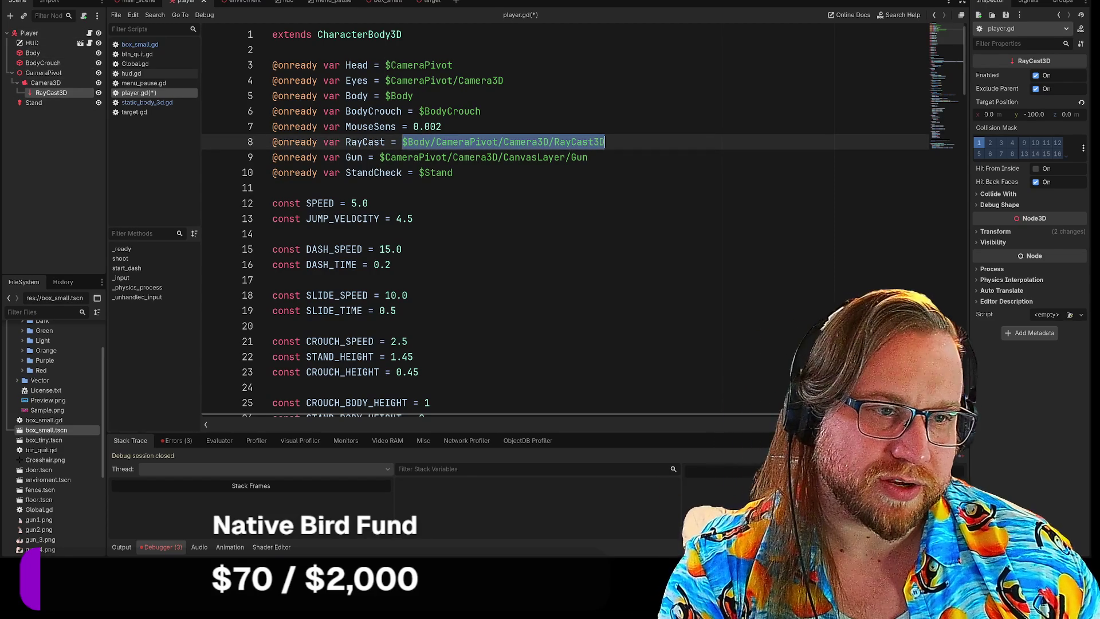
pyautogui.press('BackSpace')
pyautogui.moveTo(50, 92); pyautogui.dragTo(447, 146)
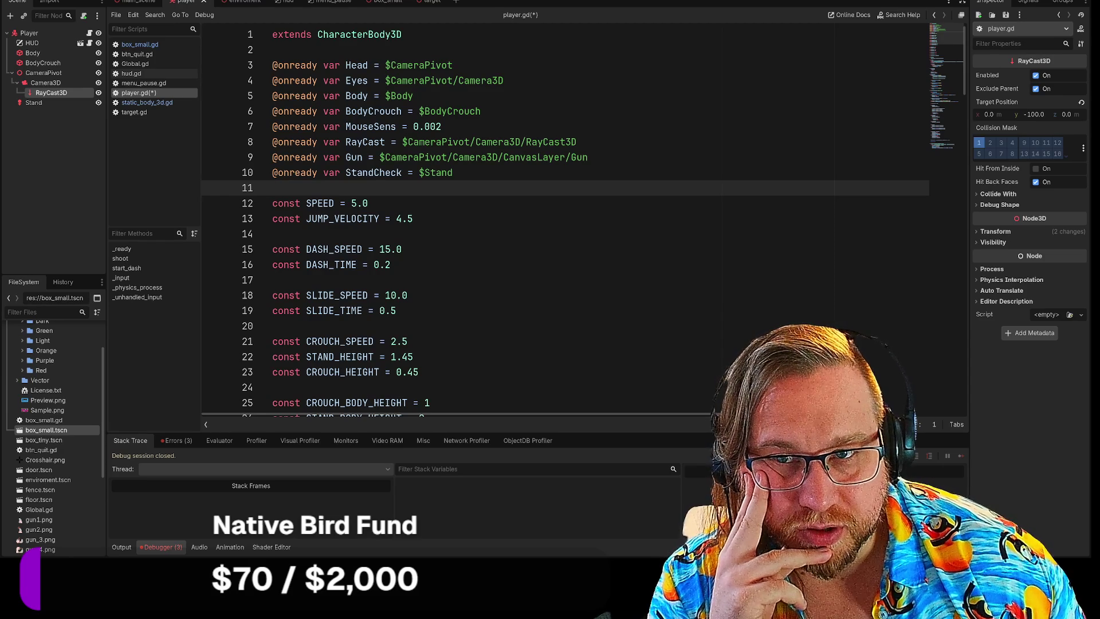
# Step: Set Gun on line 9 to null, then save and run the game
pyautogui.moveTo(530, 157)
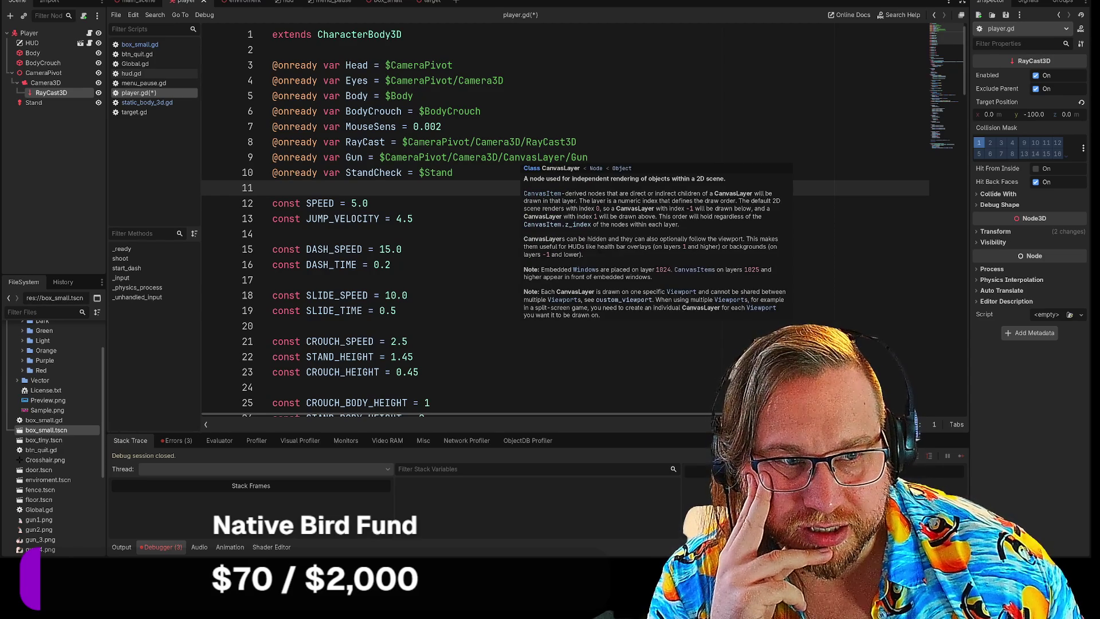
pyautogui.click(571, 157)
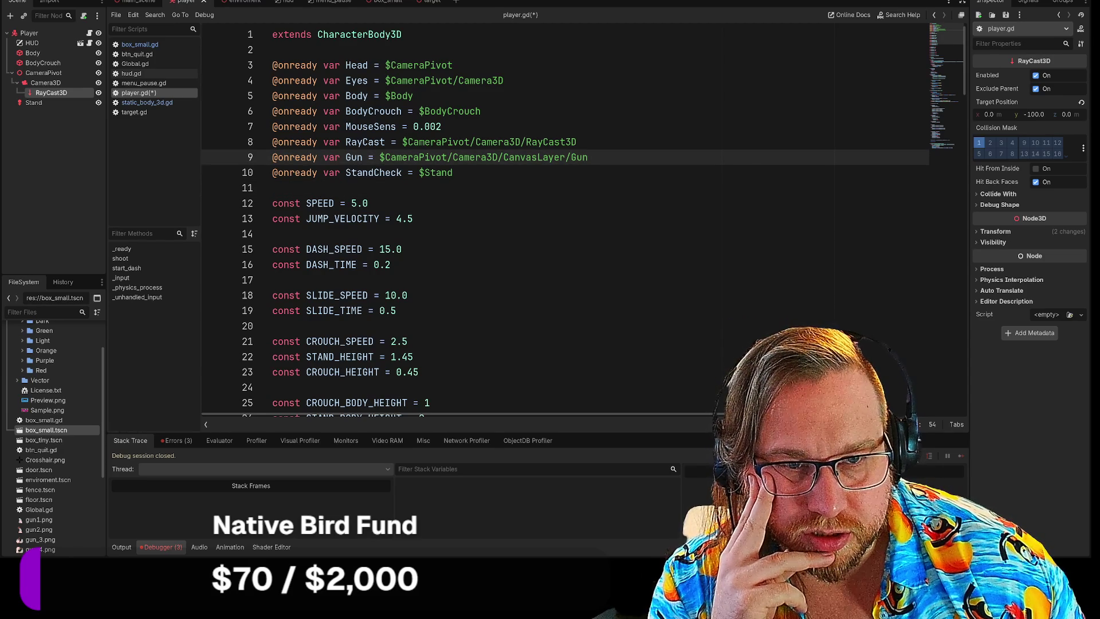
pyautogui.moveTo(379, 157); pyautogui.dragTo(589, 157)
pyautogui.write('null')
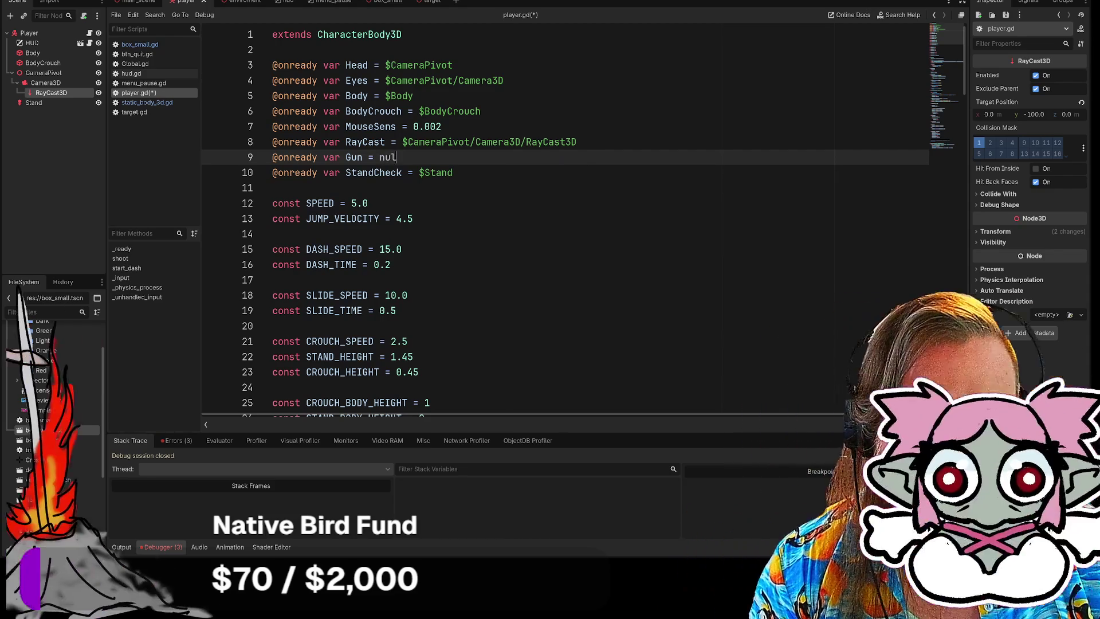
pyautogui.click(274, 234)
pyautogui.press('F5')
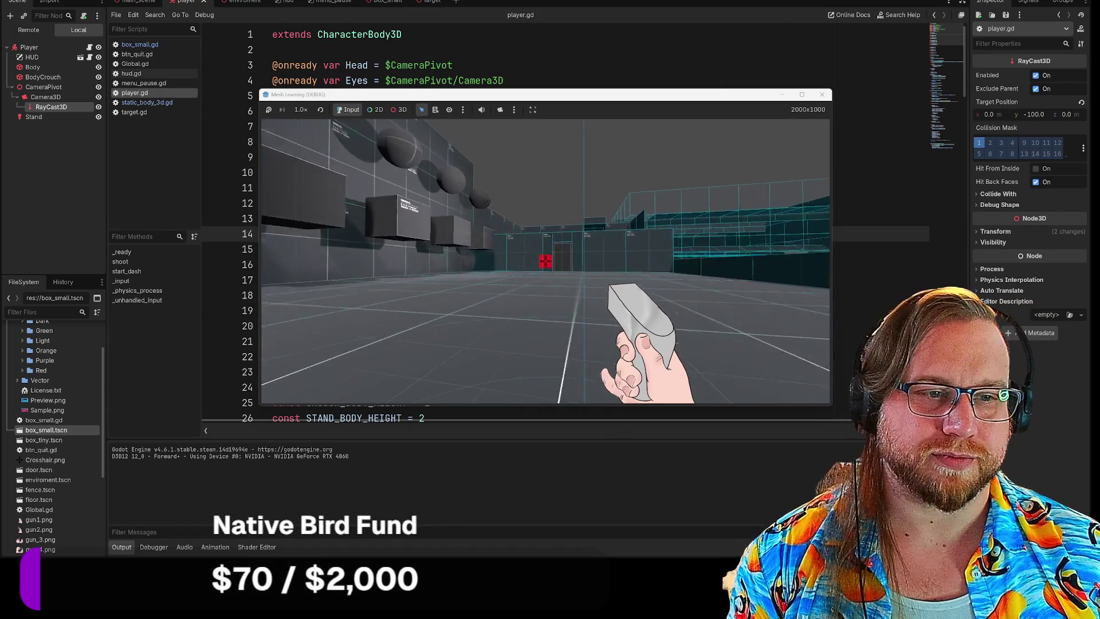
# Step: Walk the player forward and left beside the white stairs, then stop the running game
pyautogui.press('w')
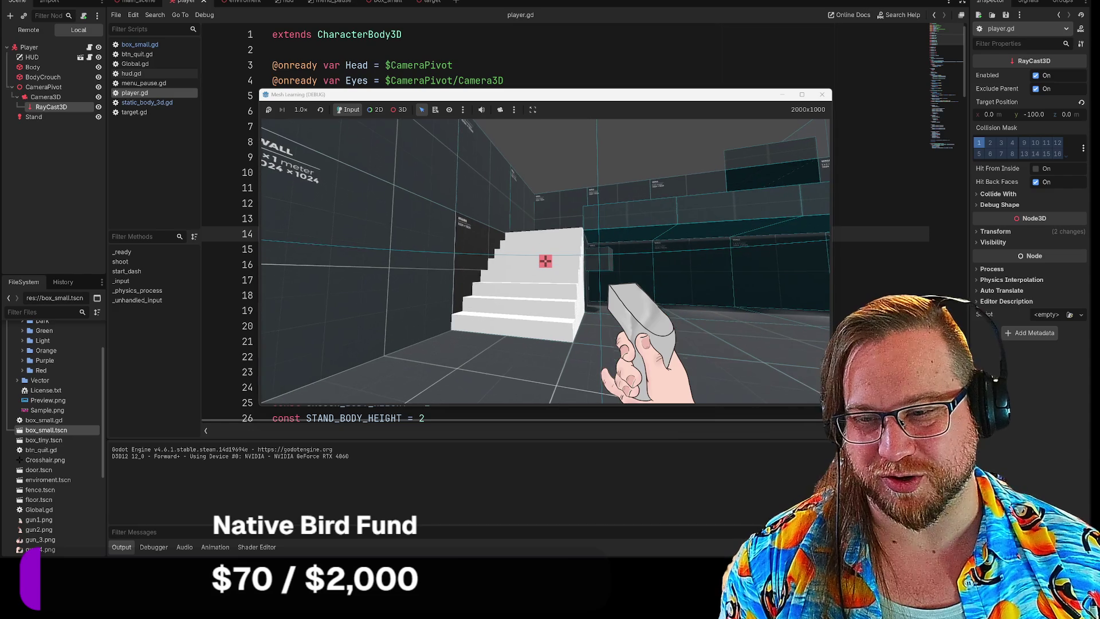
pyautogui.press('w')
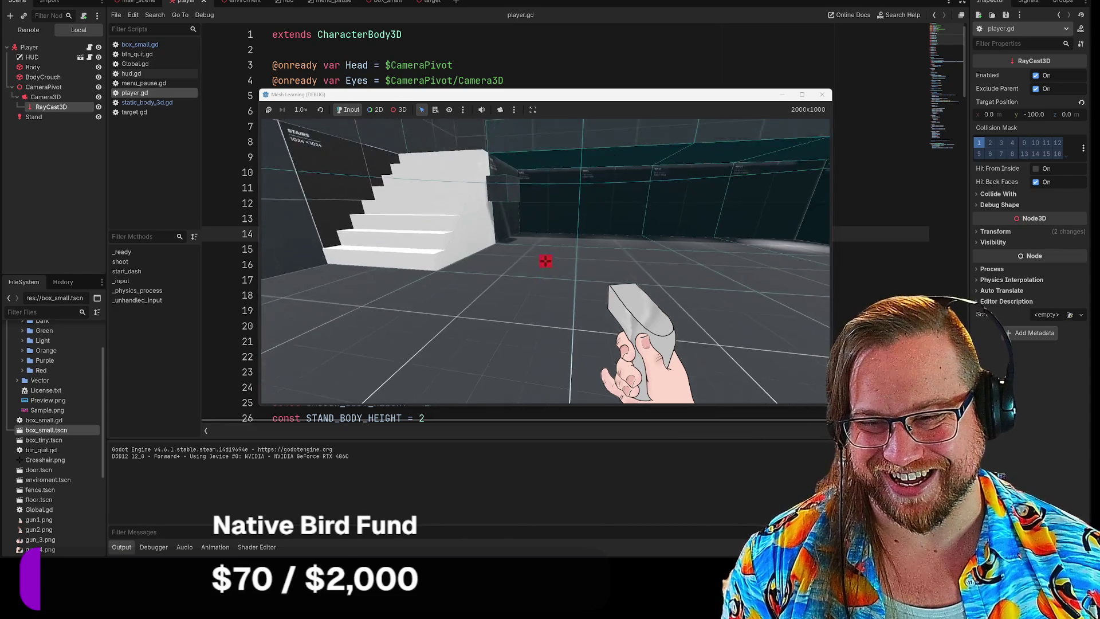
pyautogui.press('a')
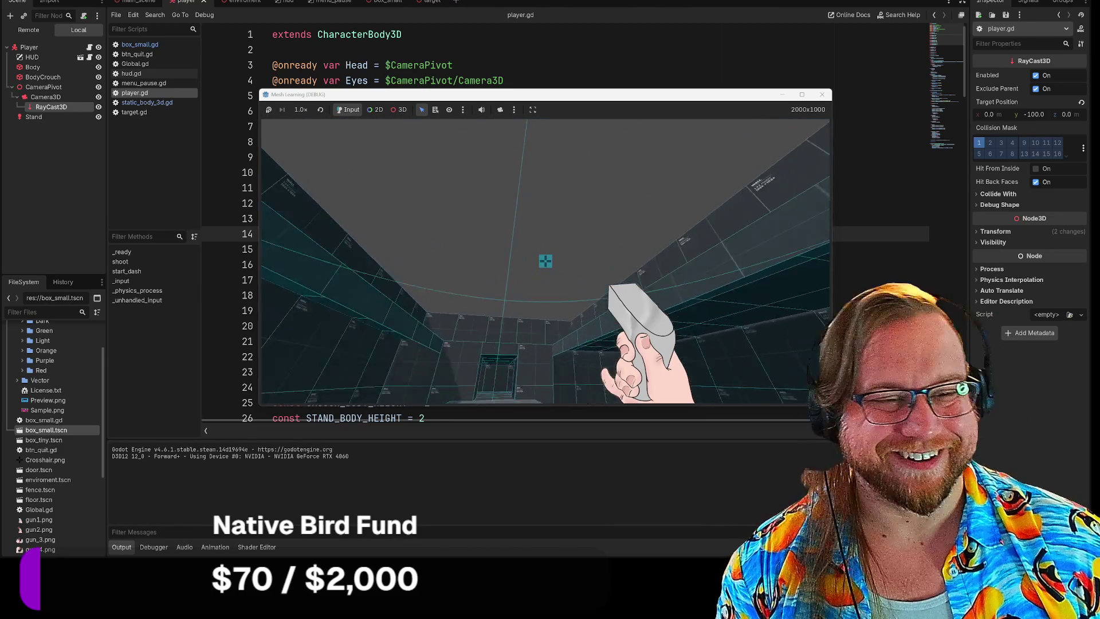
pyautogui.moveTo(545, 261)
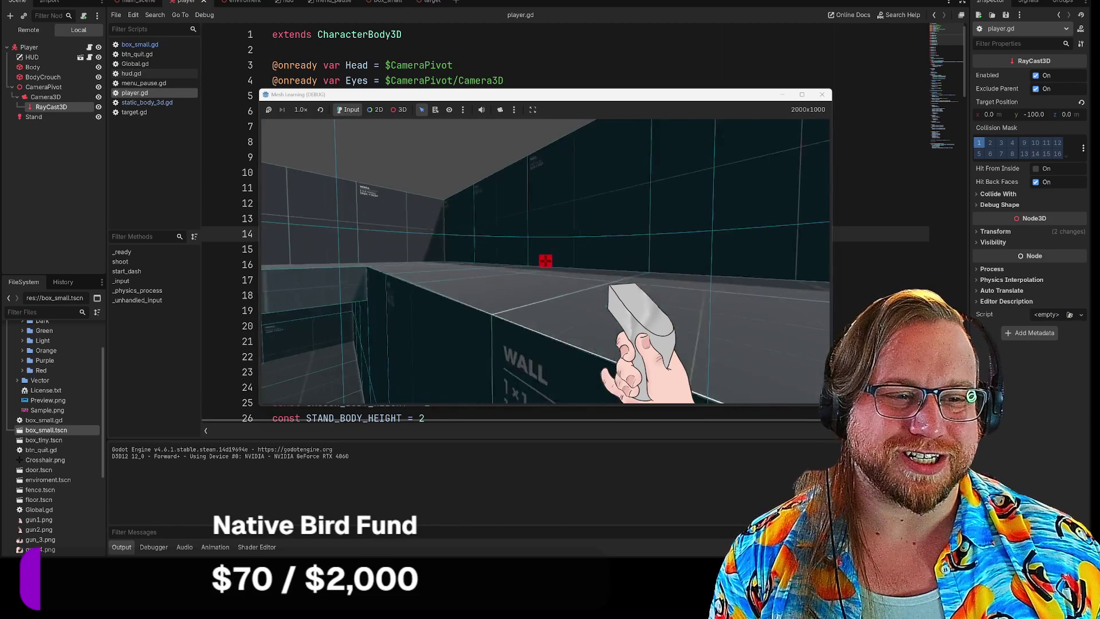
pyautogui.click(829, 95)
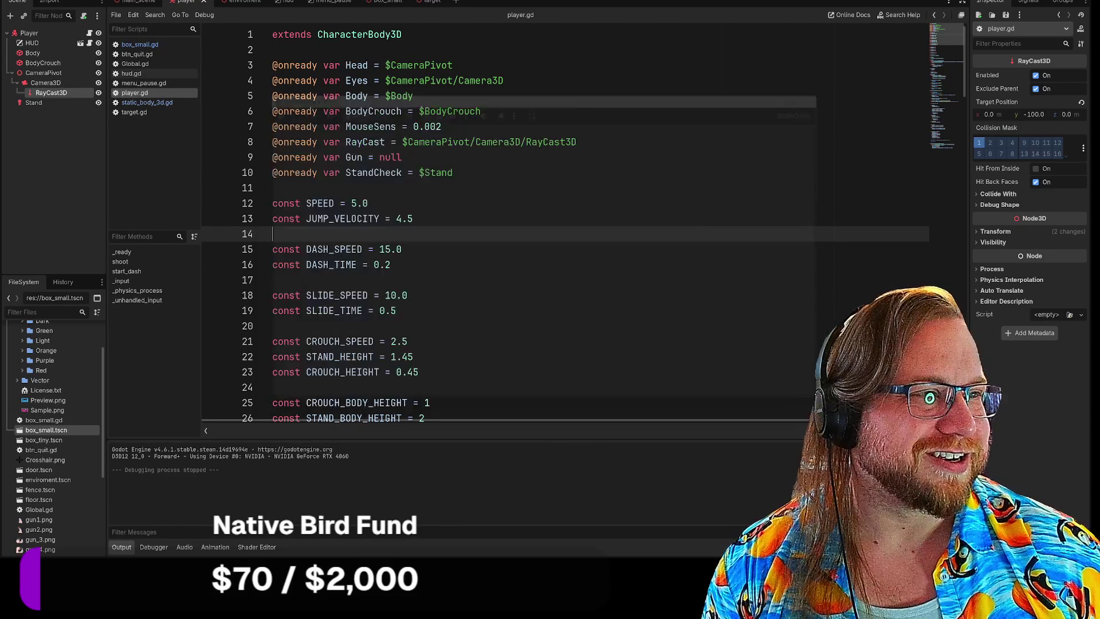
# Step: Run the FPS project again with F5 for a second playtest
pyautogui.press('F5')
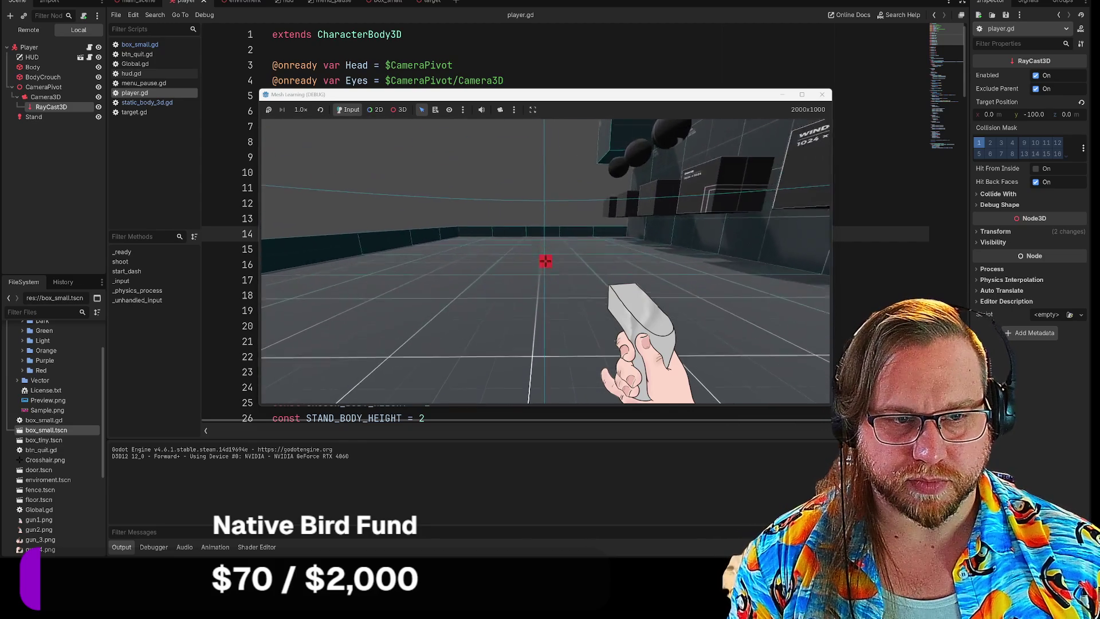
# Step: Walk up to the low wall, sidestep, continue down the sphere-lined corridor, then stop debugging
pyautogui.press('w')
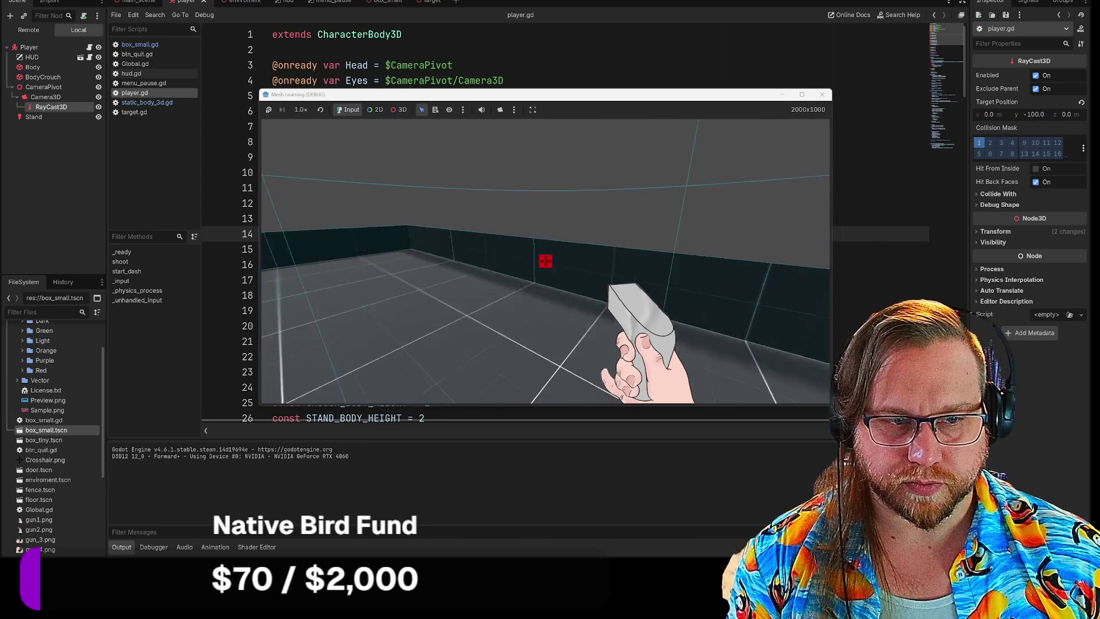
pyautogui.press('d')
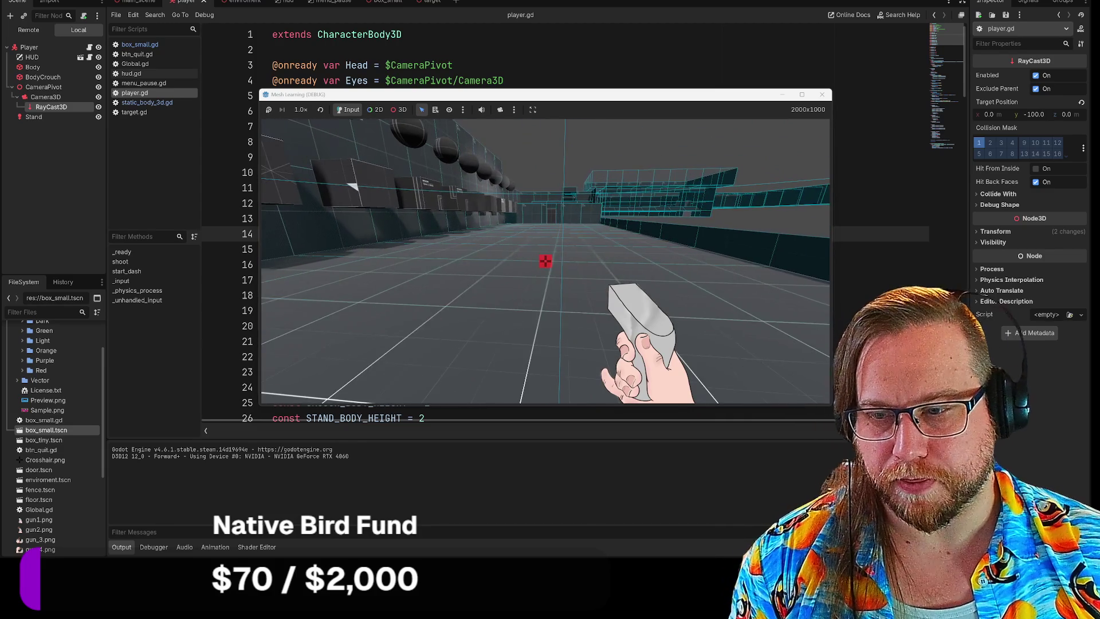
pyautogui.press('a')
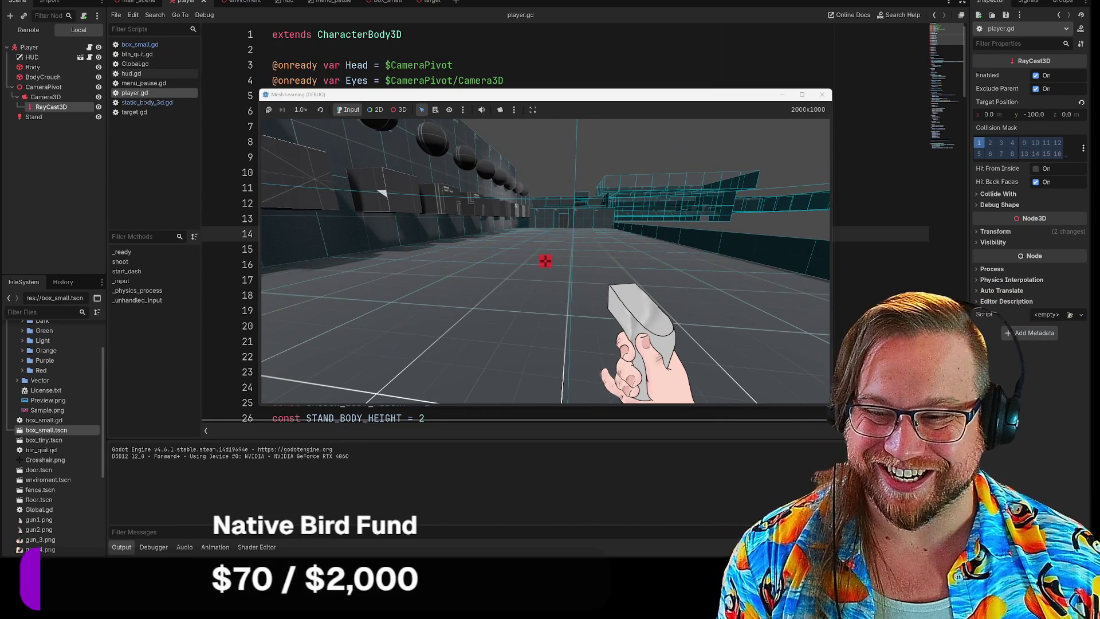
pyautogui.press('w')
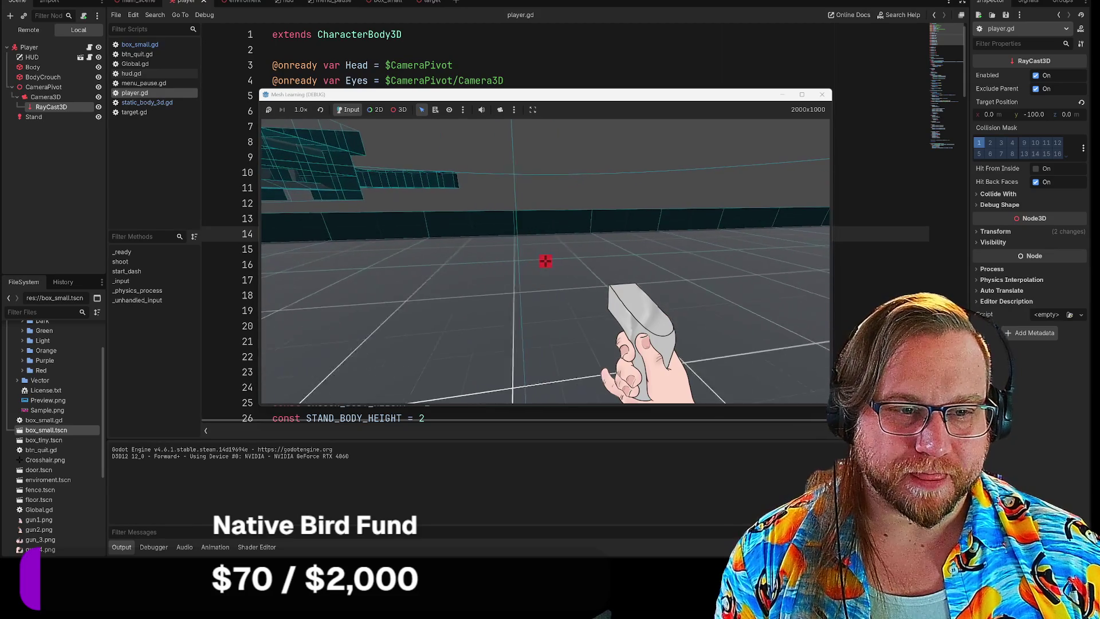
pyautogui.press('a')
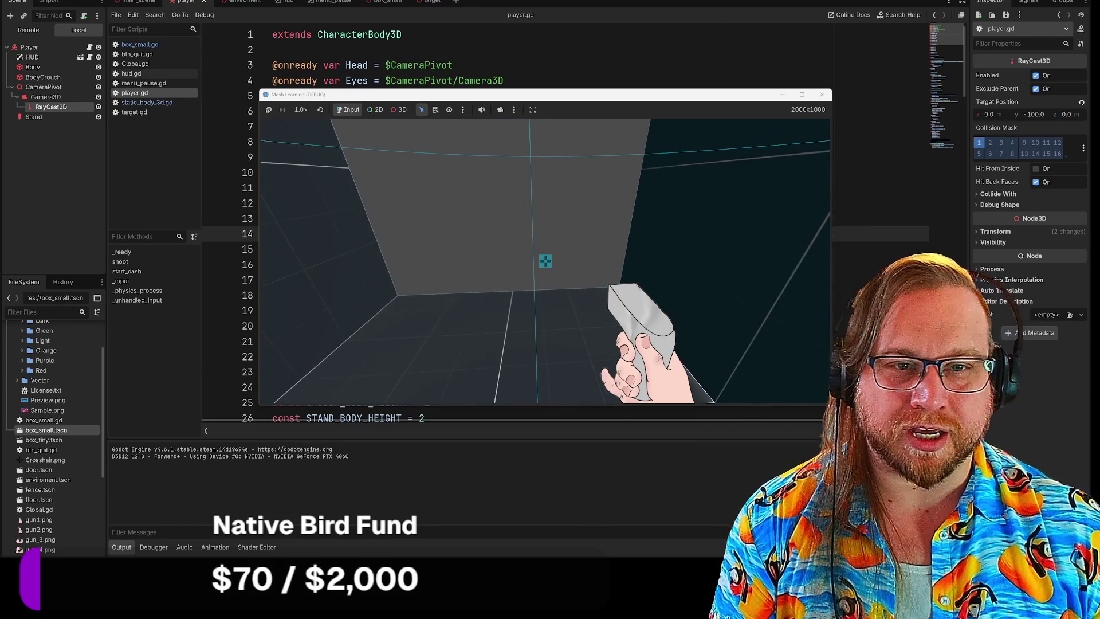
pyautogui.click(823, 94)
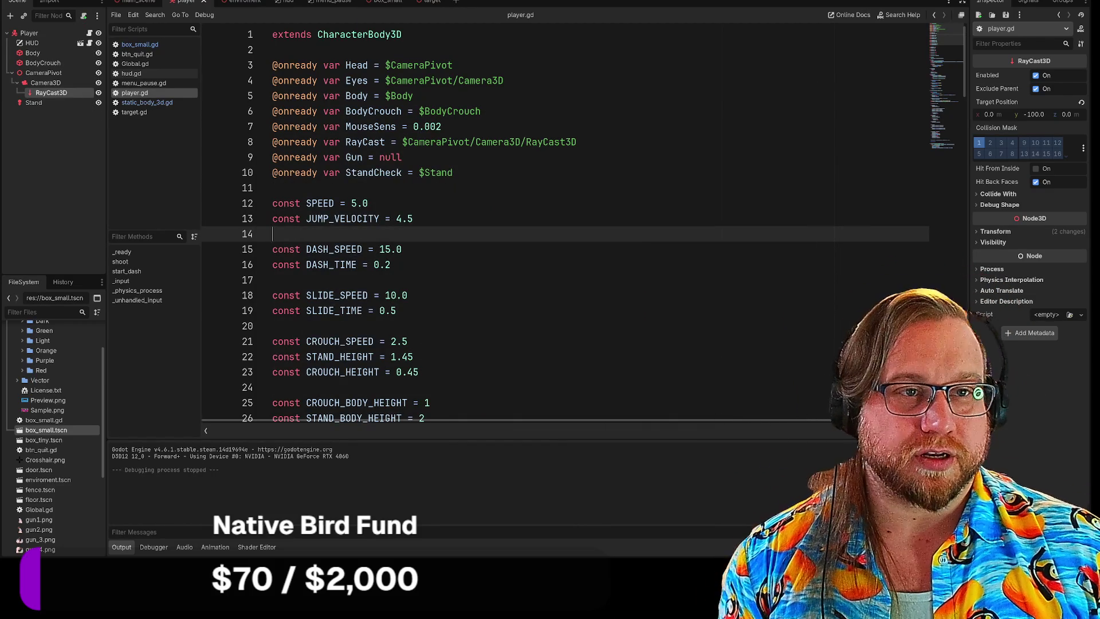
# Step: Open the environment scene in the 3D view and fly the camera down the corridor toward Wall189
pyautogui.click(232, 2)
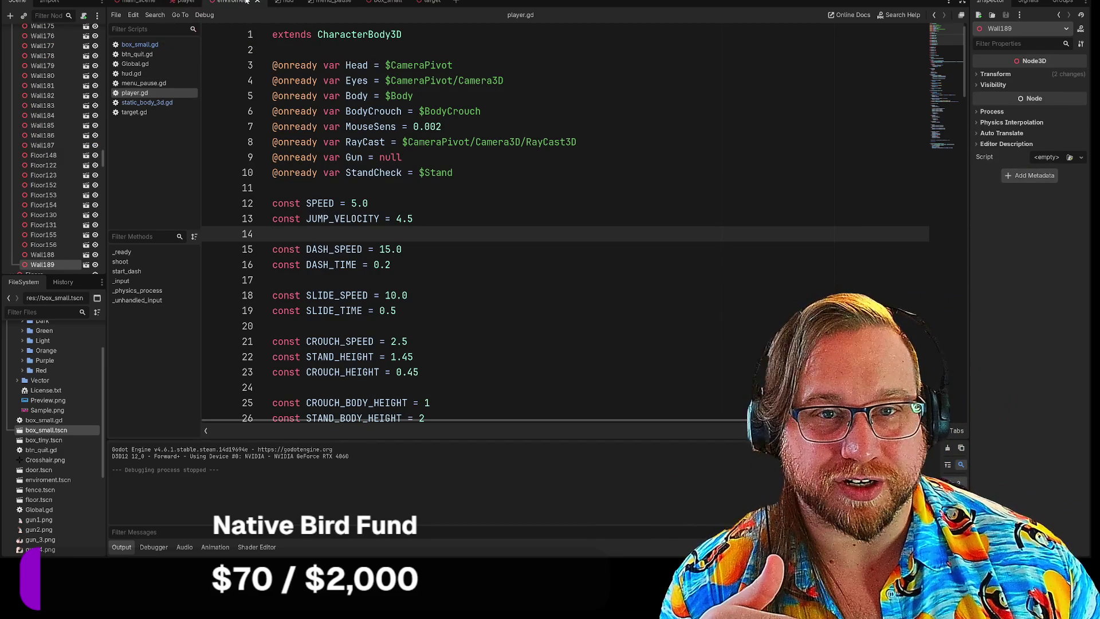
pyautogui.hotkey('ctrl', 'F2')
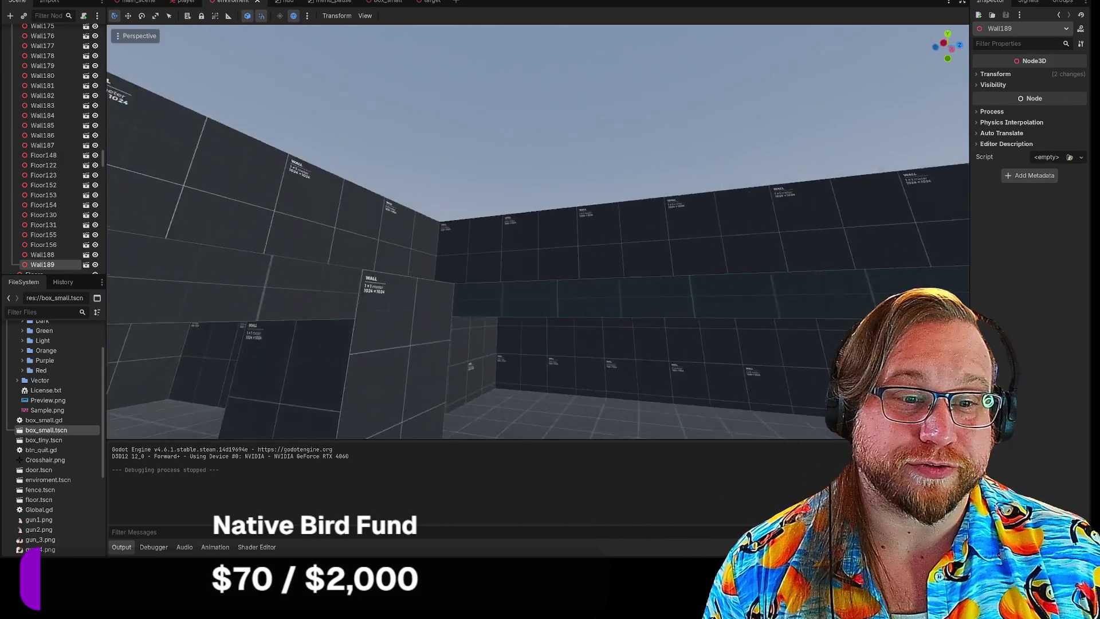
pyautogui.press('f')
pyautogui.press('w')
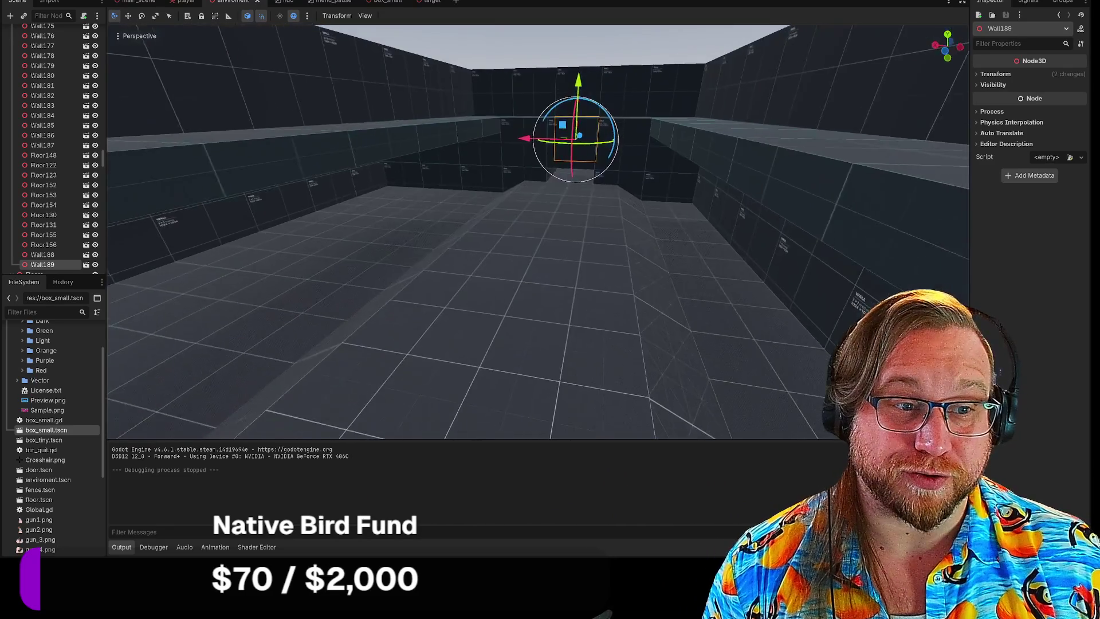
pyautogui.press('w')
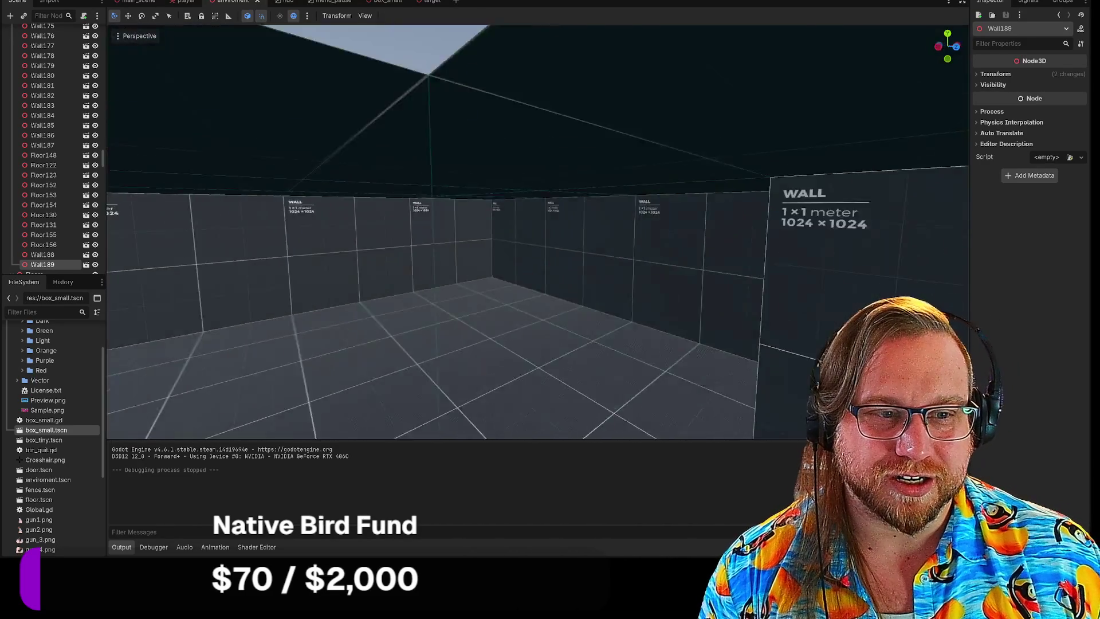
pyautogui.press('f')
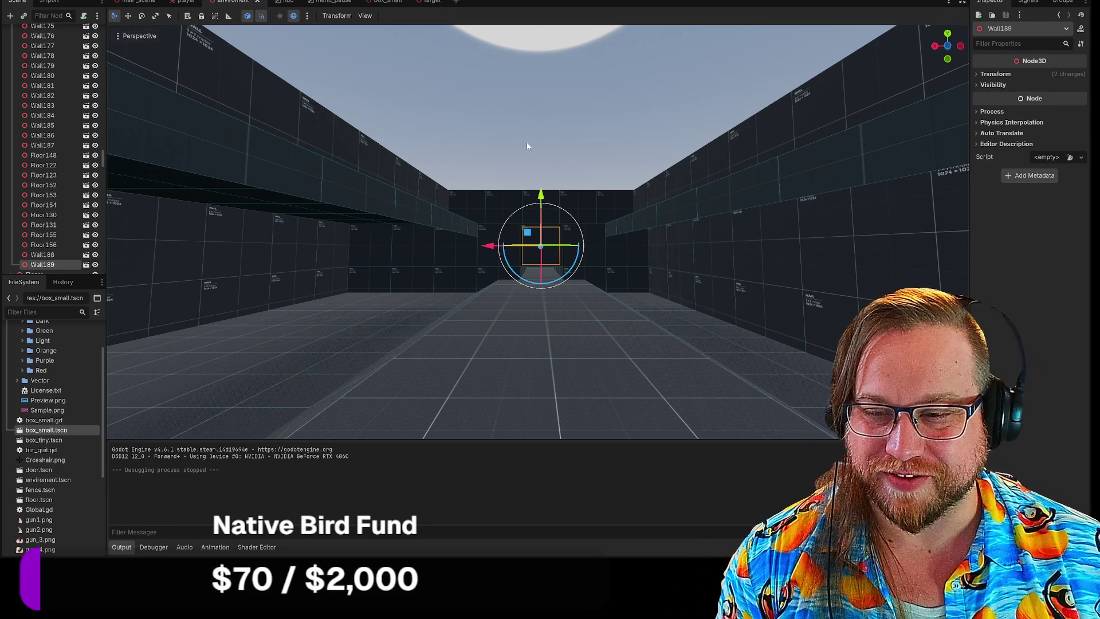
pyautogui.click(587, 118)
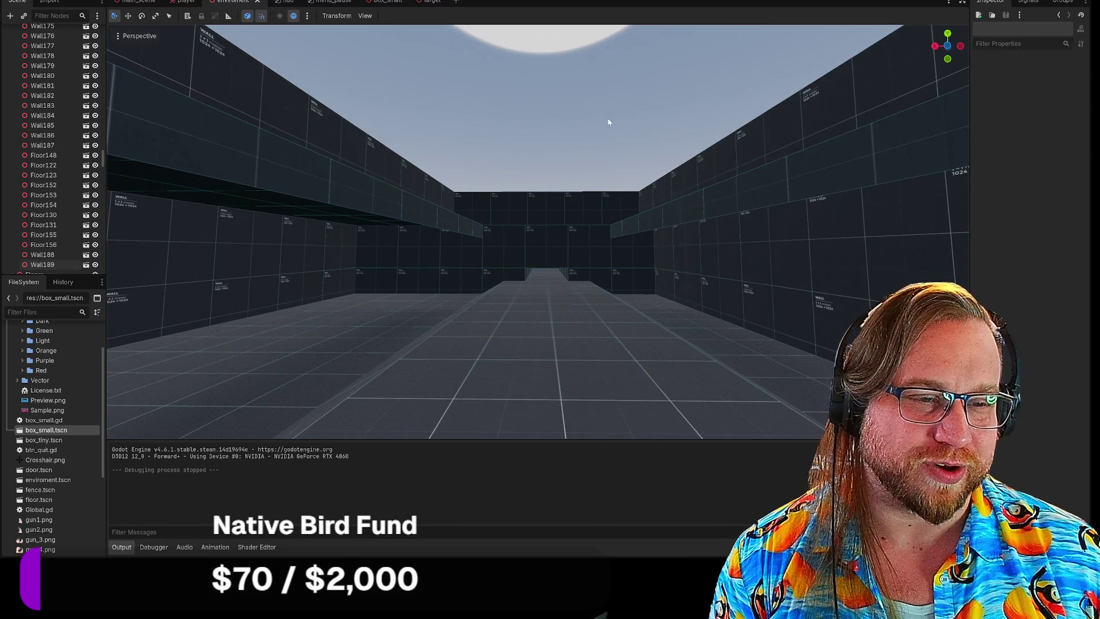
# Step: Fly the viewport past the walls and along the raised ledge to face the white staircase
pyautogui.press('w')
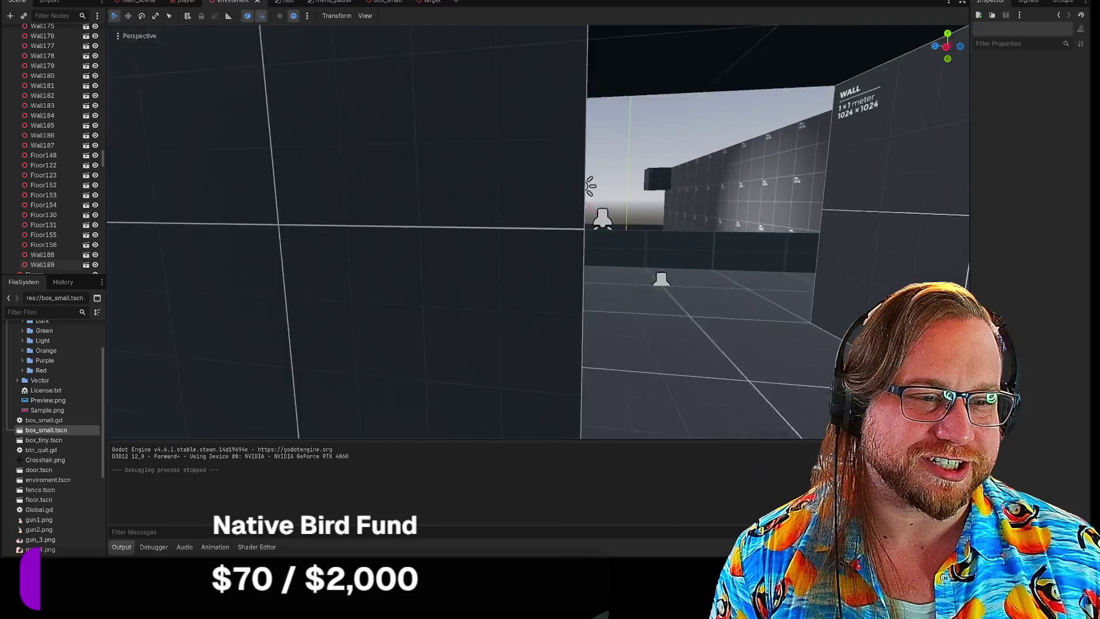
pyautogui.press('w')
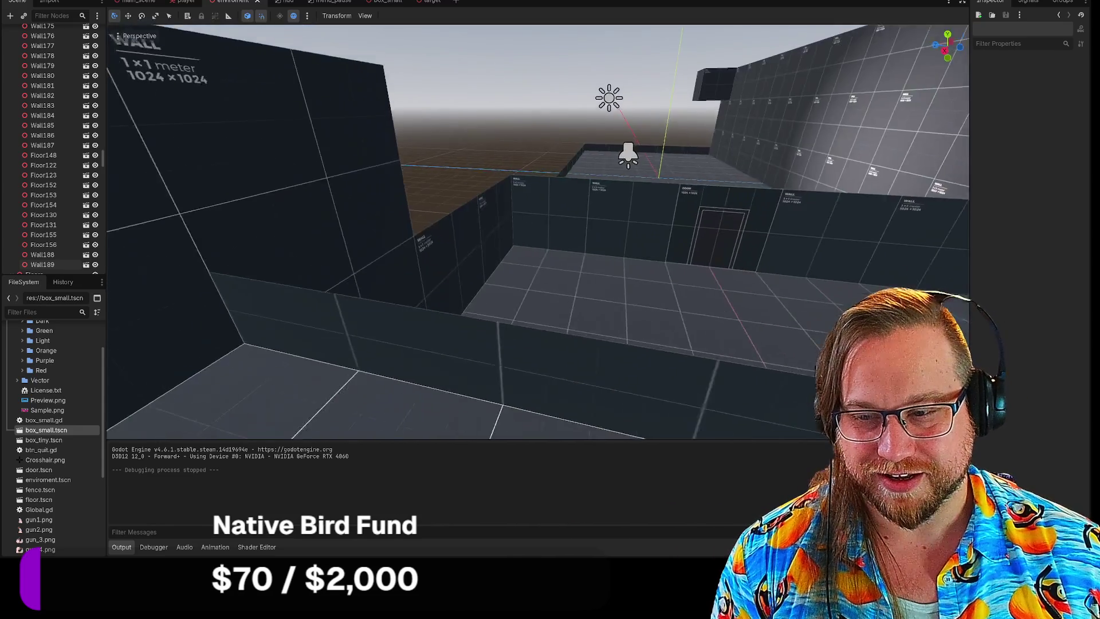
pyautogui.press('w')
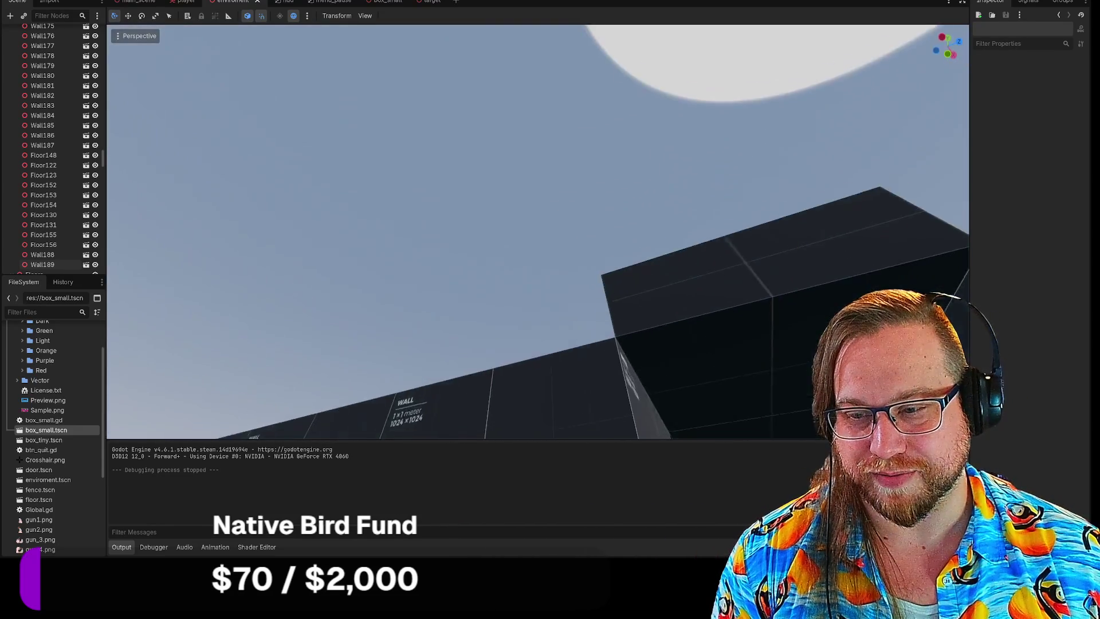
pyautogui.press('w')
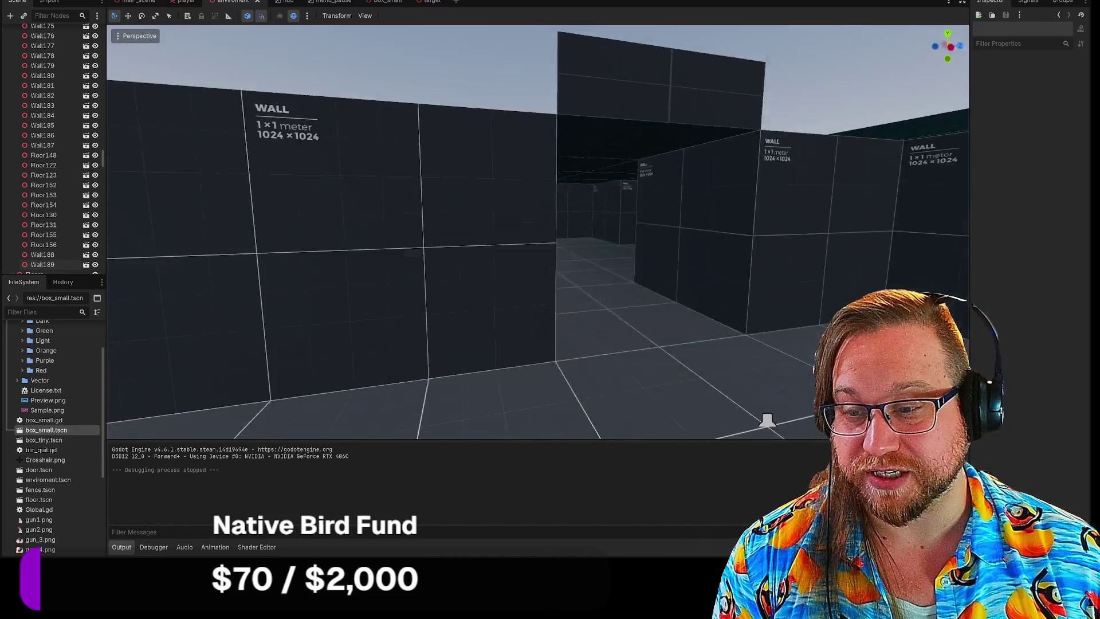
pyautogui.press('w')
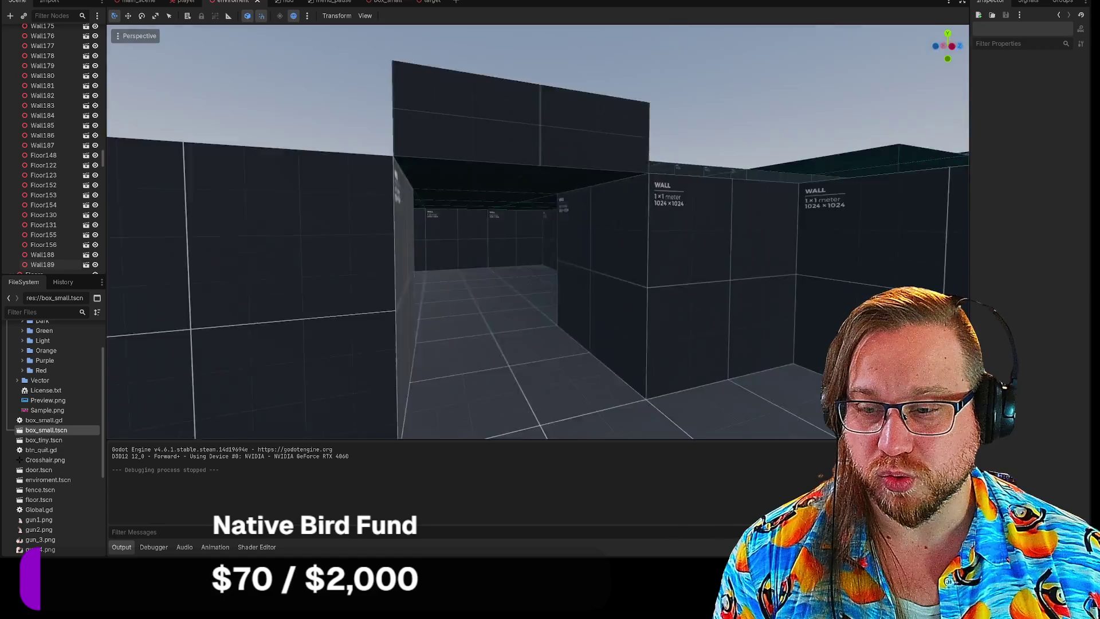
pyautogui.press('w')
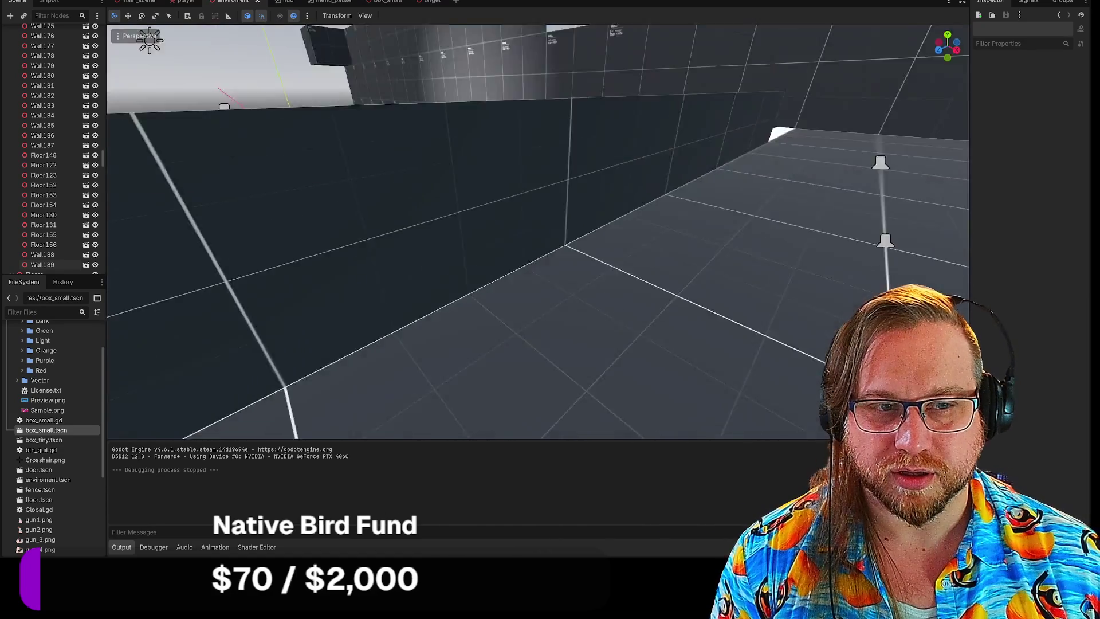
pyautogui.press('w')
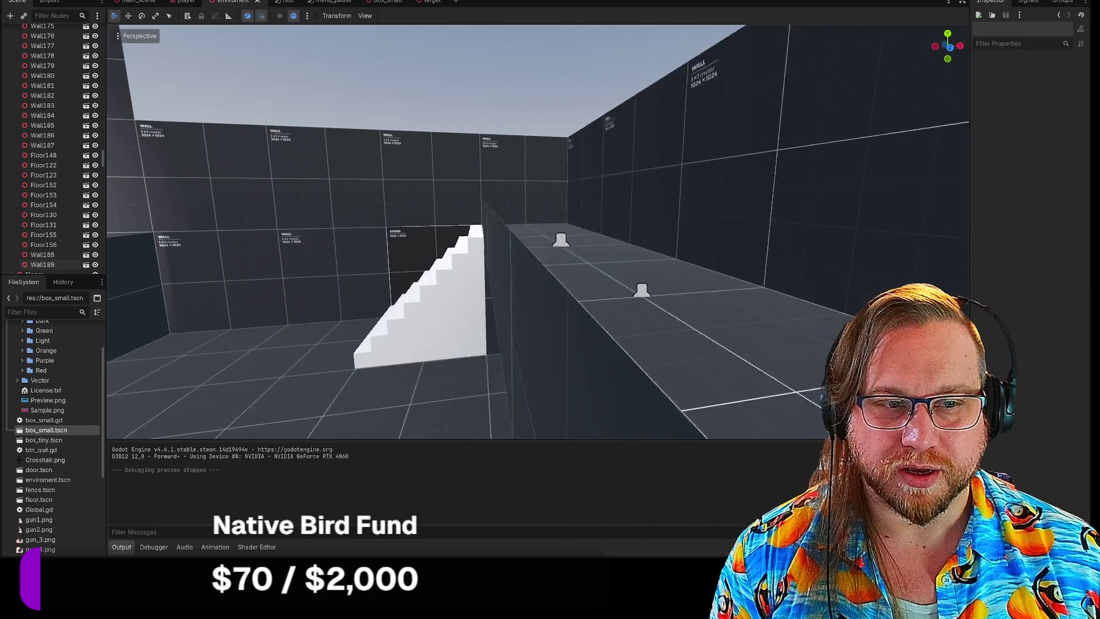
pyautogui.press('w')
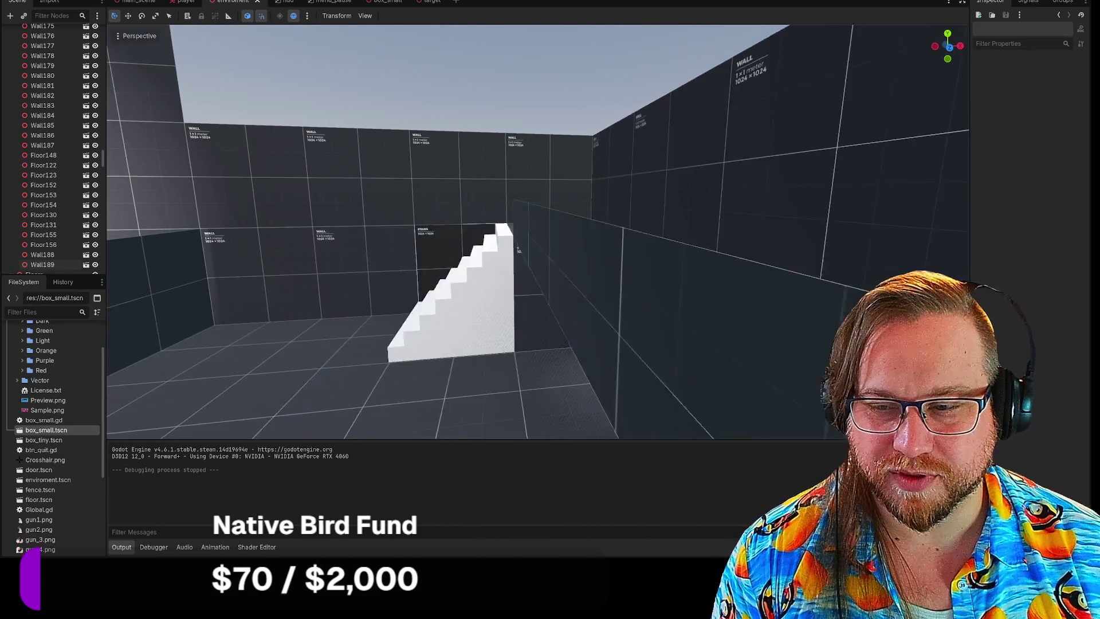
# Step: Pull back over the whole level, drop into the walled room, then switch to main_scene
pyautogui.press('s')
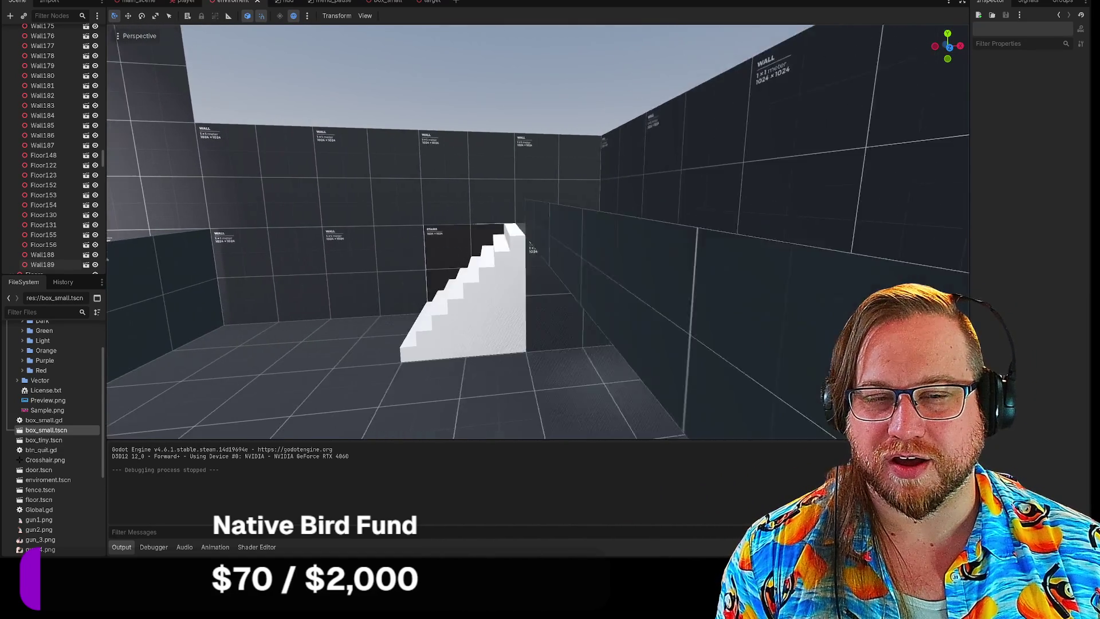
pyautogui.press('e')
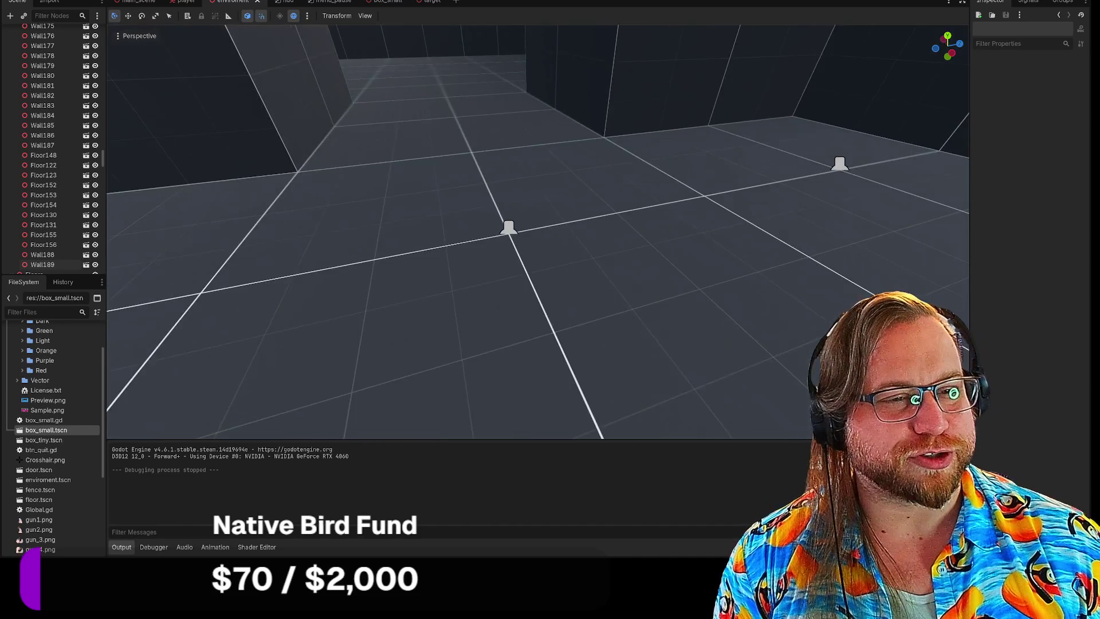
pyautogui.press('s')
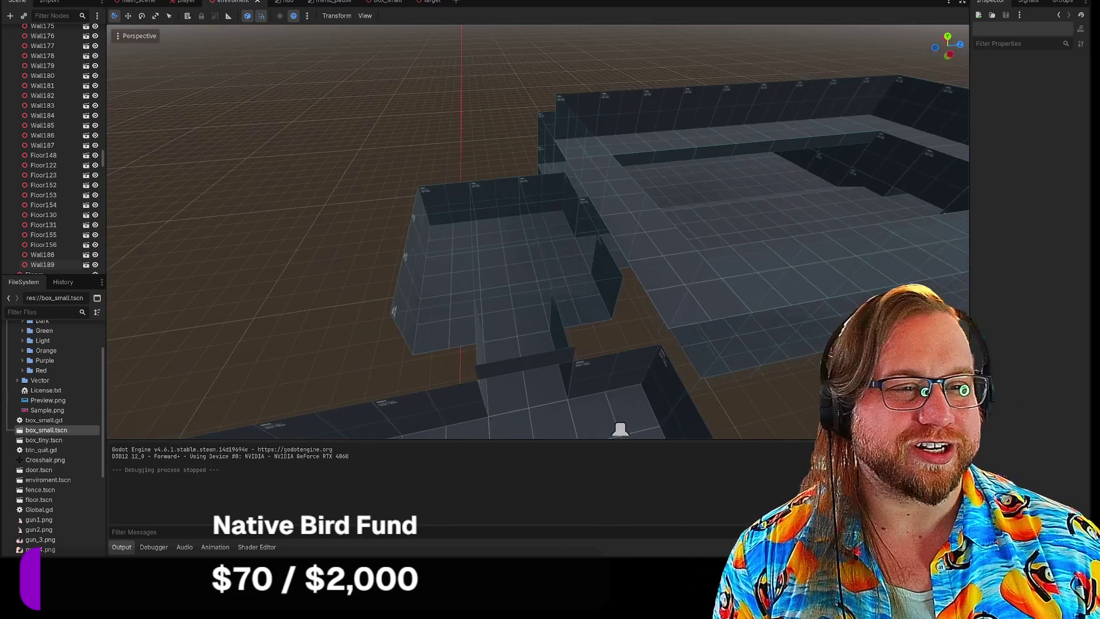
pyautogui.press('w')
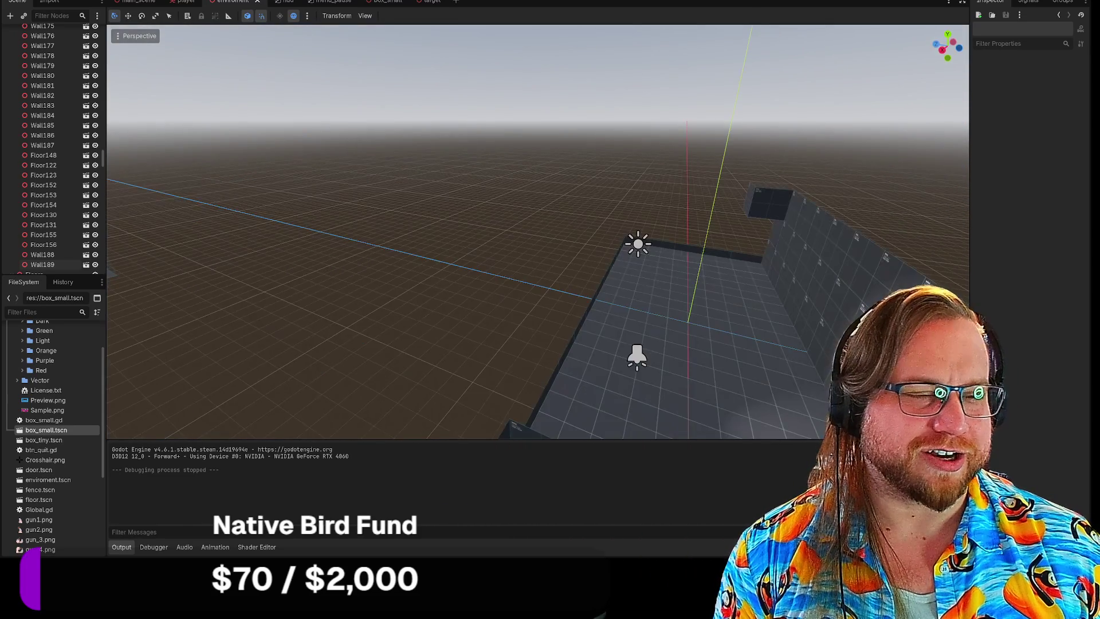
pyautogui.press('q')
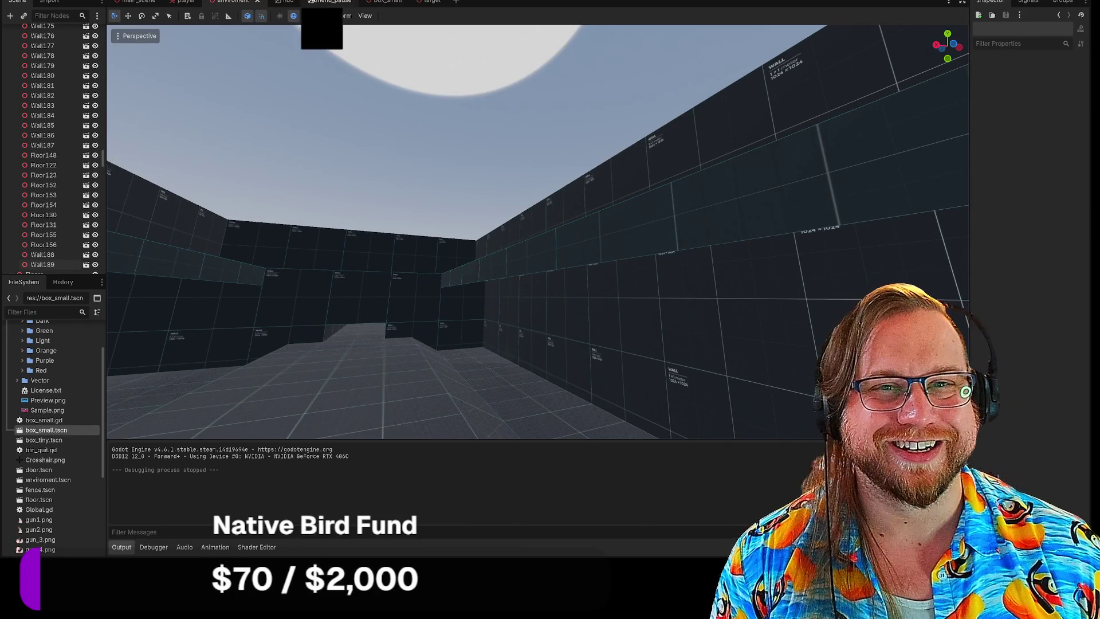
pyautogui.press('w')
pyautogui.press('s')
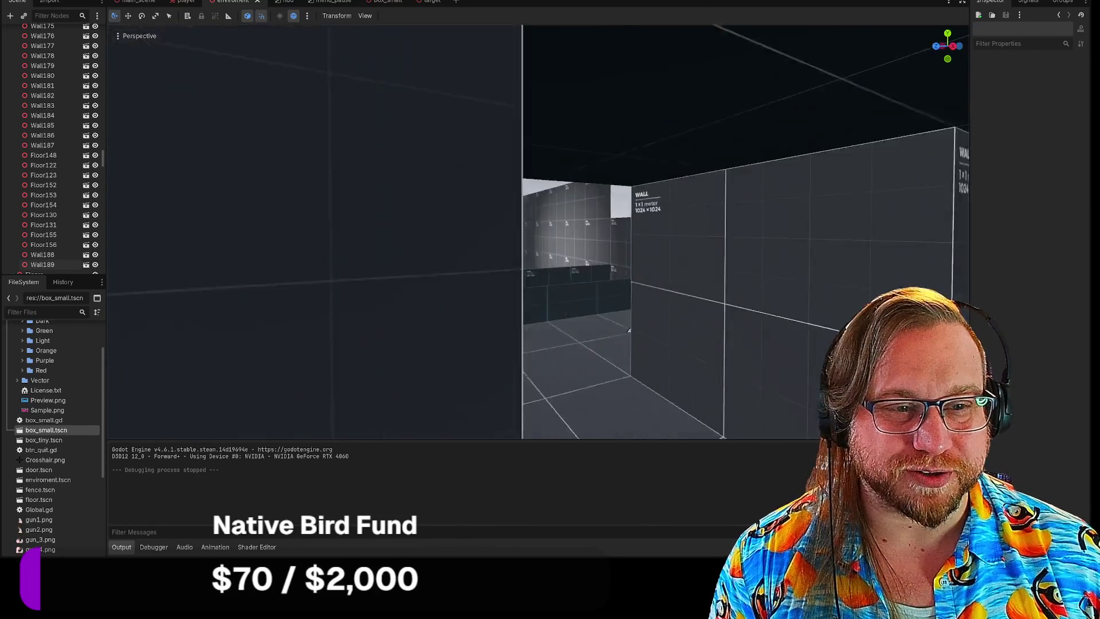
pyautogui.press('s')
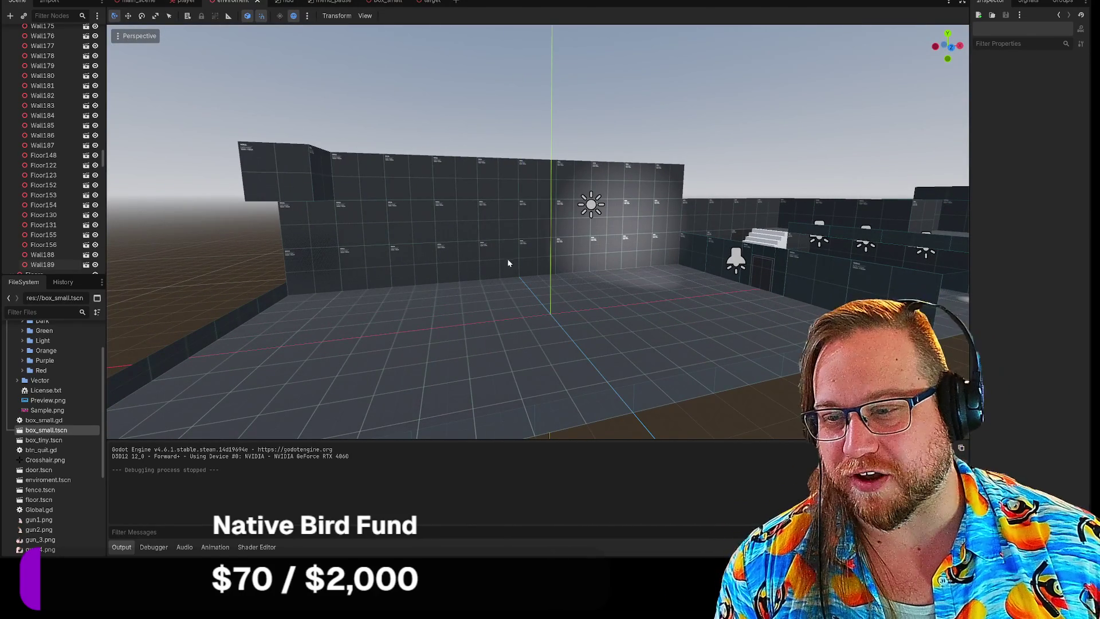
pyautogui.press('s')
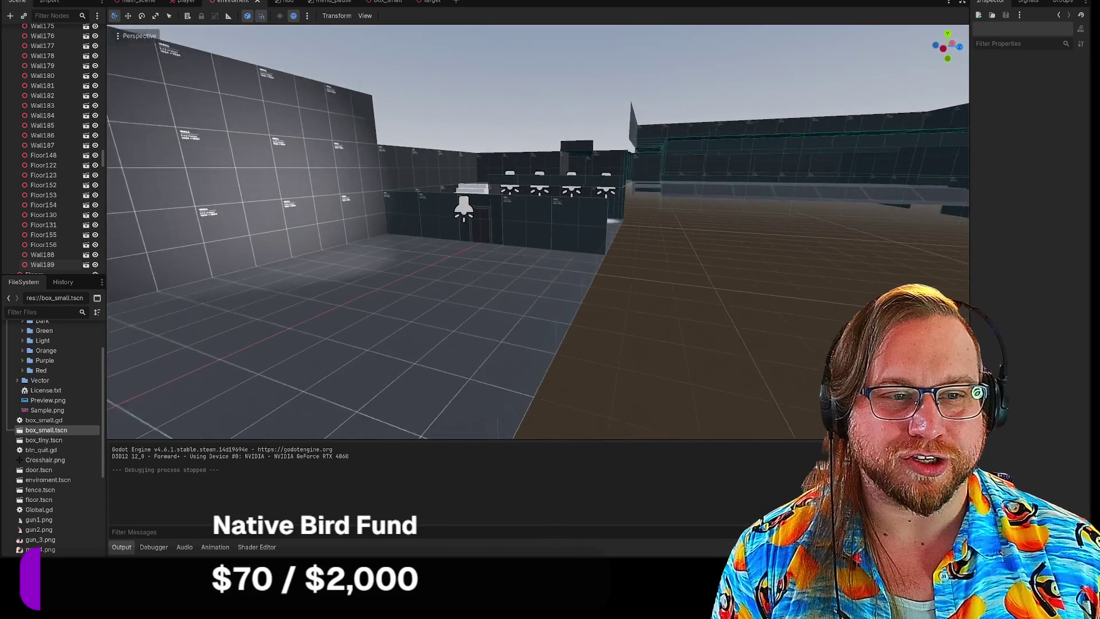
pyautogui.press('w')
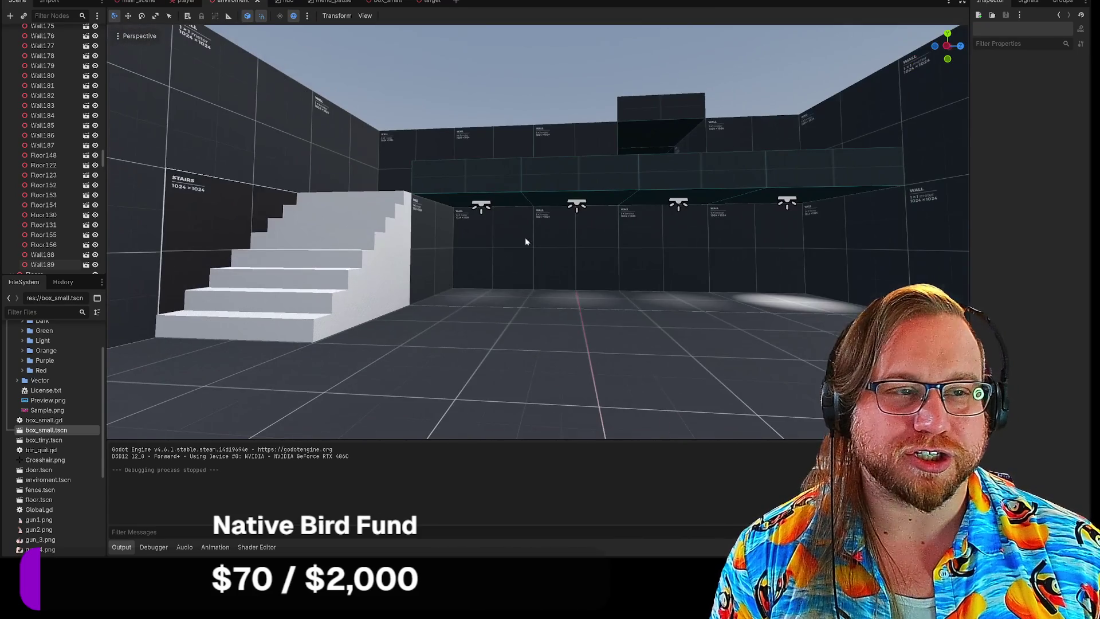
pyautogui.click(144, 8)
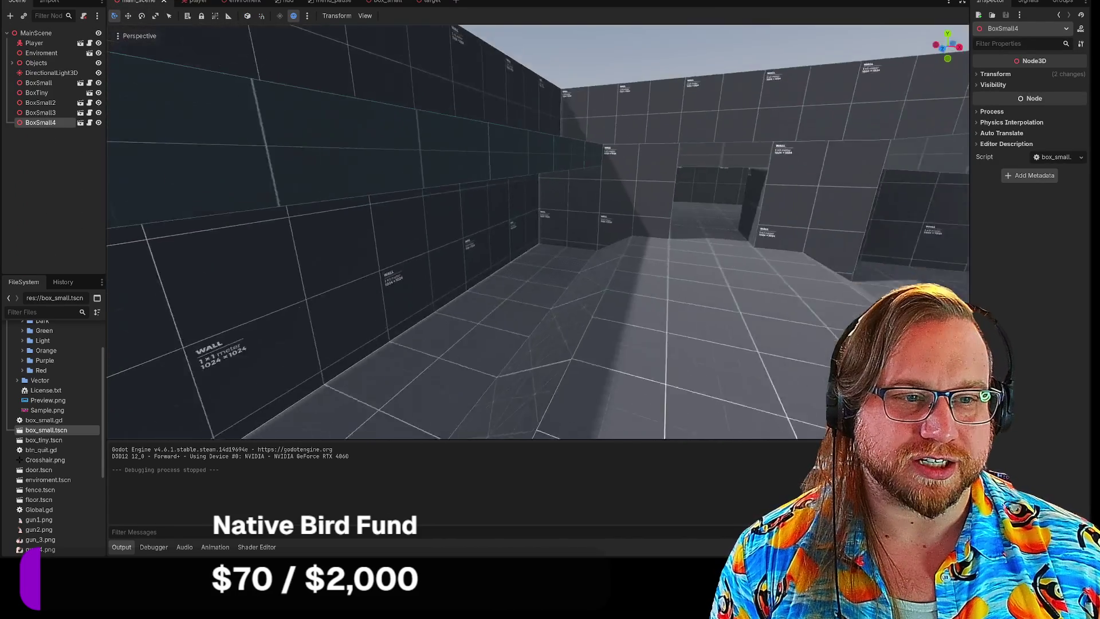
# Step: Fly over the sphere-and-box wall to view the white stairs and grey boxes, then run the game
pyautogui.press('w')
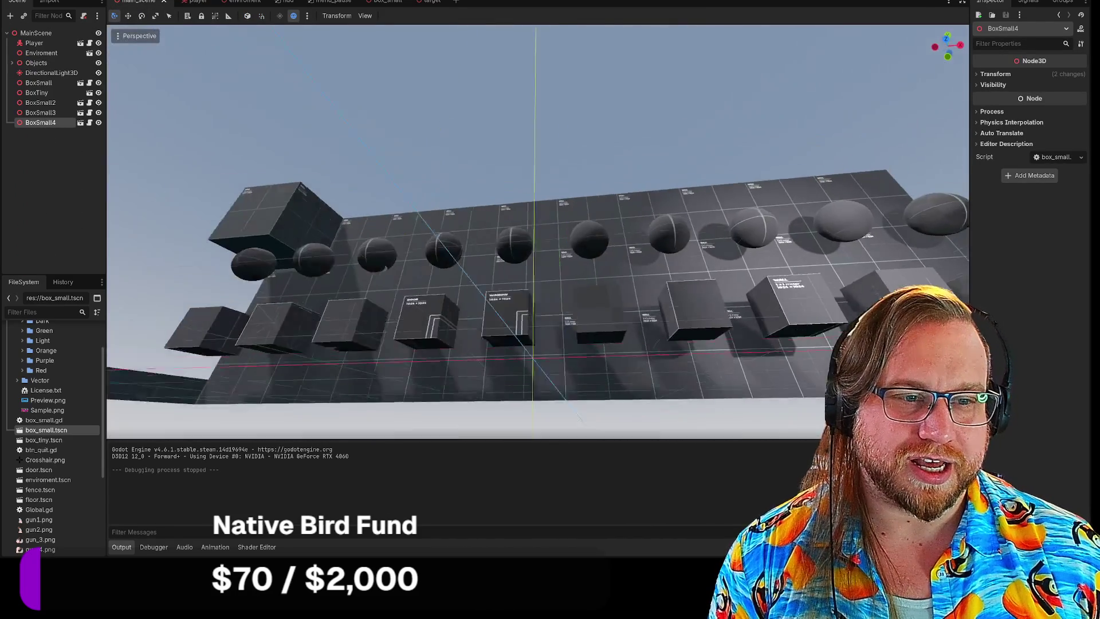
pyautogui.press('w')
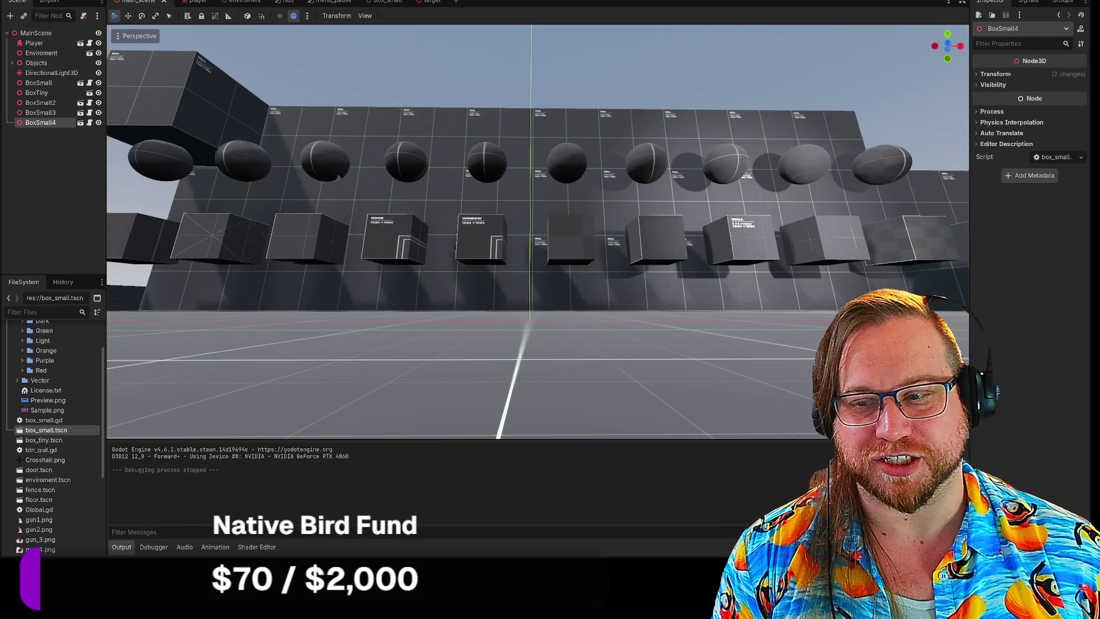
pyautogui.press('w')
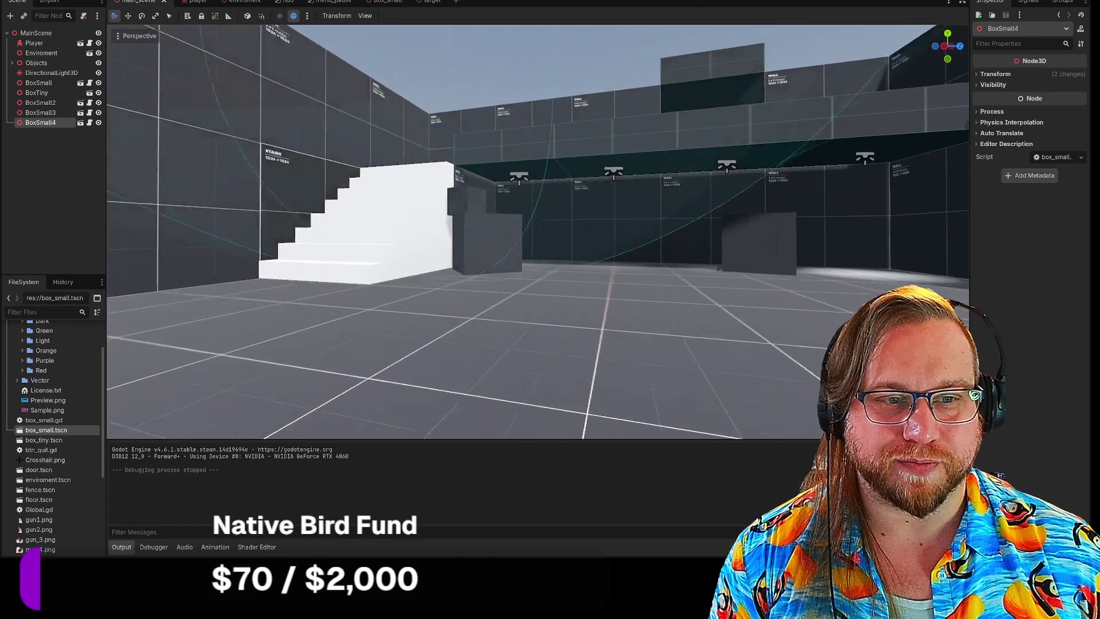
pyautogui.press('w')
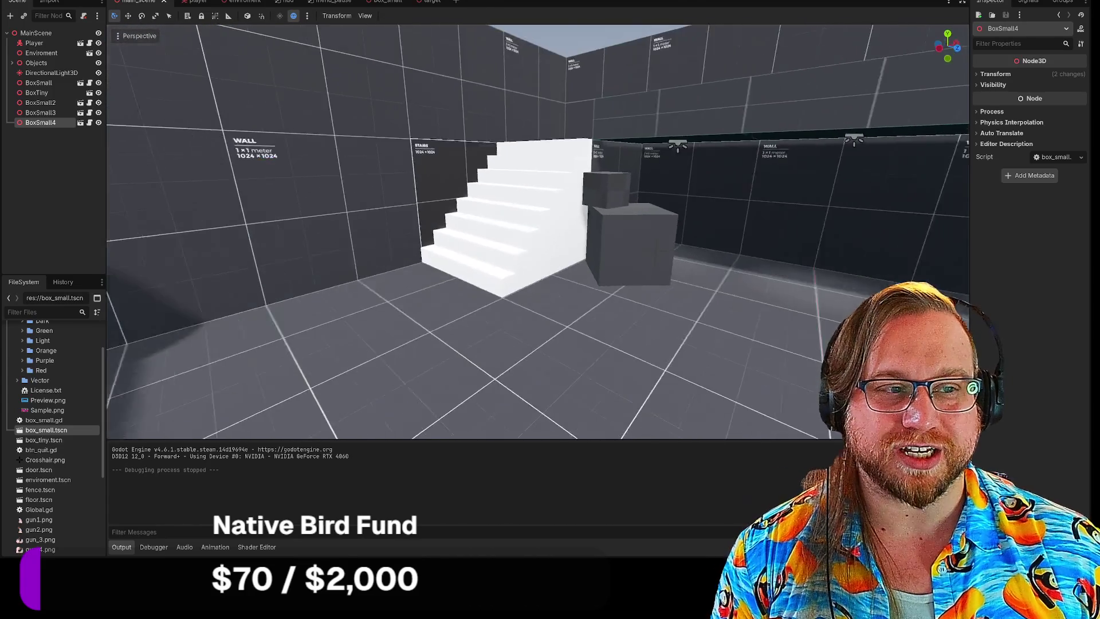
pyautogui.press('s')
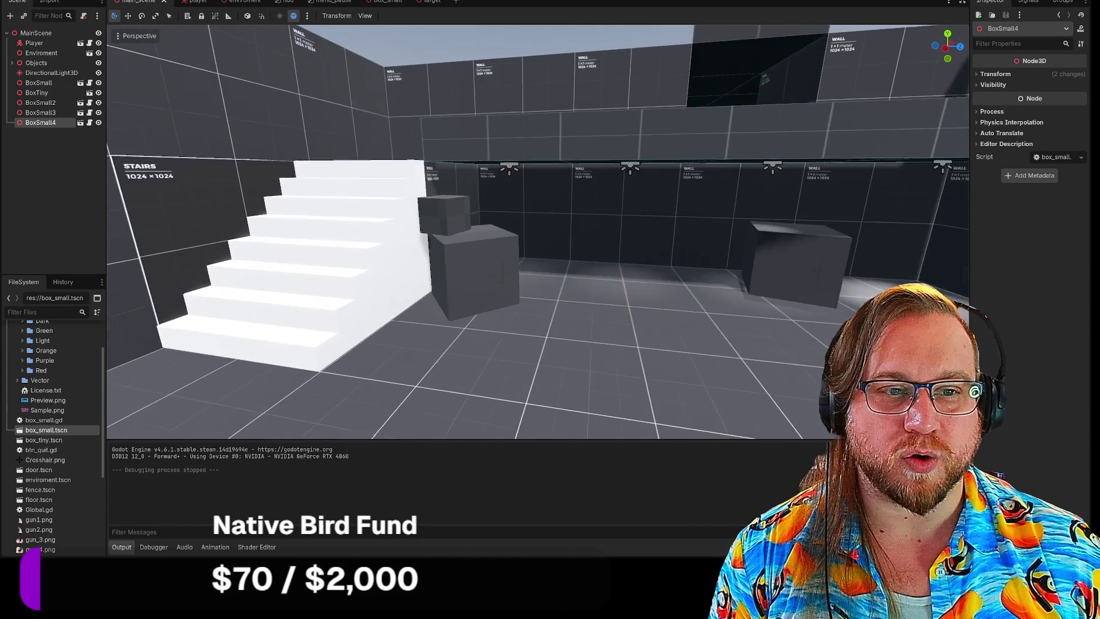
pyautogui.press('F5')
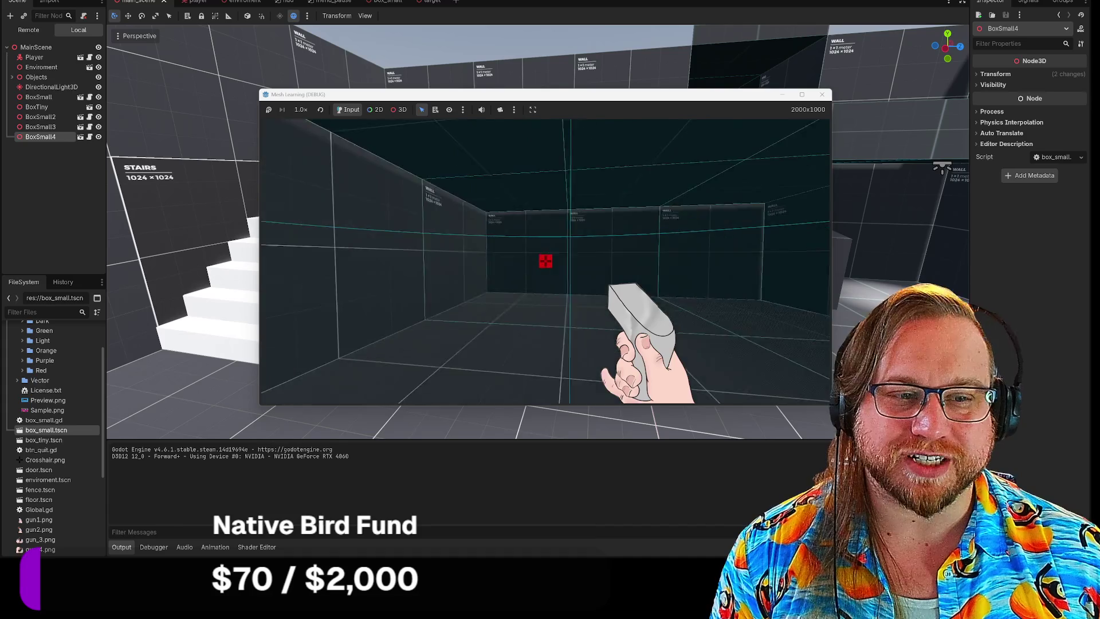
# Step: Walk the first-person player into the walled corridor toward the red target
pyautogui.moveTo(546, 261)
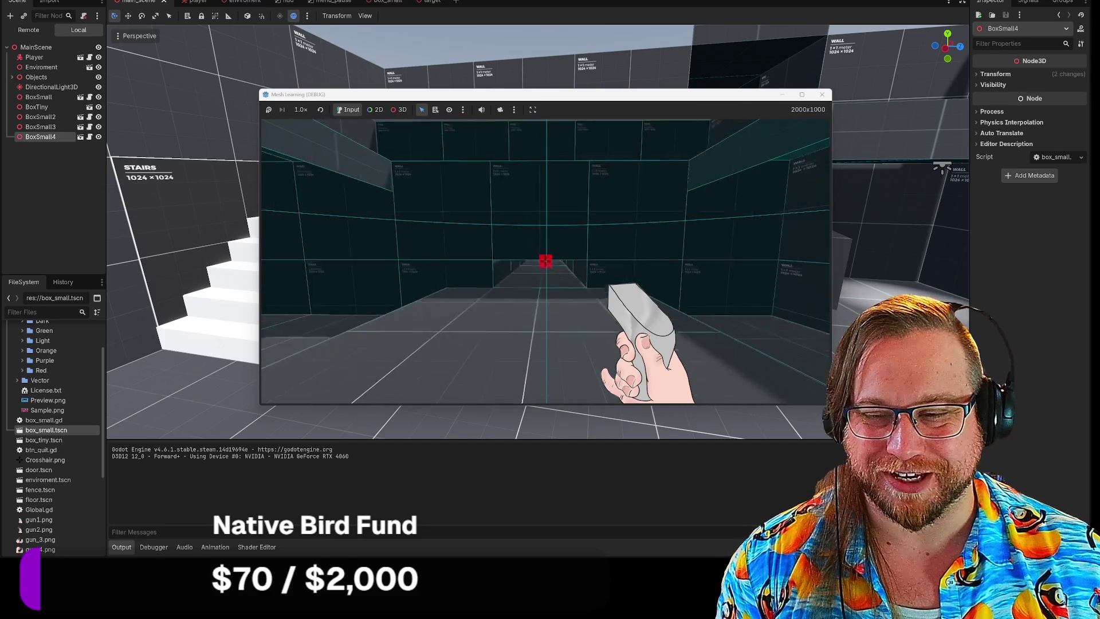
pyautogui.press('s')
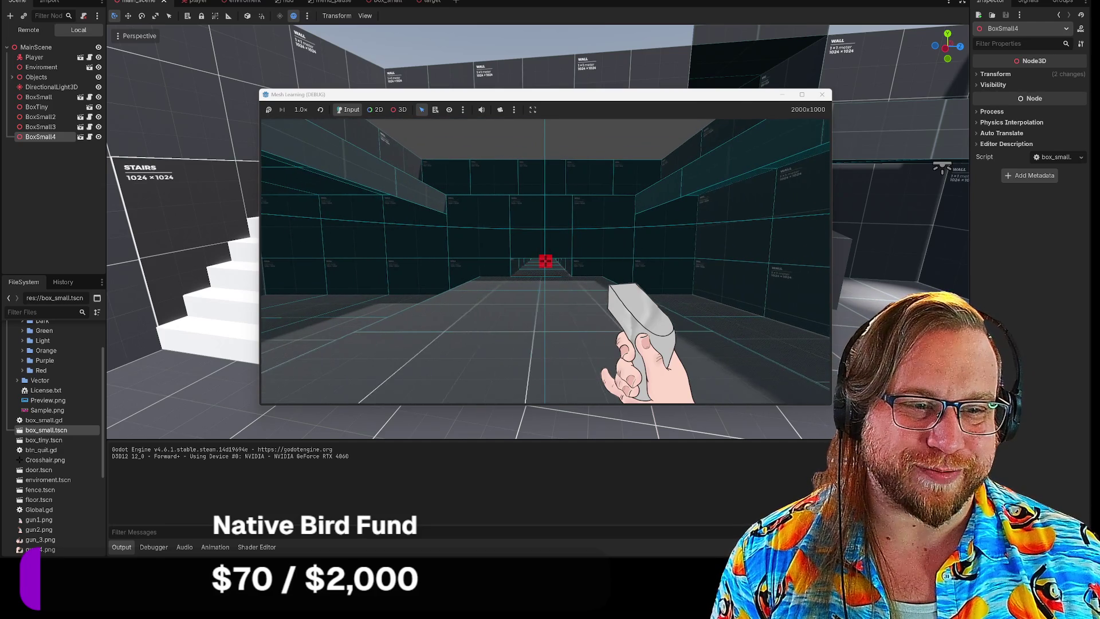
pyautogui.press('w')
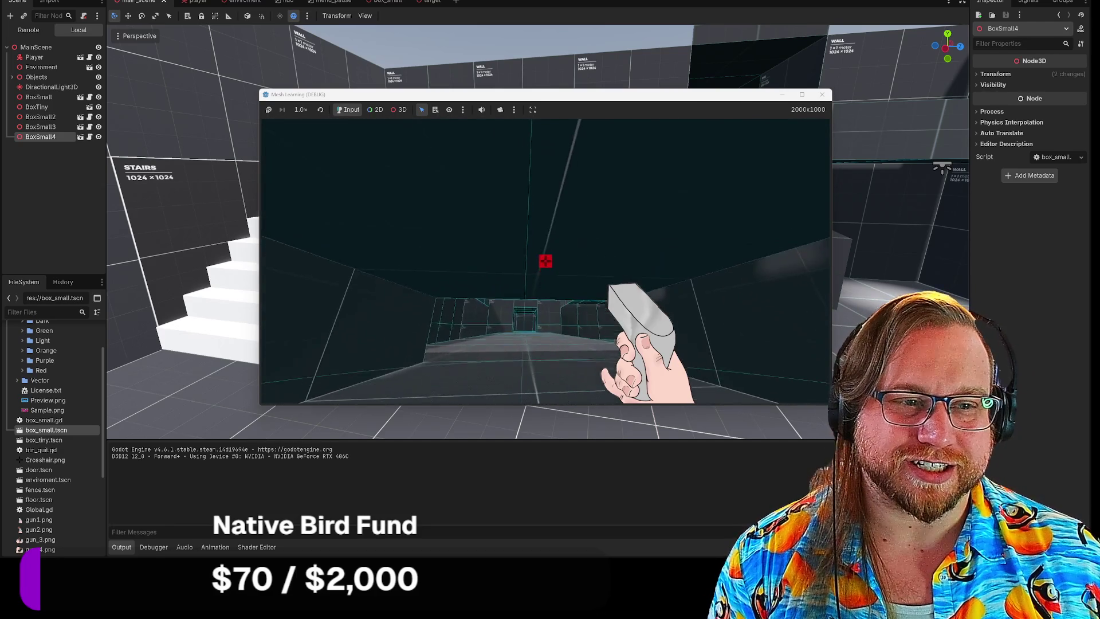
pyautogui.moveTo(545, 263)
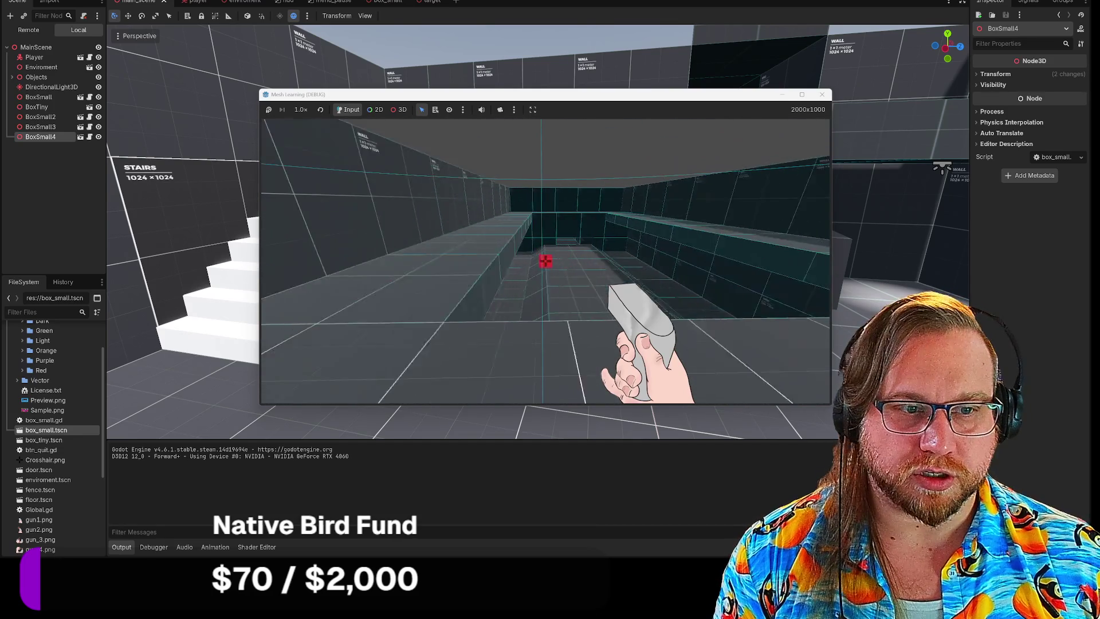
pyautogui.press('w')
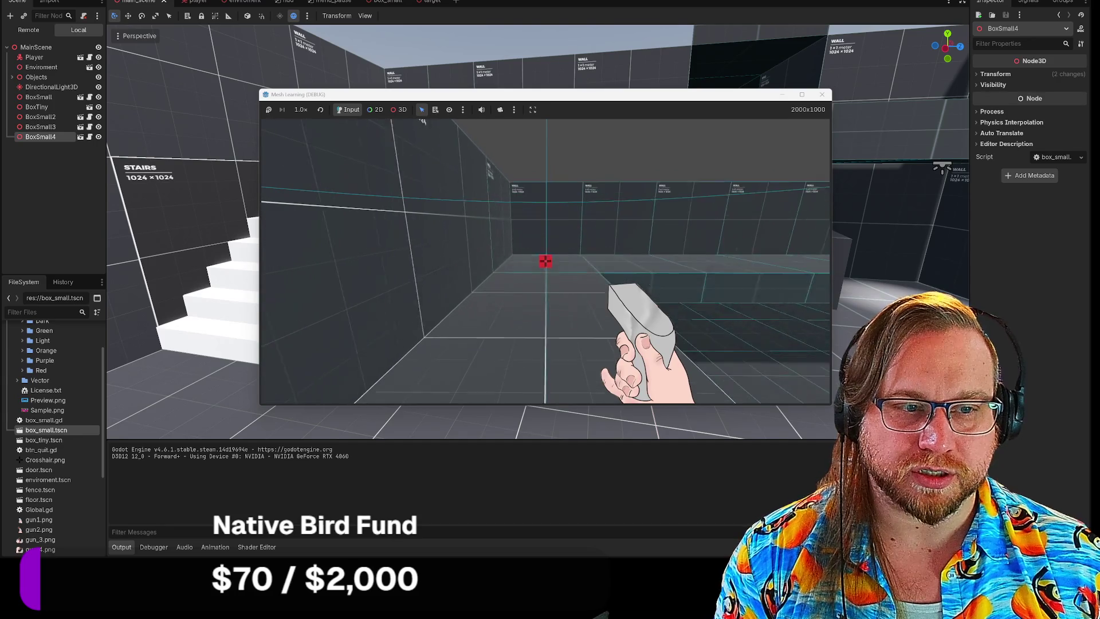
# Step: Continue down the corridors, drop through the pit, and turn back toward the corridor opening
pyautogui.press('w')
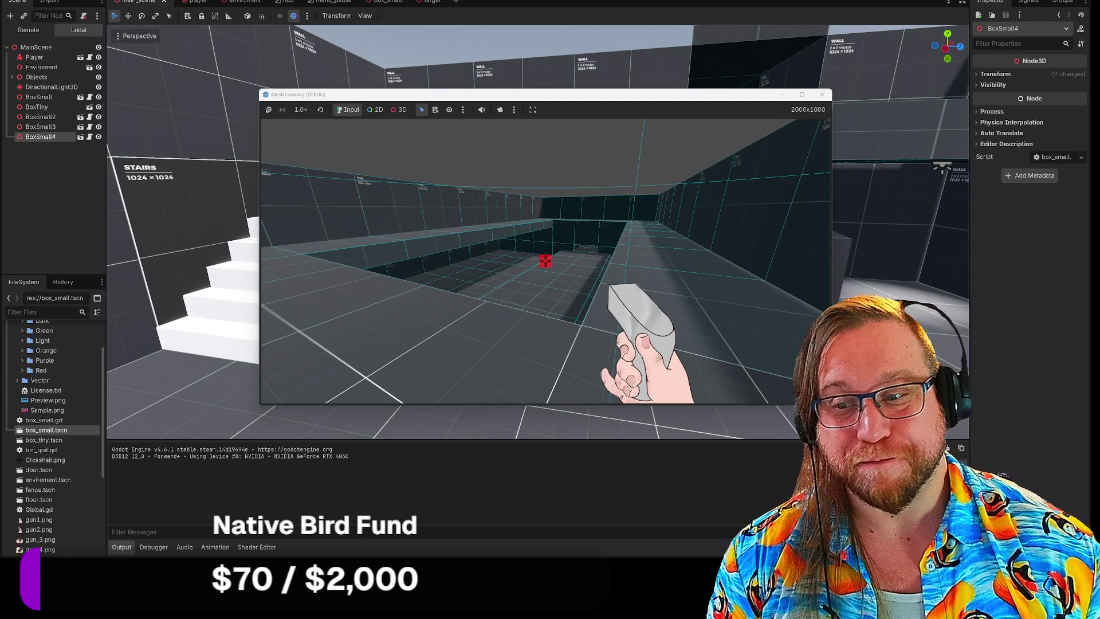
pyautogui.press('w')
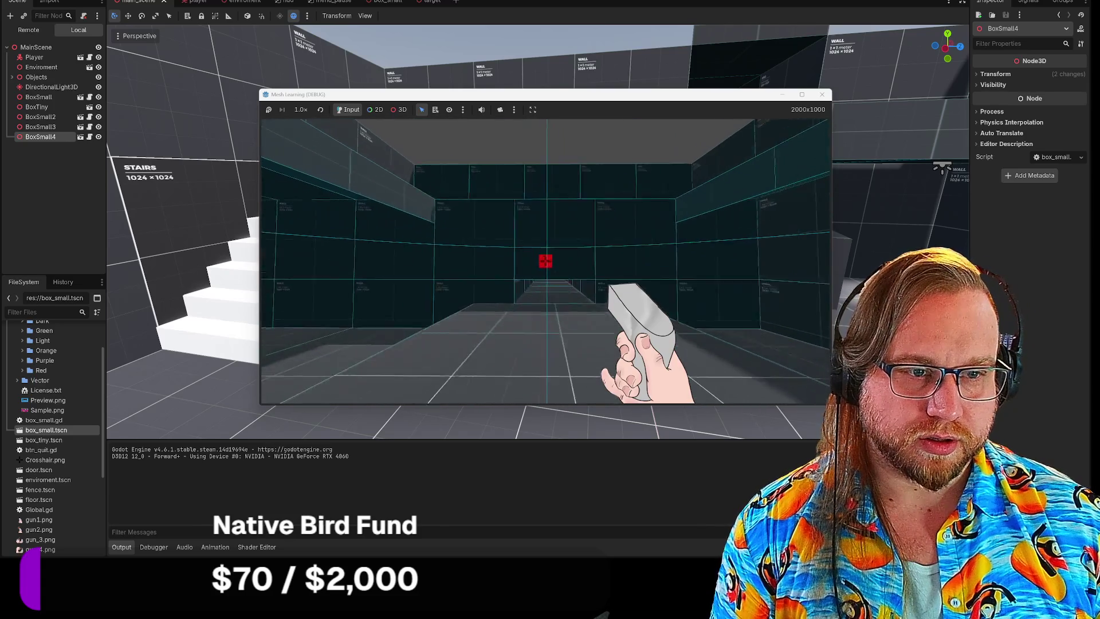
pyautogui.press('w')
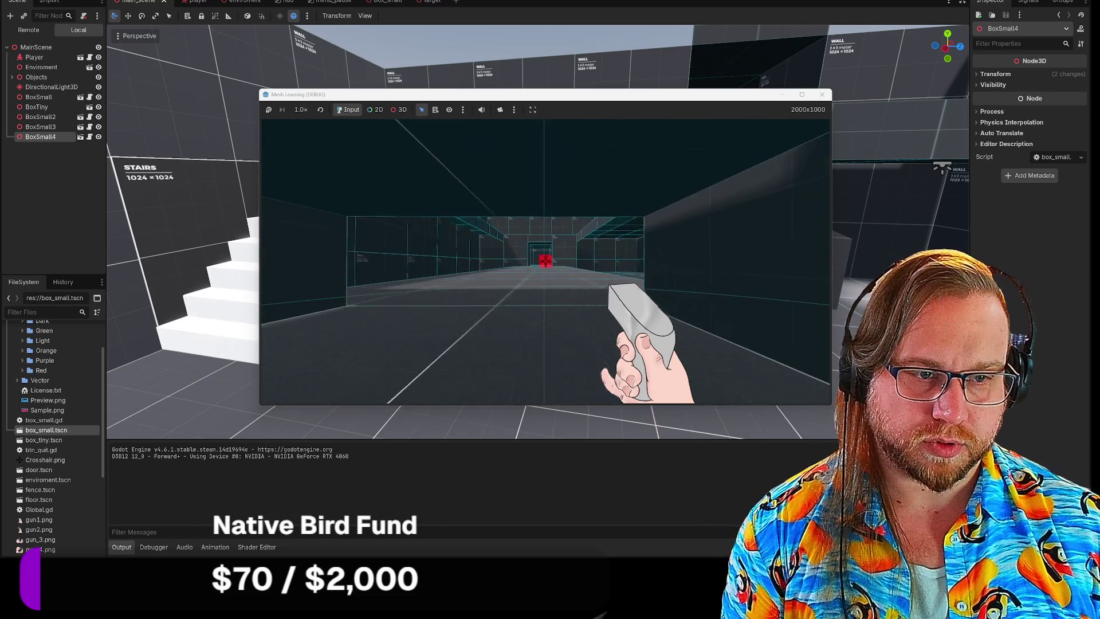
pyautogui.press('w')
pyautogui.press('w')
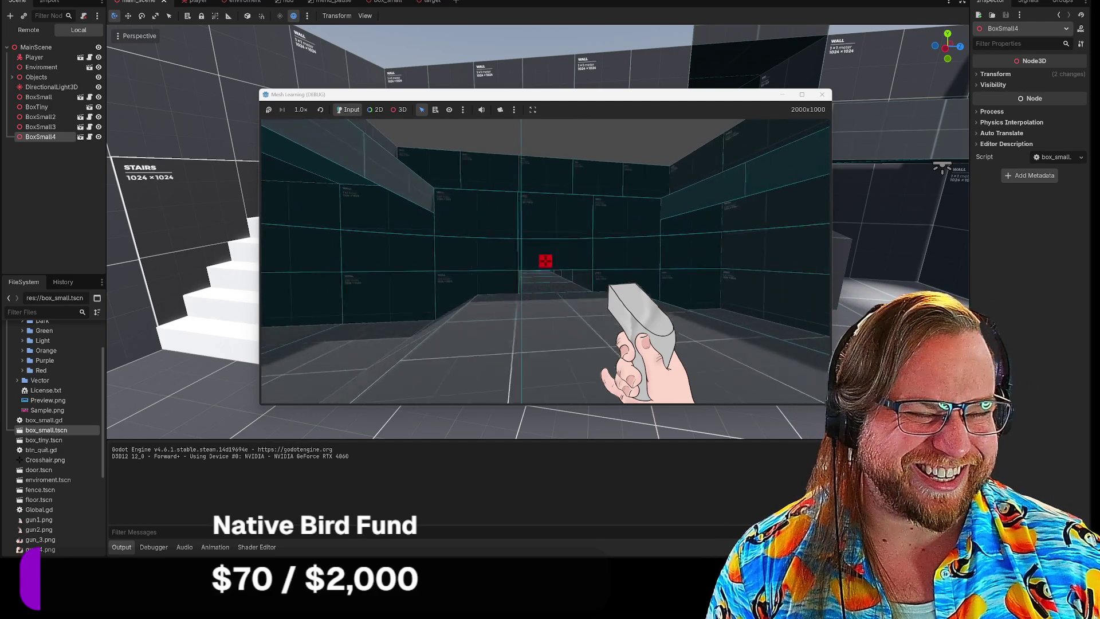
# Step: Walk into the larger room past the red target to face the spheres and boxes
pyautogui.press('w')
pyautogui.press('w')
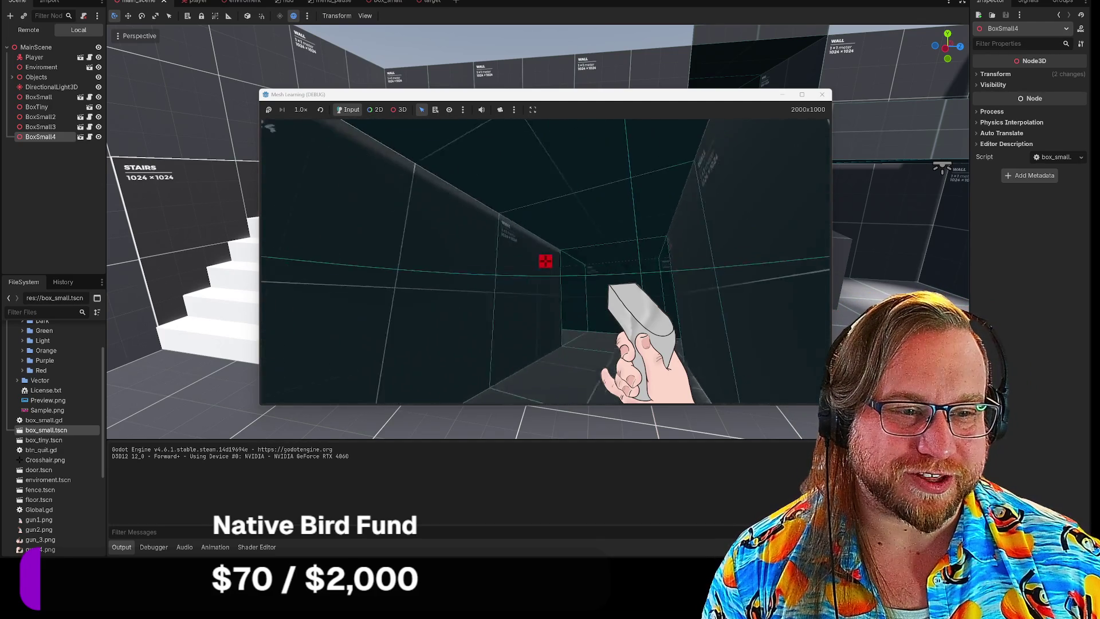
pyautogui.press('w')
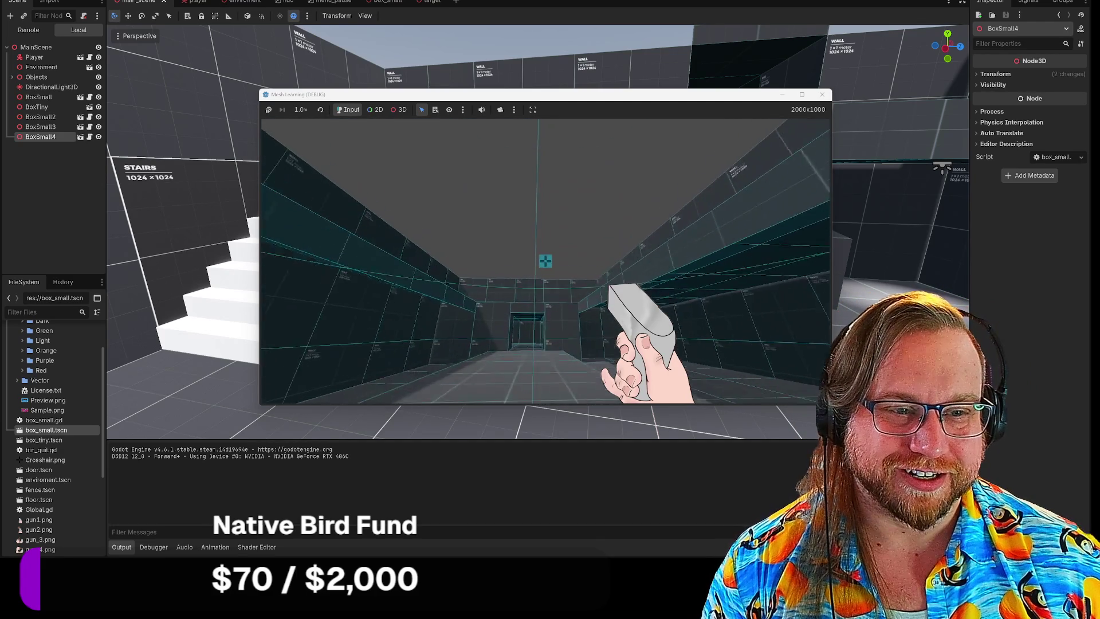
pyautogui.press('w')
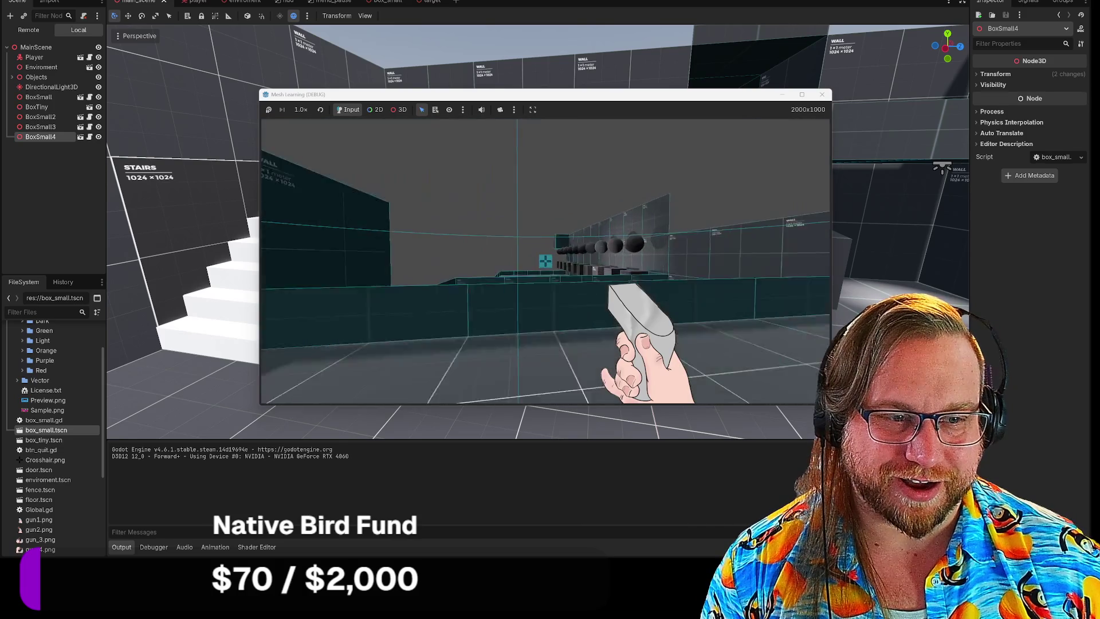
pyautogui.press('w')
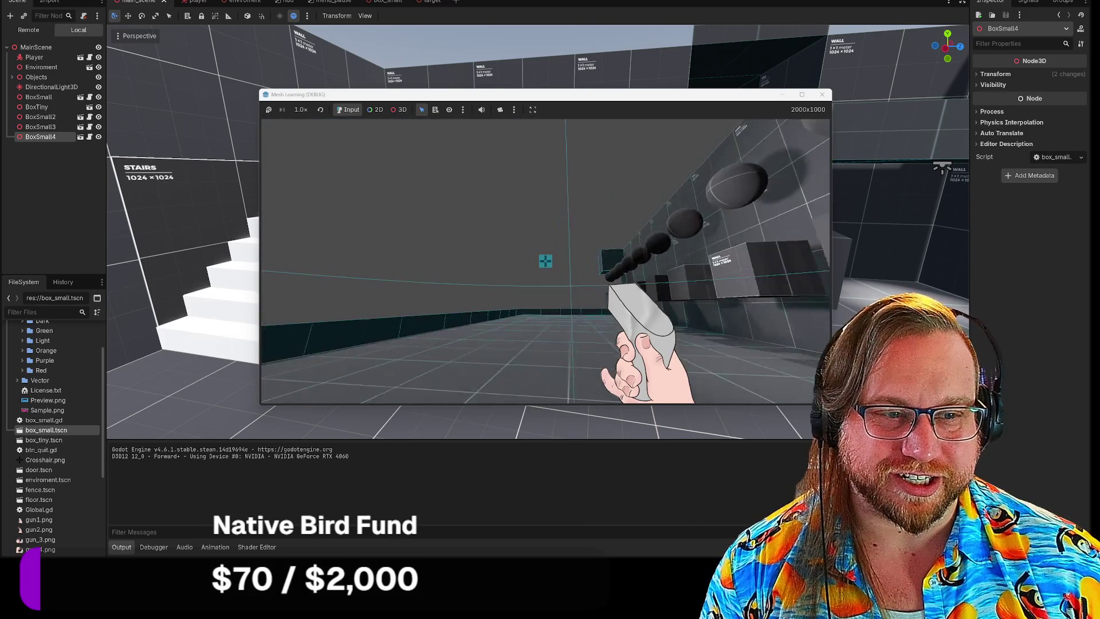
pyautogui.press('w')
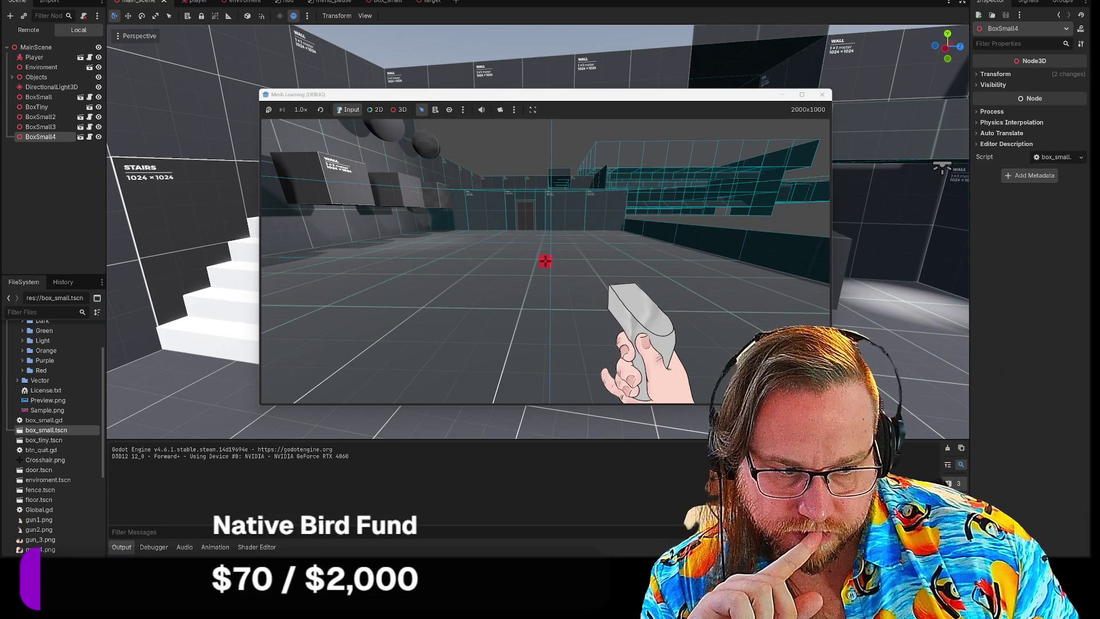
# Step: Pause the game with Esc and choose Quit to stop debugging
pyautogui.moveTo(545, 261)
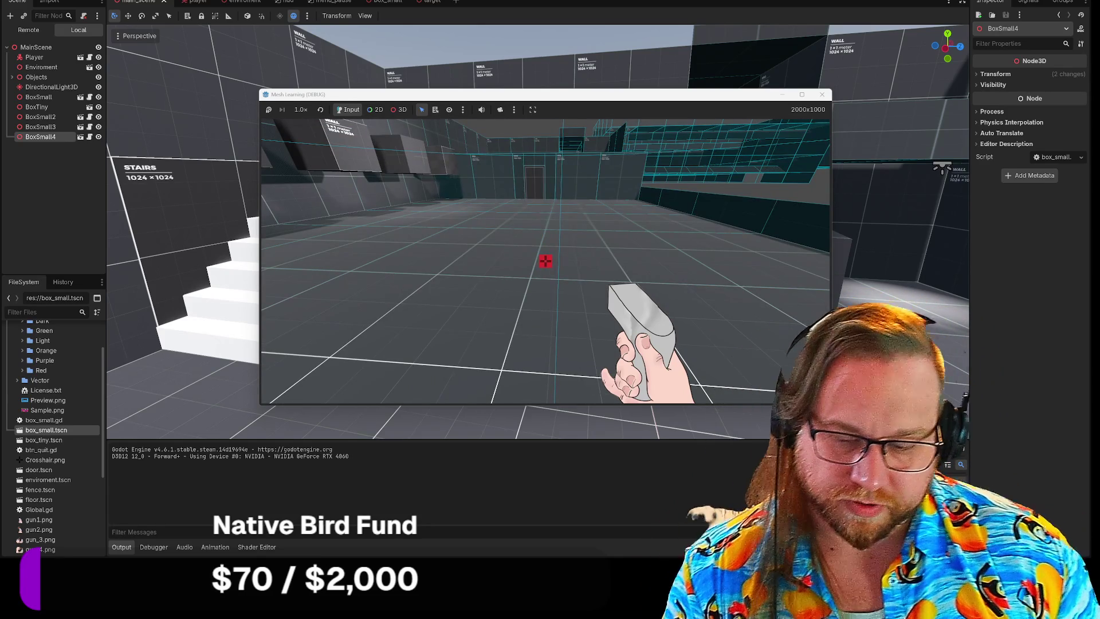
pyautogui.press('Escape')
pyautogui.click(574, 196)
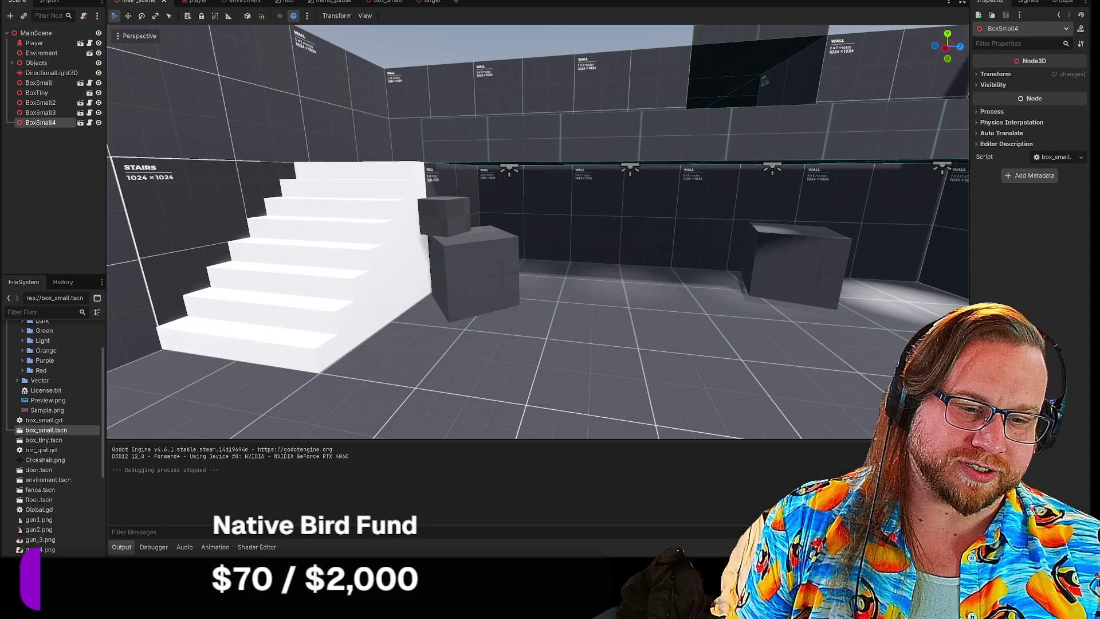
# Step: Dismiss the Start menu, orbit the viewport to an elevated angle, and select BoxTiny
pyautogui.press('super')
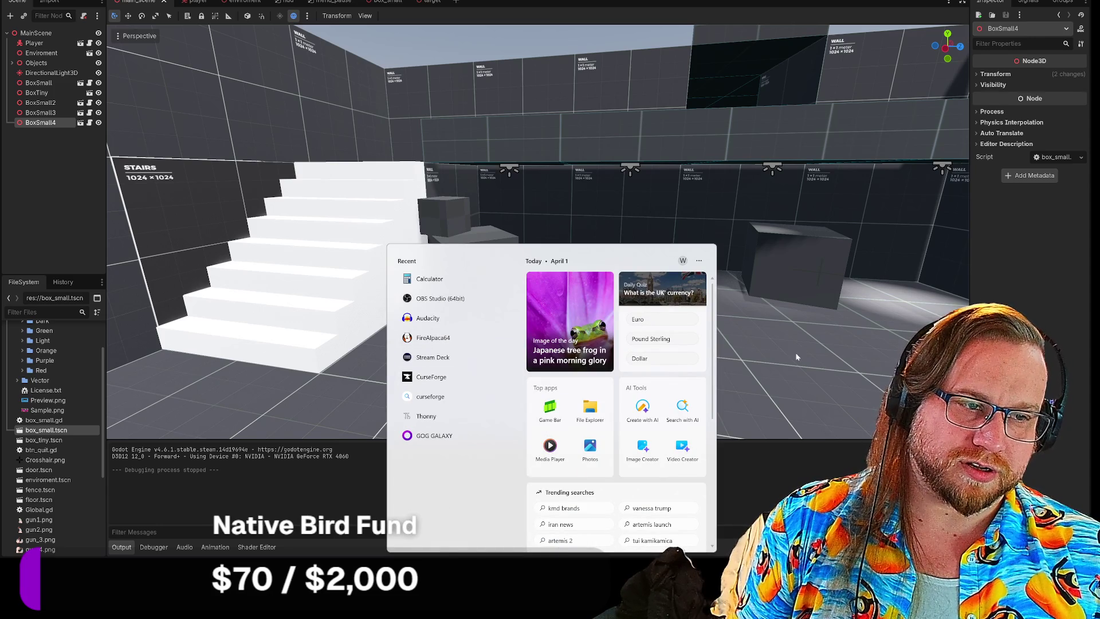
pyautogui.click(428, 32)
pyautogui.moveTo(428, 31)
pyautogui.mouseDown()
pyautogui.moveTo(470, 57)
pyautogui.moveTo(534, 267)
pyautogui.mouseUp()
pyautogui.click(560, 217)
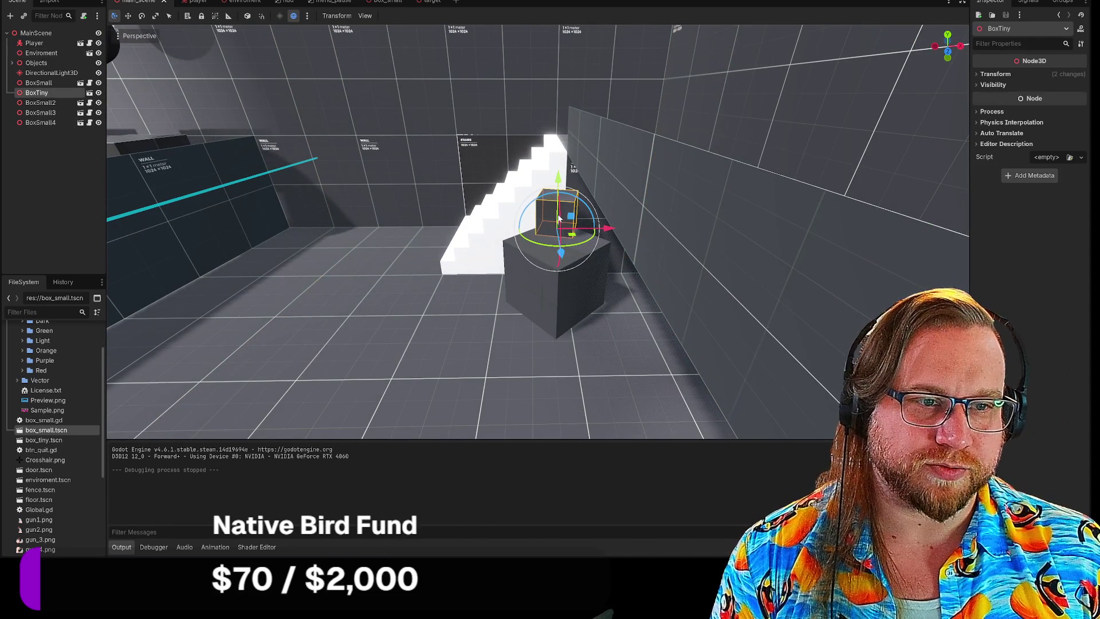
# Step: Drag BoxTiny onto the top of the large grey cube beside the stairs
pyautogui.moveTo(559, 218)
pyautogui.mouseDown()
pyautogui.moveTo(552, 113)
pyautogui.moveTo(577, 84)
pyautogui.moveTo(596, 79)
pyautogui.moveTo(595, 91)
pyautogui.moveTo(565, 115)
pyautogui.moveTo(586, 88)
pyautogui.moveTo(597, 91)
pyautogui.mouseUp()
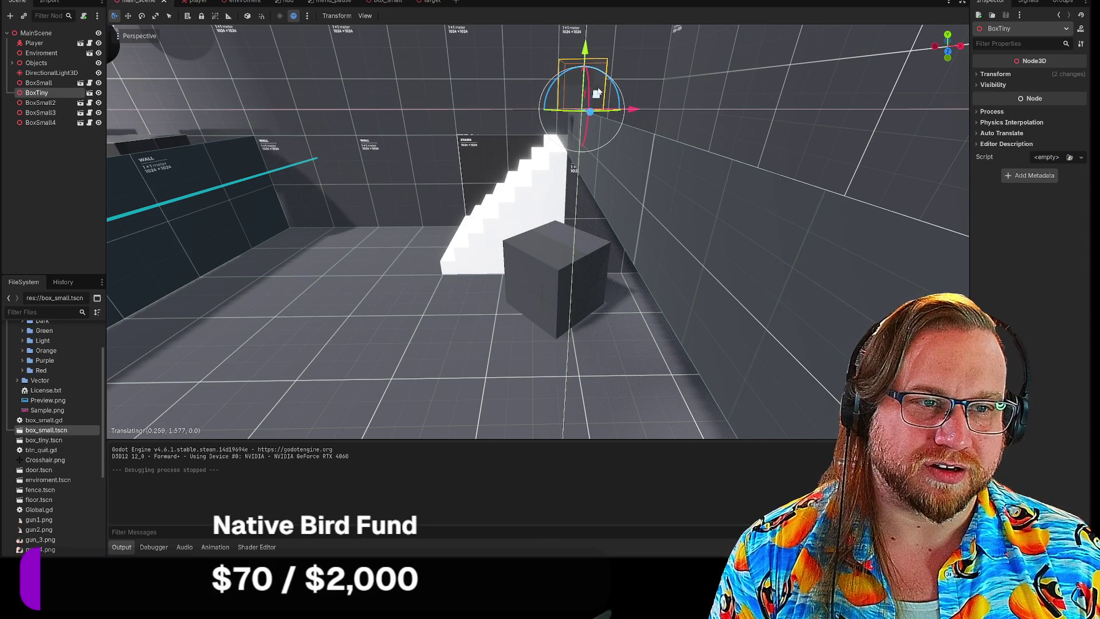
pyautogui.moveTo(597, 91)
pyautogui.mouseDown()
pyautogui.moveTo(569, 106)
pyautogui.moveTo(559, 246)
pyautogui.moveTo(566, 229)
pyautogui.mouseUp()
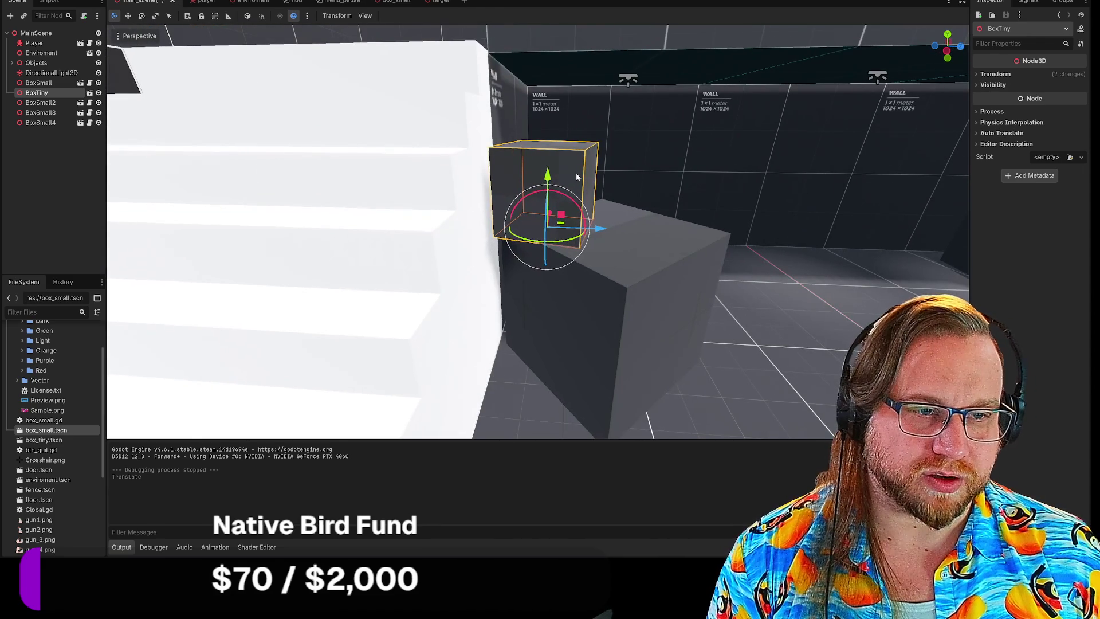
pyautogui.moveTo(549, 173); pyautogui.dragTo(549, 173)
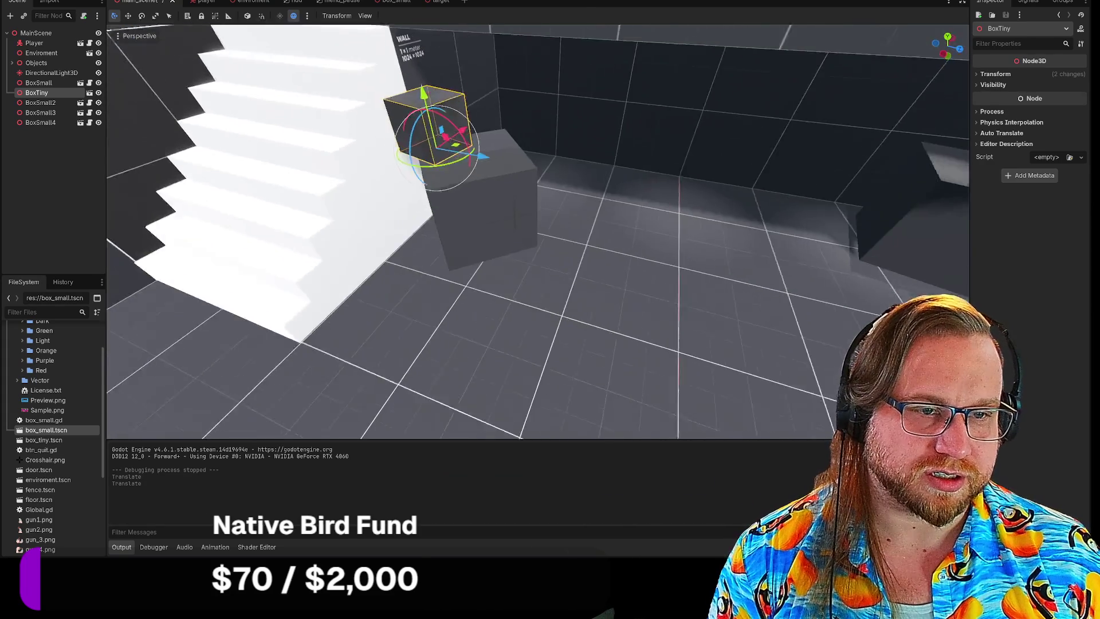
pyautogui.click(39, 97)
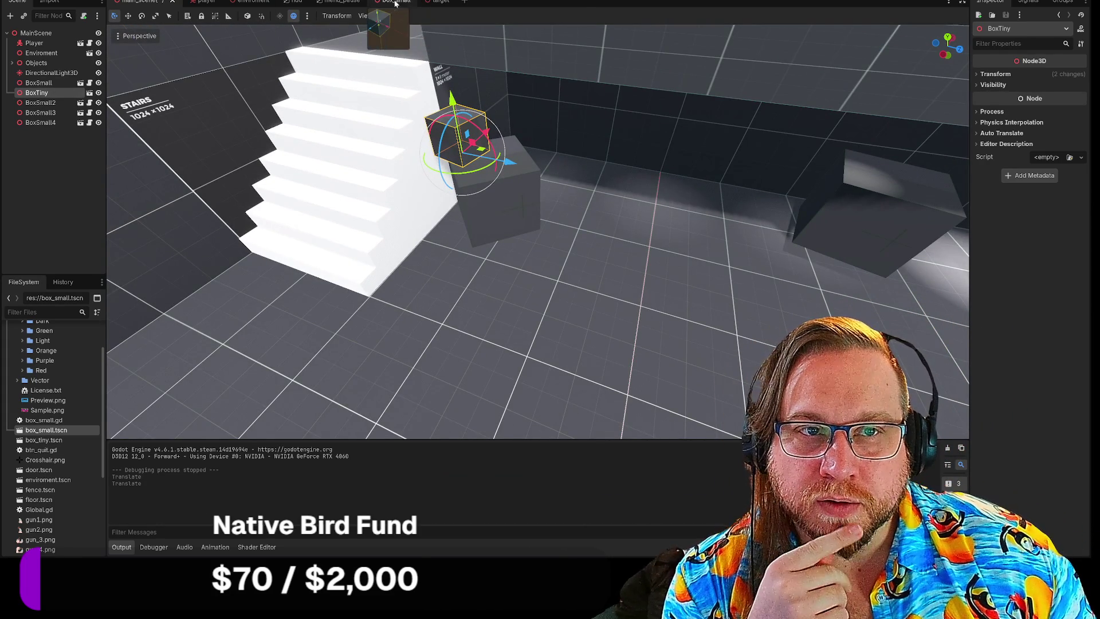
# Step: Switch to the box_small scene and browse BoxSmall's Transform and Visibility properties
pyautogui.click(395, 2)
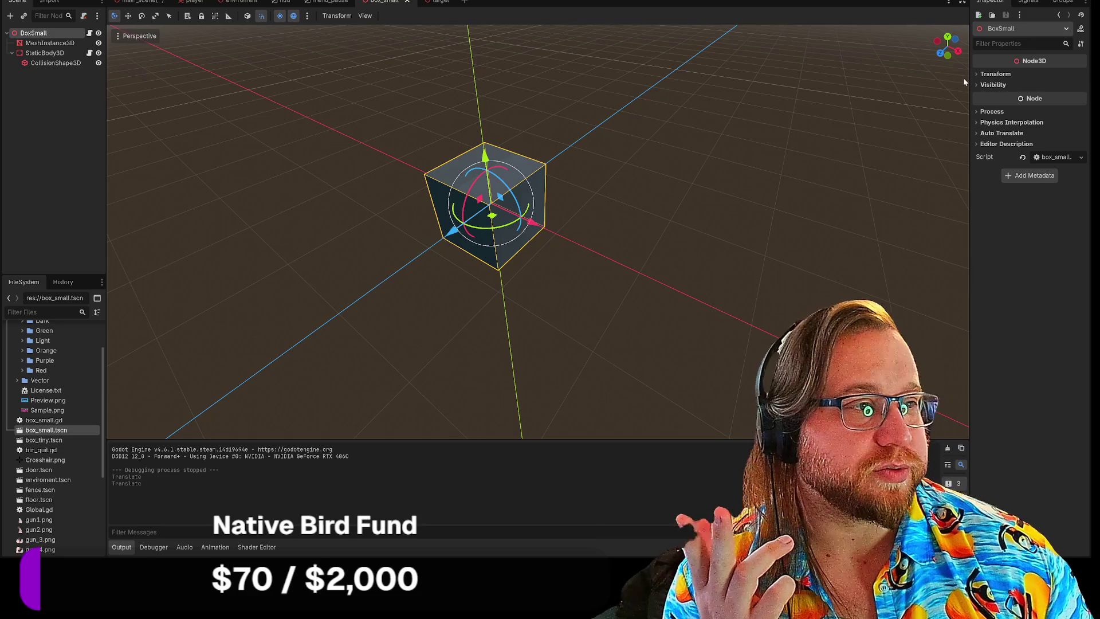
pyautogui.click(976, 74)
pyautogui.click(977, 75)
pyautogui.click(974, 84)
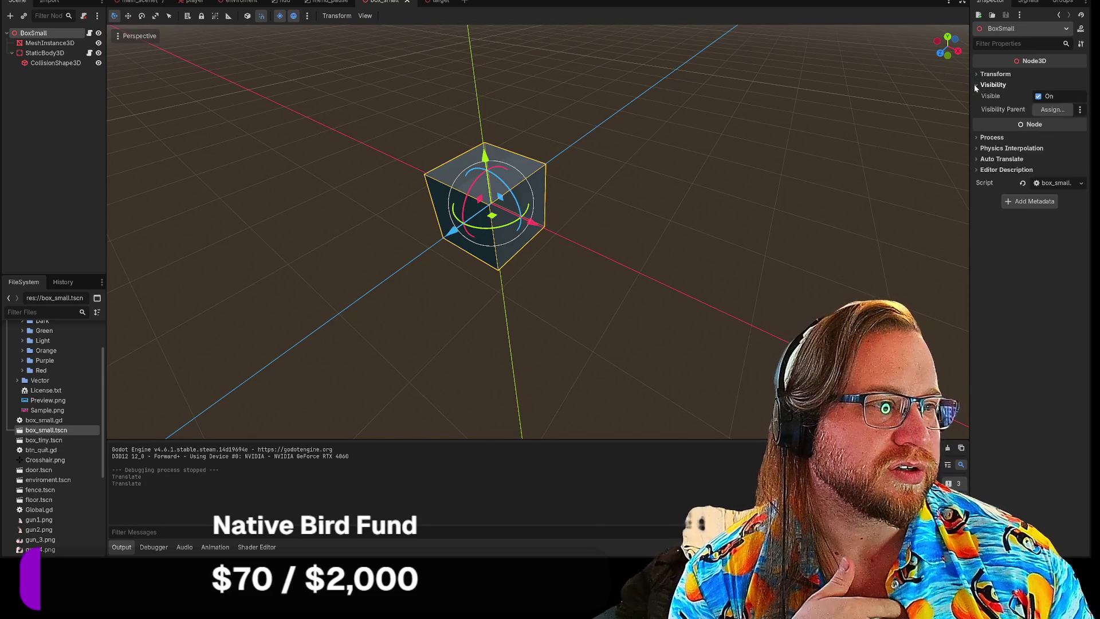
pyautogui.click(974, 84)
# Step: Confirm BoxSmall's Physics Interpolation mode is Inherit, then glance at Auto Translate and Editor Description
pyautogui.click(976, 122)
pyautogui.click(975, 122)
pyautogui.click(975, 120)
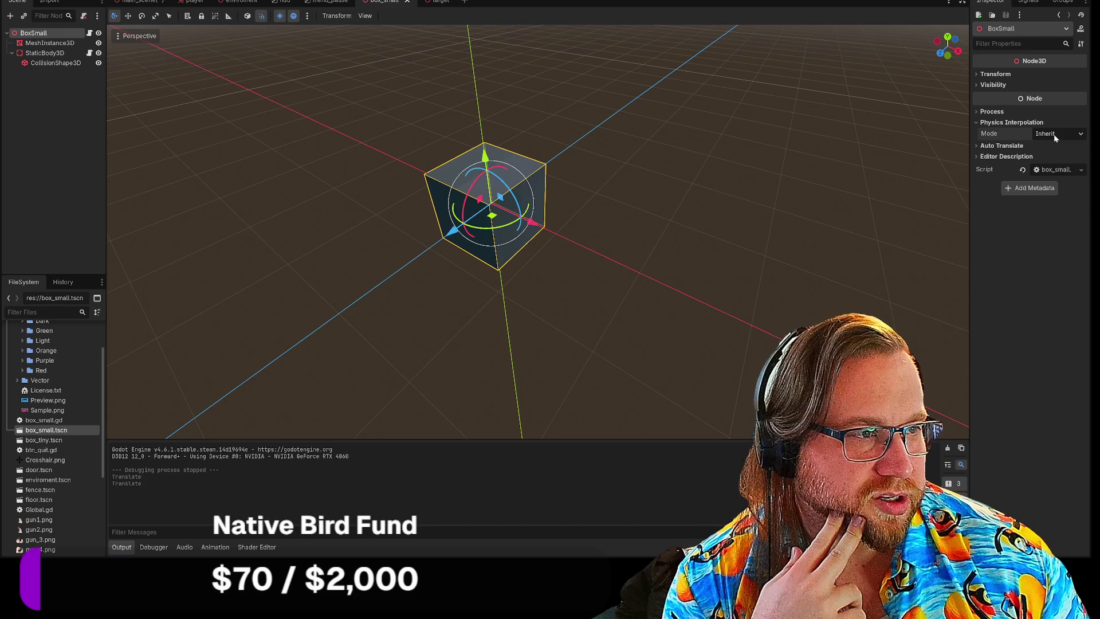
pyautogui.click(975, 145)
pyautogui.click(975, 145)
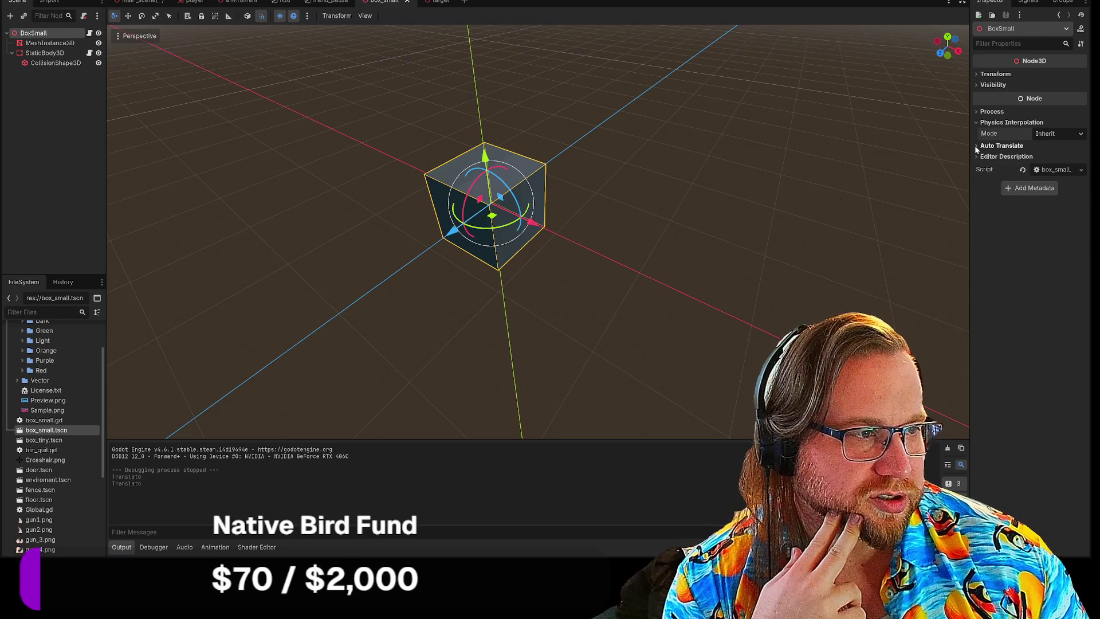
pyautogui.click(975, 156)
pyautogui.click(976, 156)
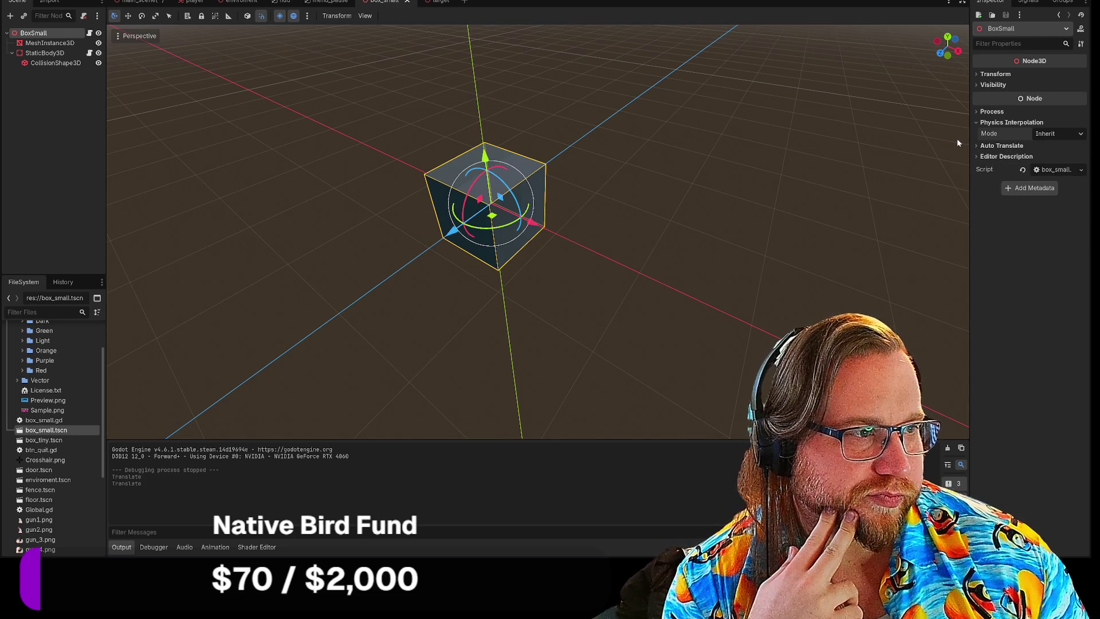
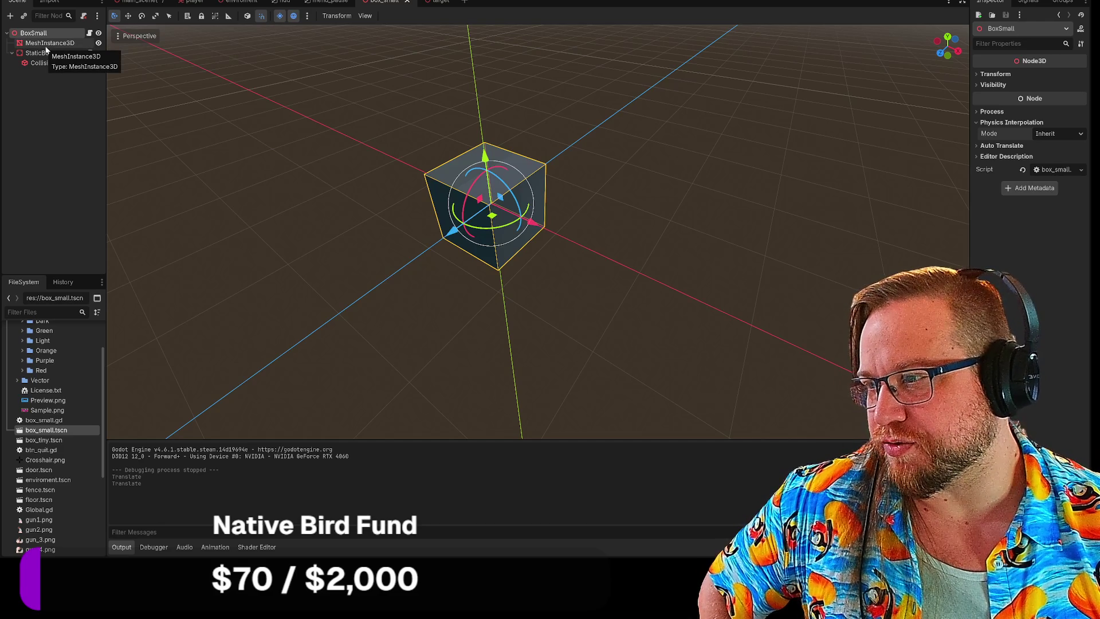
# Step: Give BoxSmall's StaticBody3D a new PhysicsMaterial (Friction 1.0, Bounce 0.0), then run the project
pyautogui.click(47, 44)
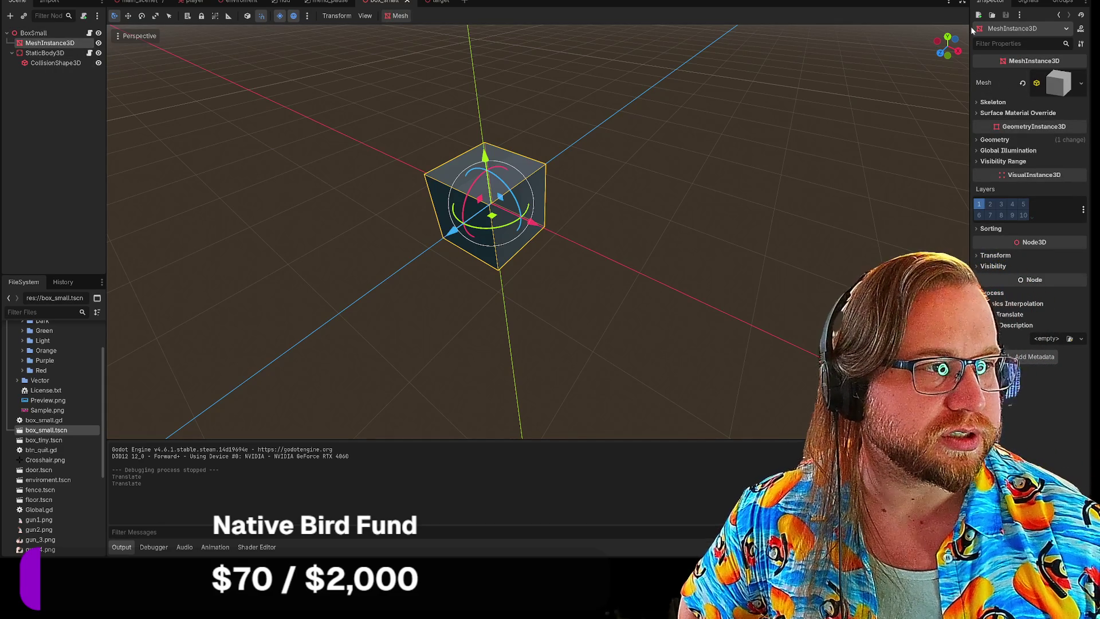
pyautogui.click(62, 55)
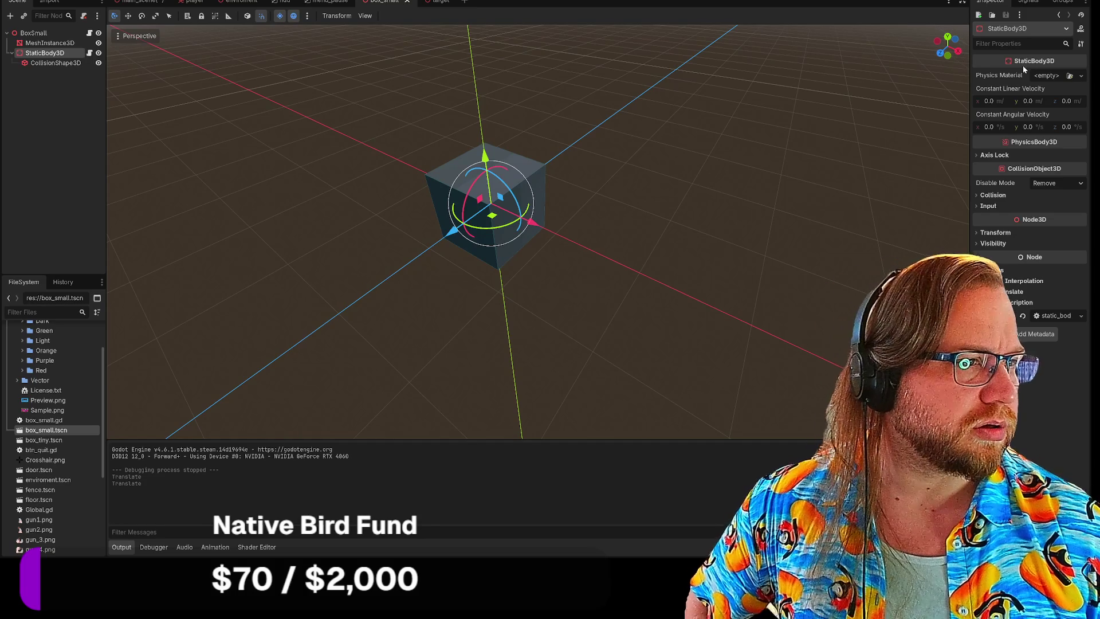
pyautogui.click(1048, 75)
pyautogui.click(1043, 103)
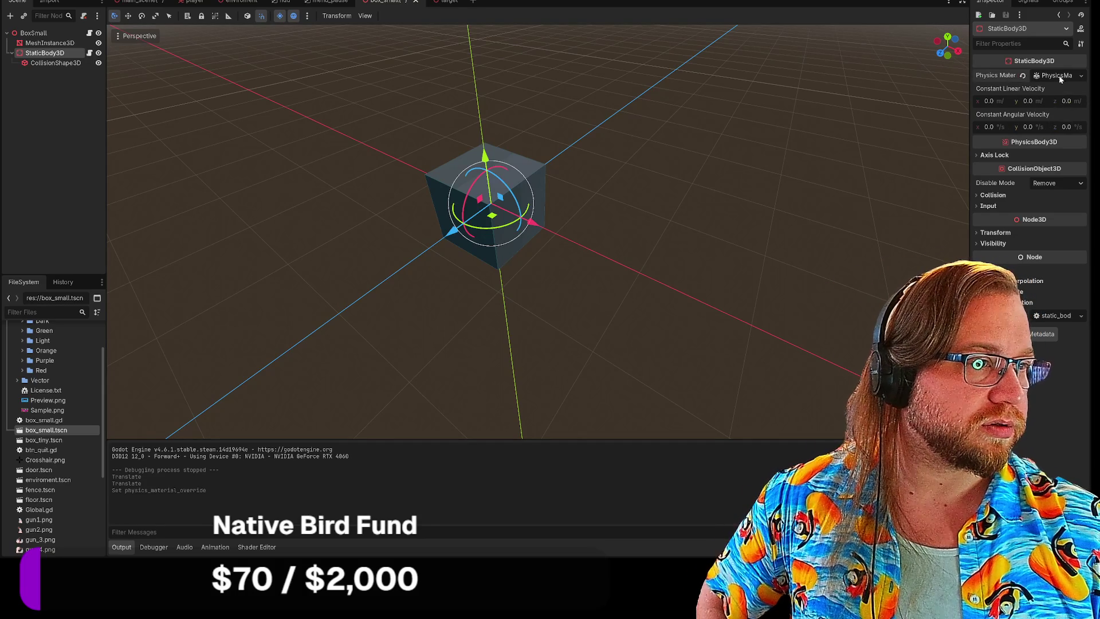
pyautogui.click(1057, 75)
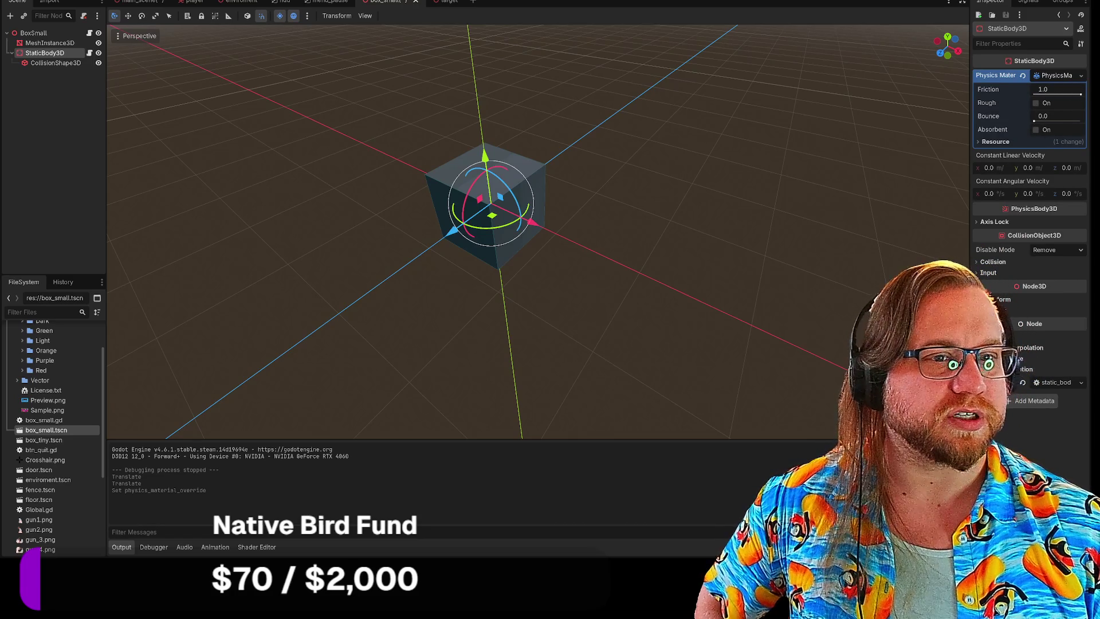
pyautogui.press('F5')
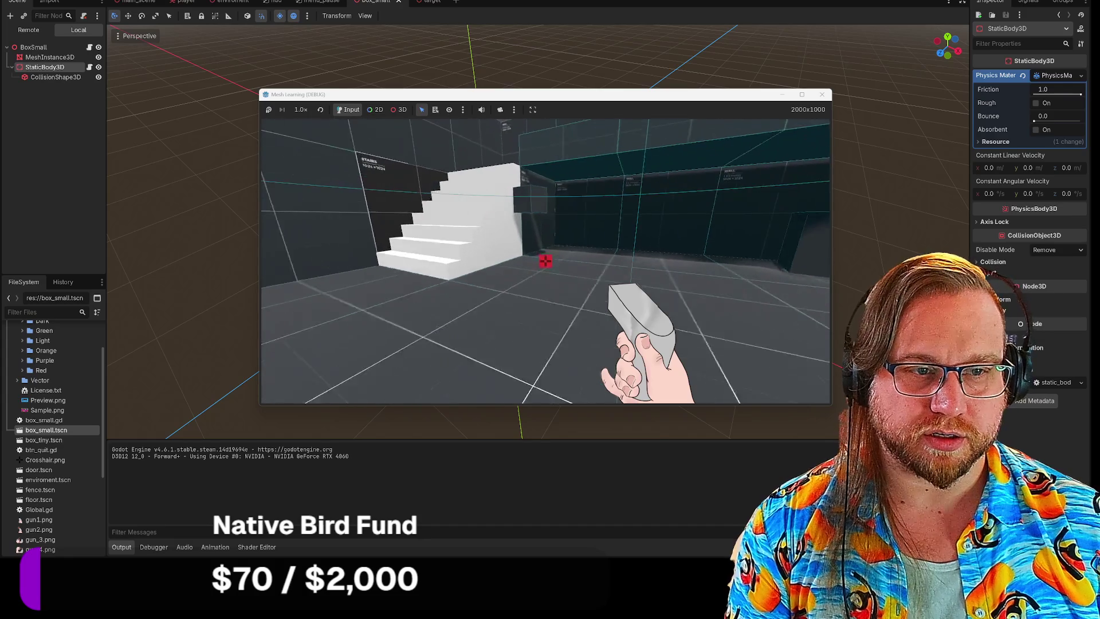
# Step: Walk the player toward the dark box in the running game, then close it
pyautogui.press('w')
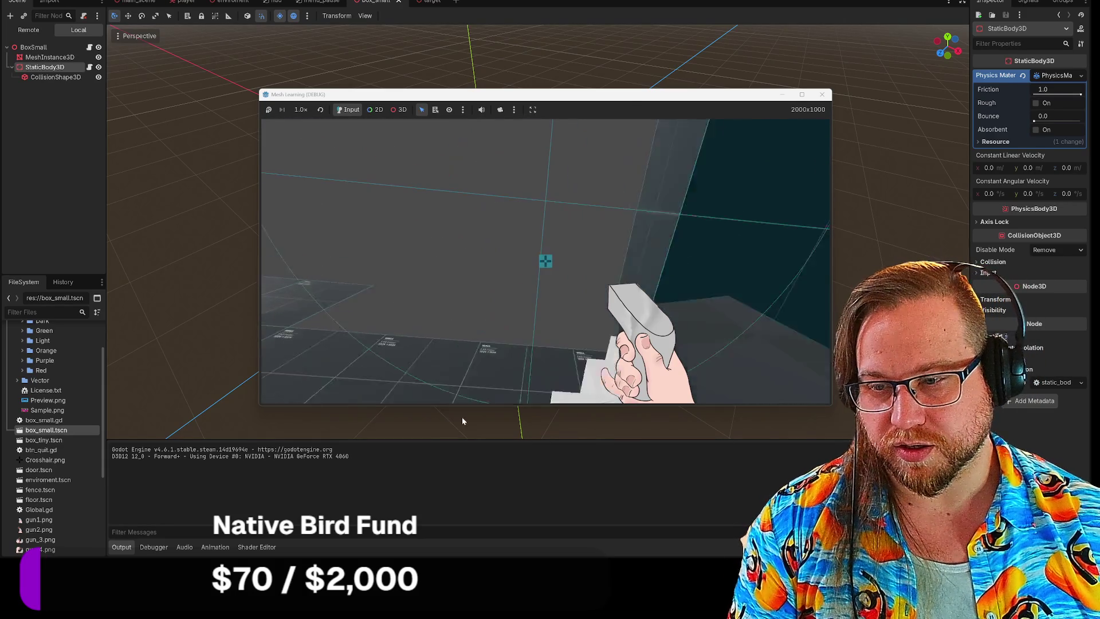
pyautogui.press('Escape')
pyautogui.click(821, 97)
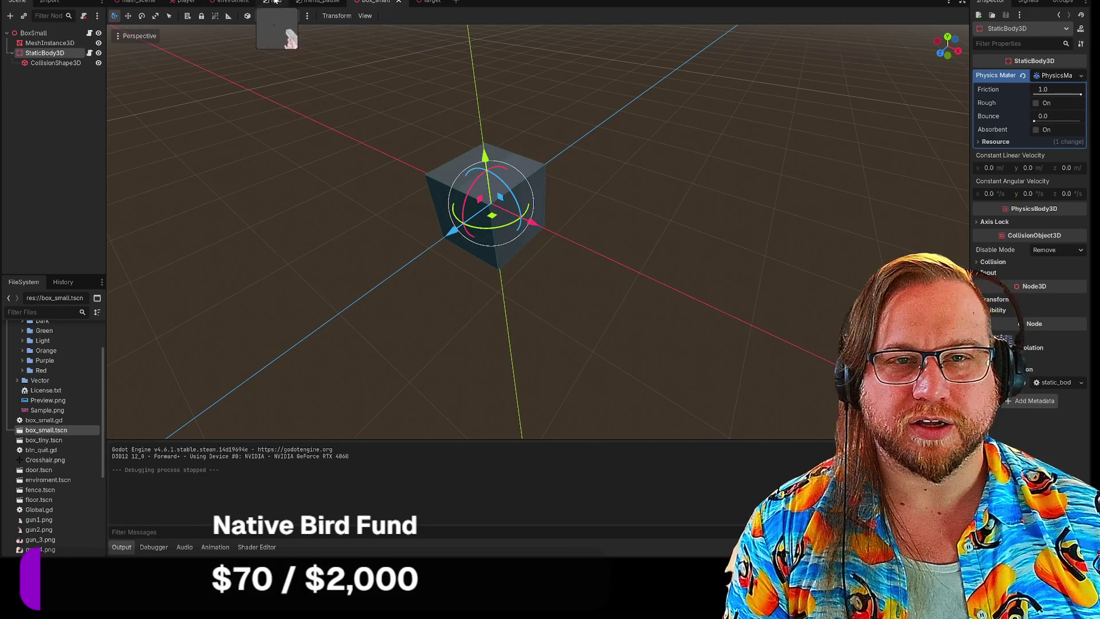
# Step: In main_scene, nudge BoxTiny and then return it to its earlier position
pyautogui.click(143, 5)
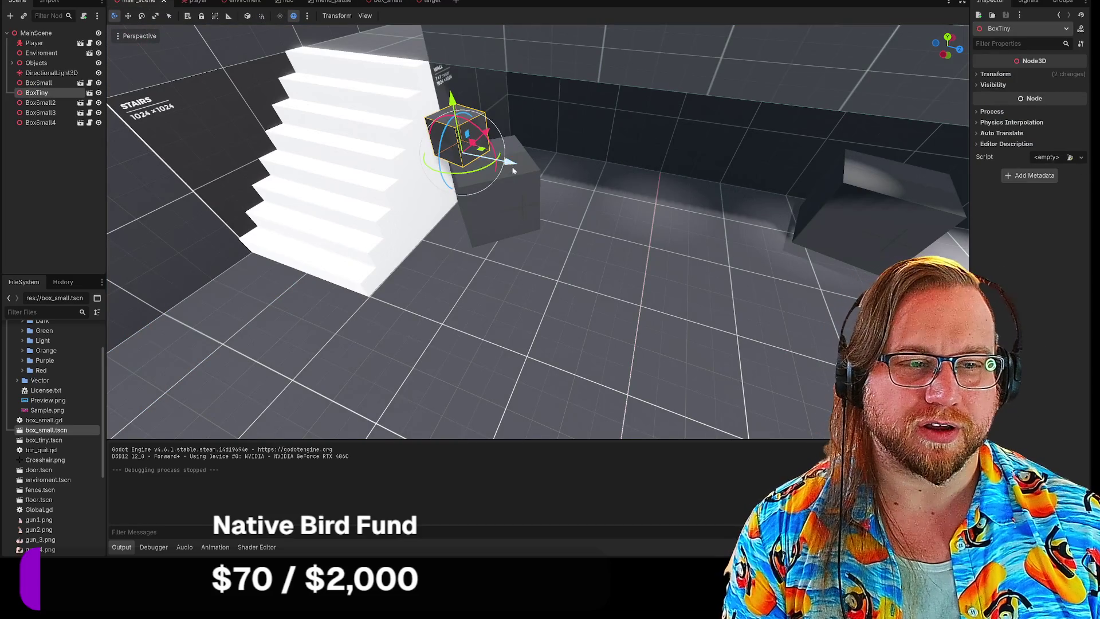
pyautogui.hotkey('ctrl', 'z')
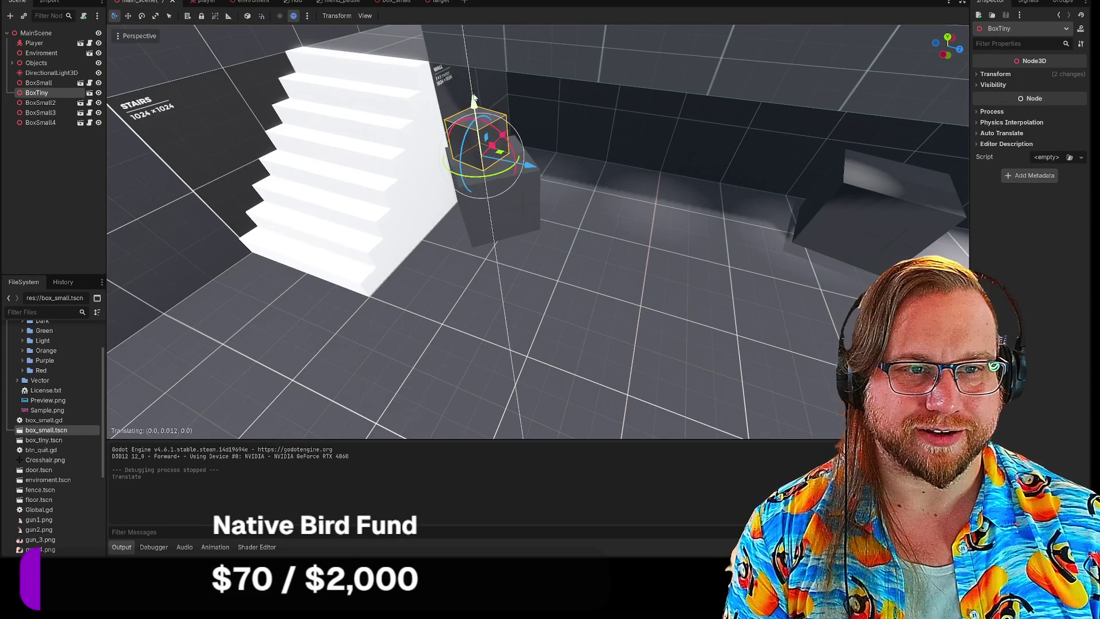
pyautogui.hotkey('ctrl', 'z')
# Step: Playtest the main scene walking up to the box, then go back to box_small
pyautogui.press('F5')
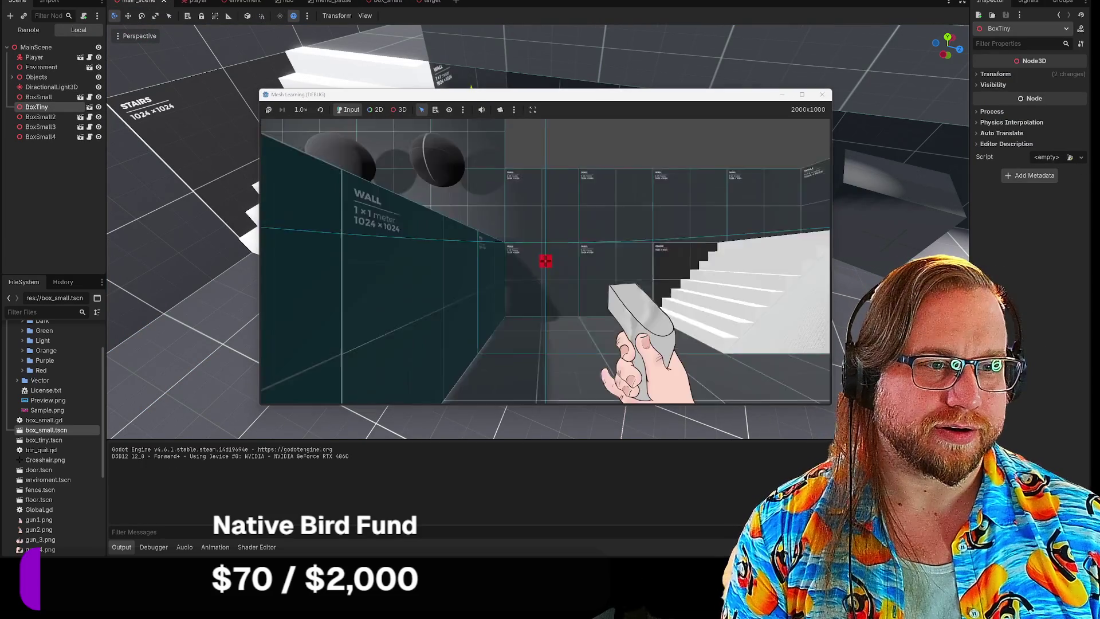
pyautogui.press('w')
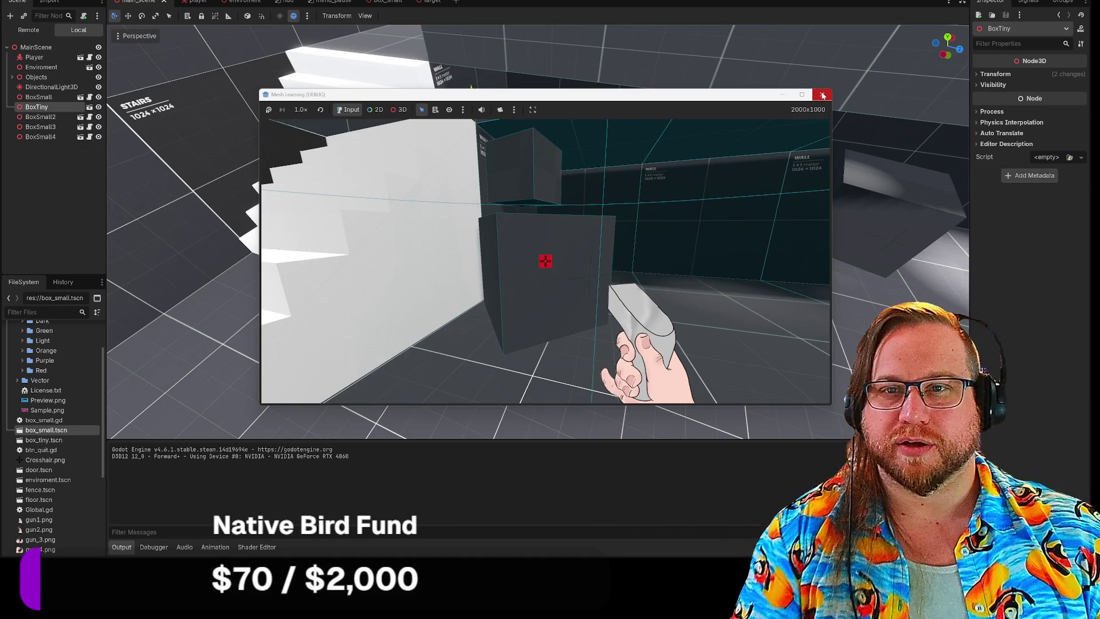
pyautogui.click(823, 95)
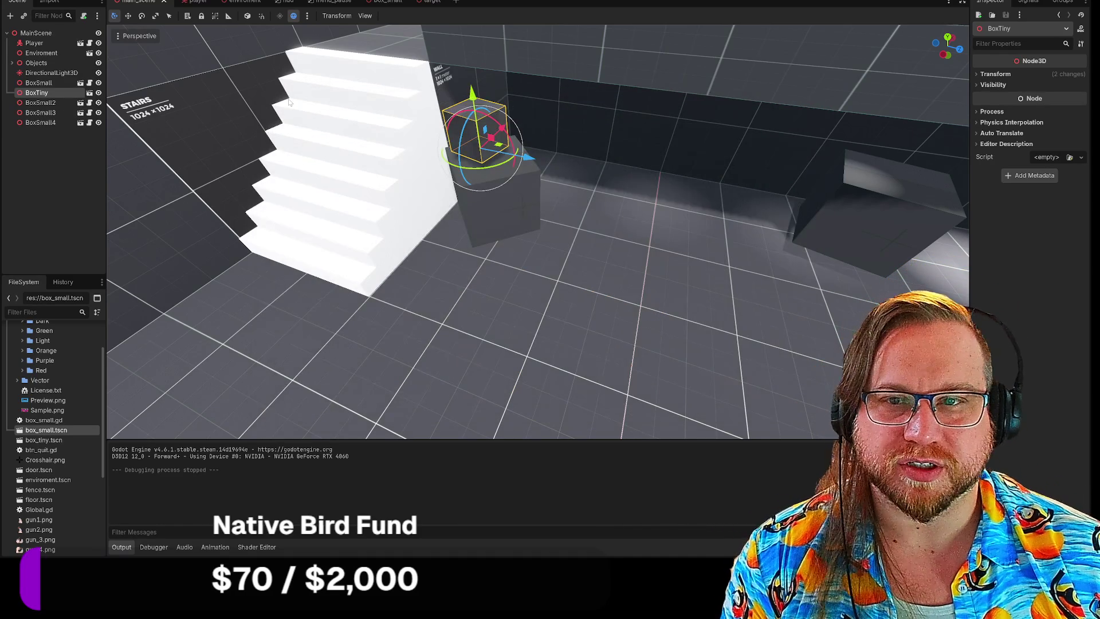
pyautogui.click(383, 2)
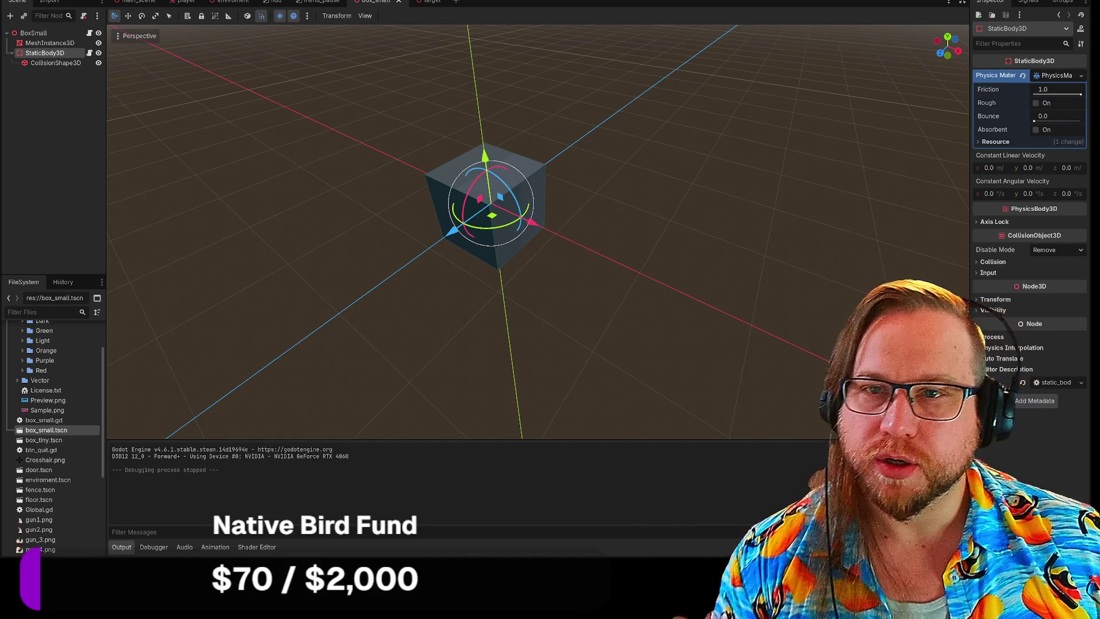
# Step: Change the StaticBody3D node's type to RigidBody3D, found by searching 'RIG'
pyautogui.rightClick(41, 54)
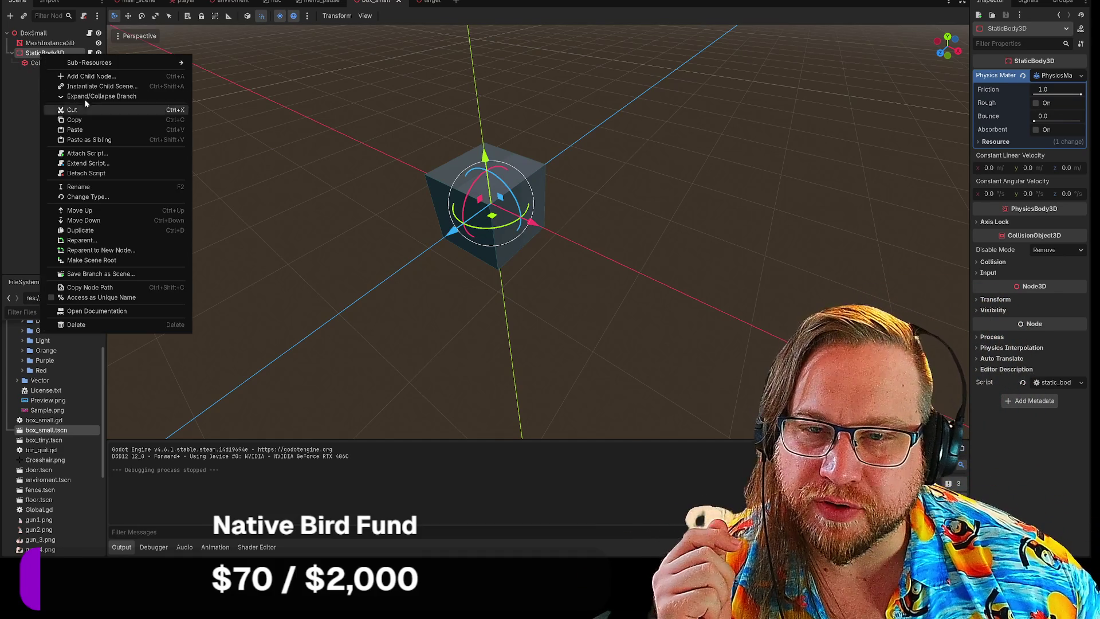
pyautogui.click(91, 197)
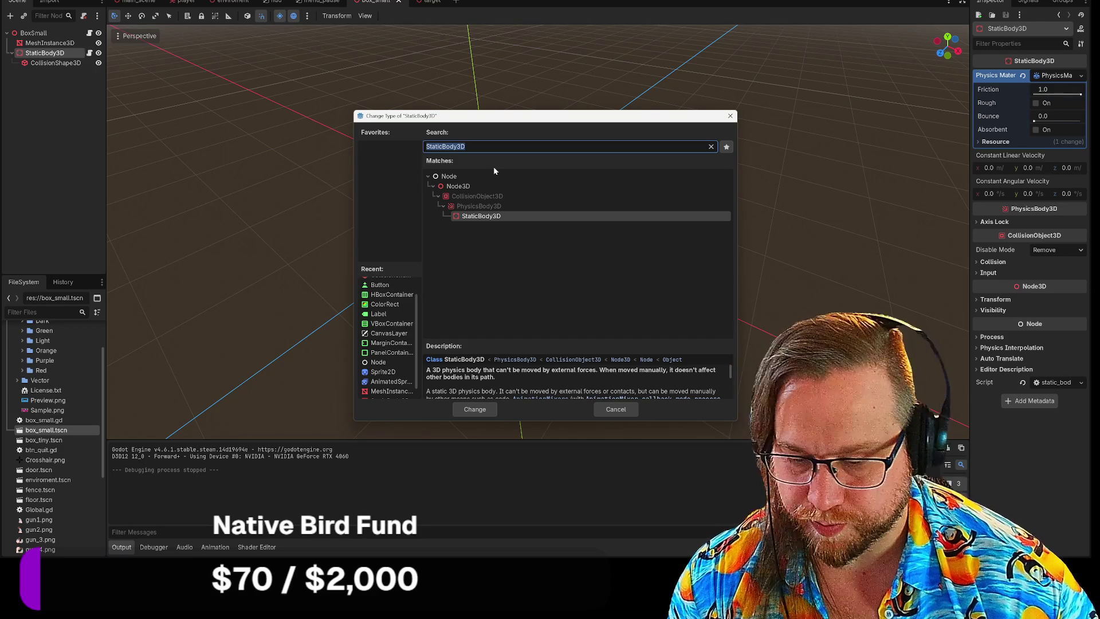
pyautogui.write('RIG')
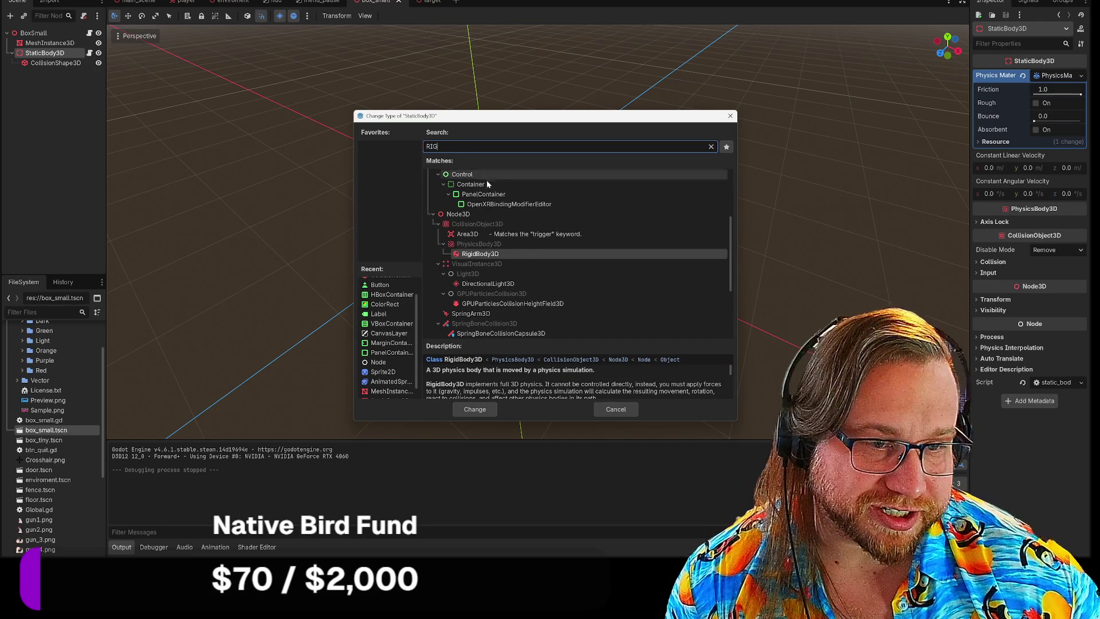
pyautogui.click(483, 255)
pyautogui.click(487, 409)
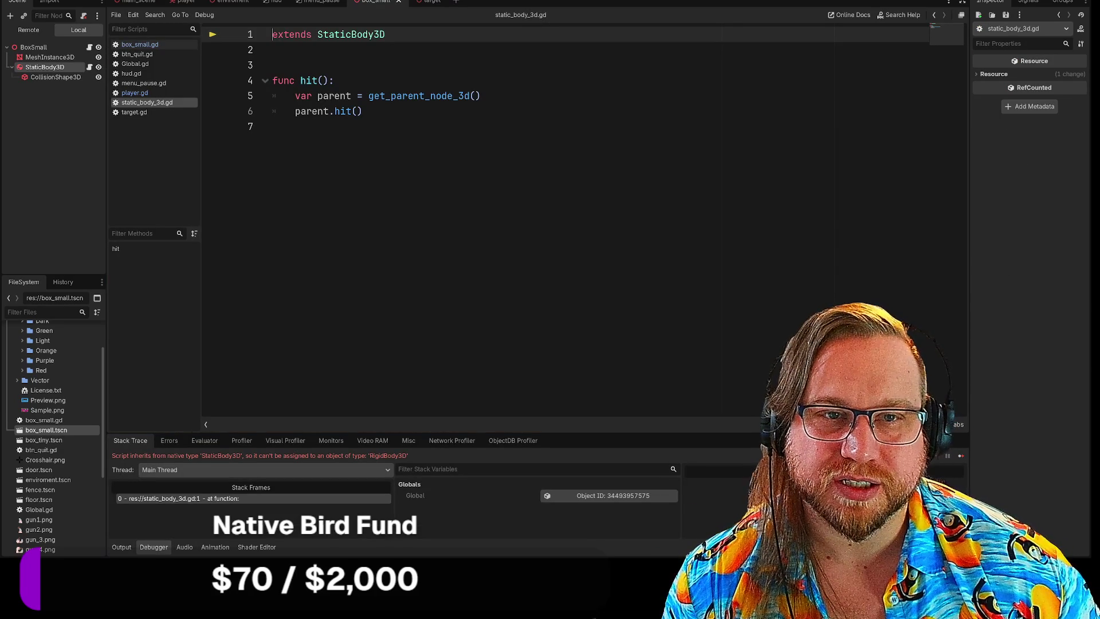
# Step: Change static_body_3d.gd's extends line from StaticBody3D to RigidBody3D, then save and run
pyautogui.moveTo(344, 35)
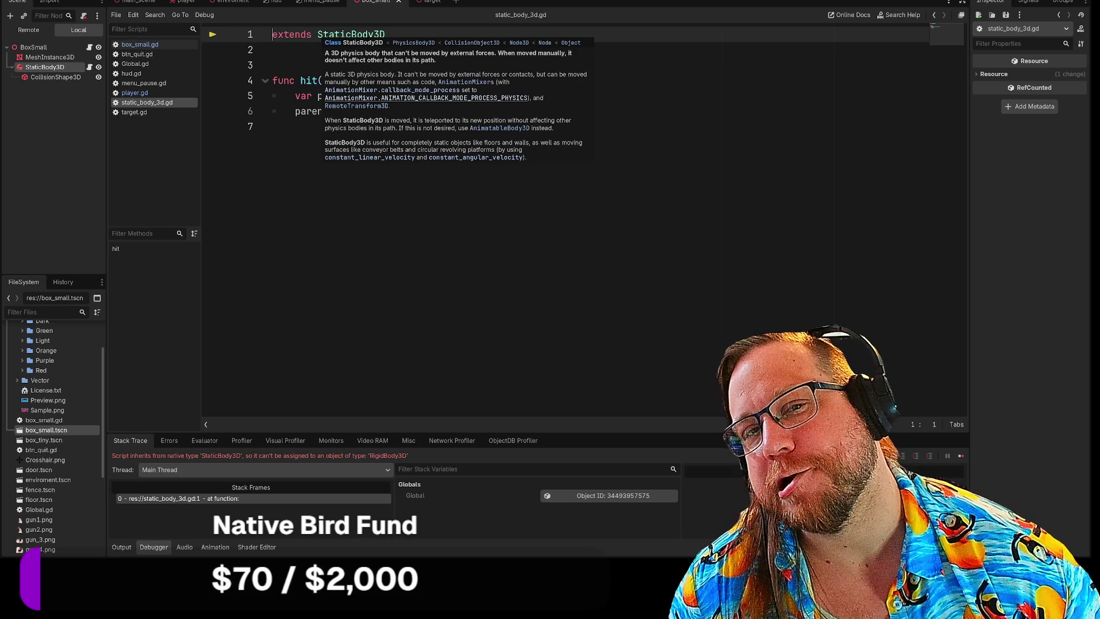
pyautogui.doubleClick(351, 35)
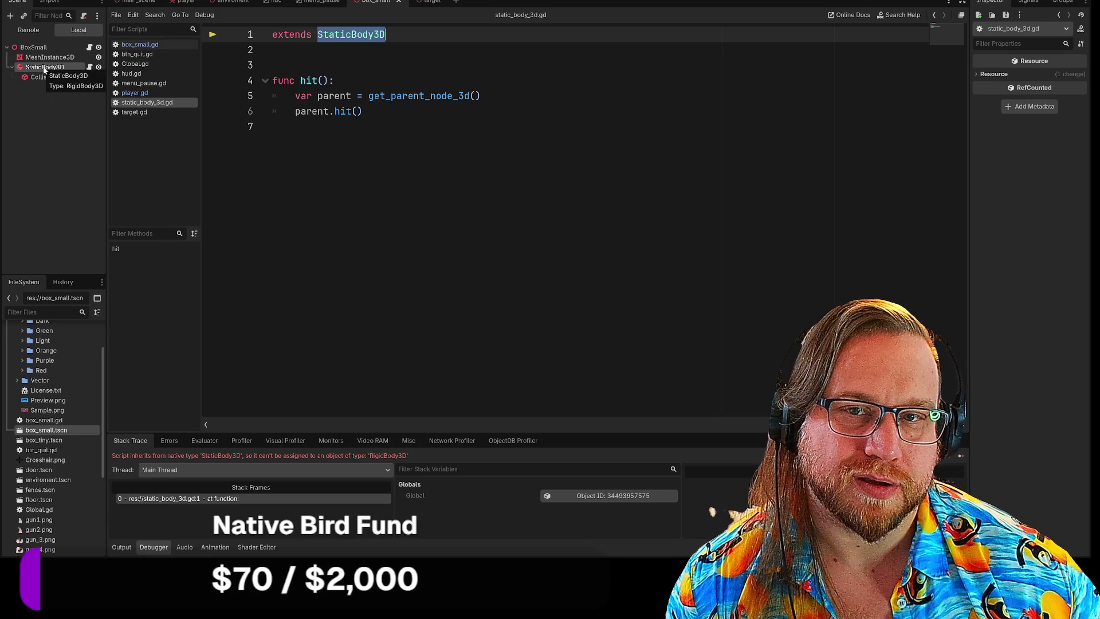
pyautogui.write('rIGI')
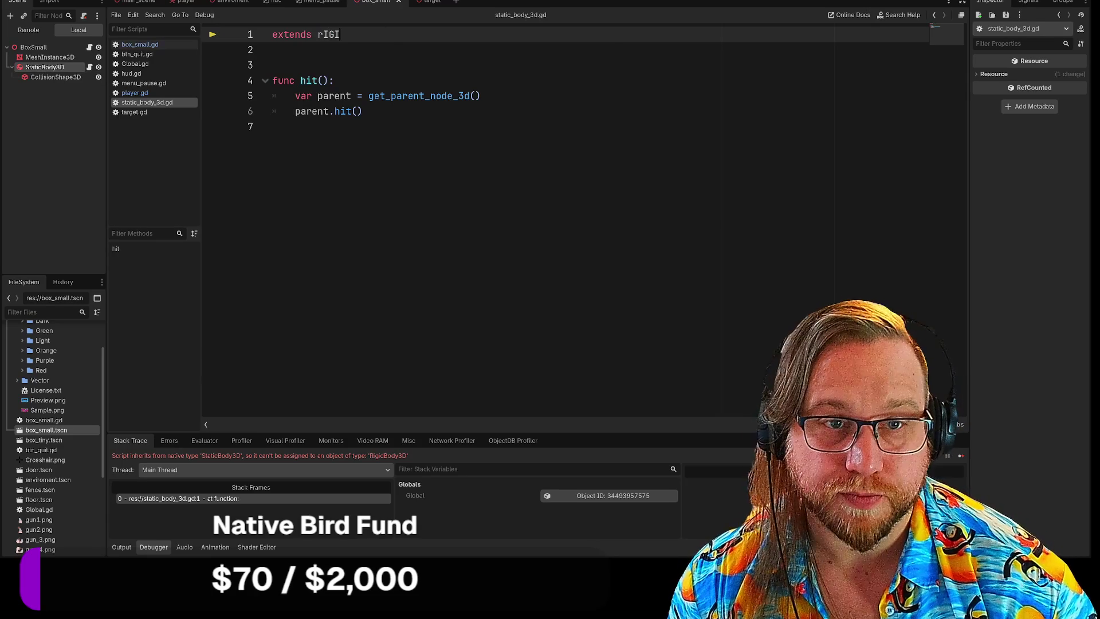
pyautogui.press('Down')
pyautogui.press('Return')
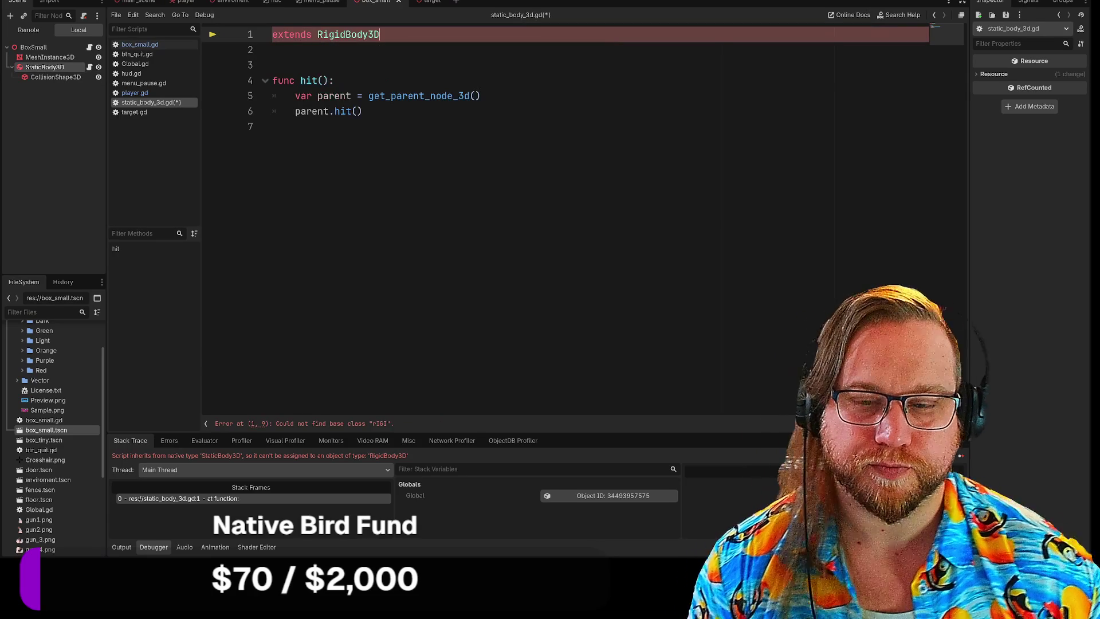
pyautogui.press('F5')
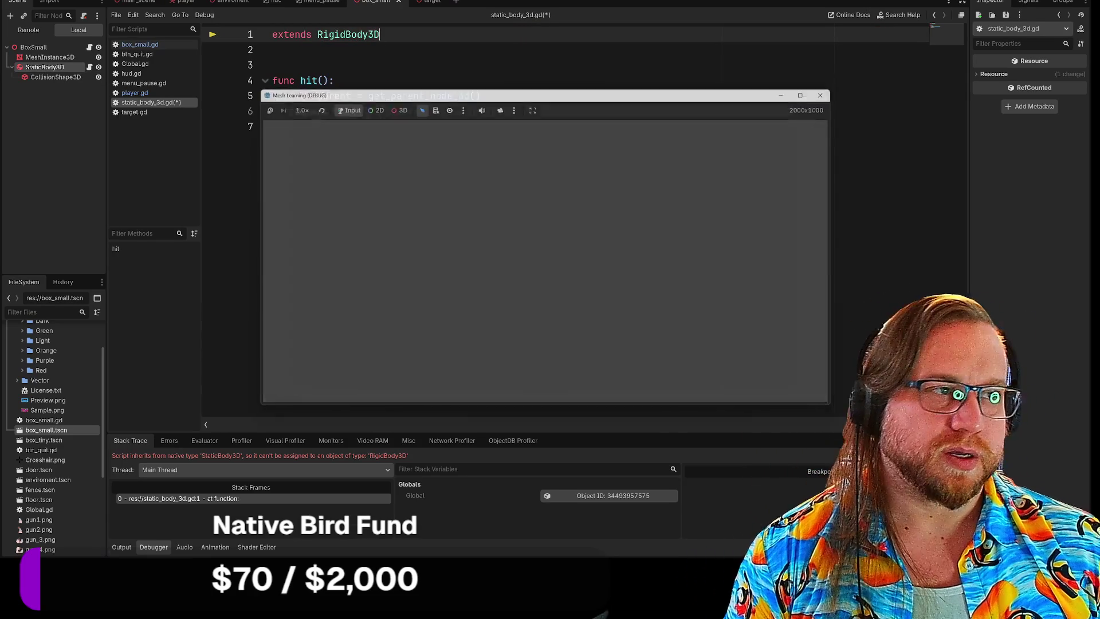
# Step: In the running game, walk toward and back from the dark box, looking around
pyautogui.press('w')
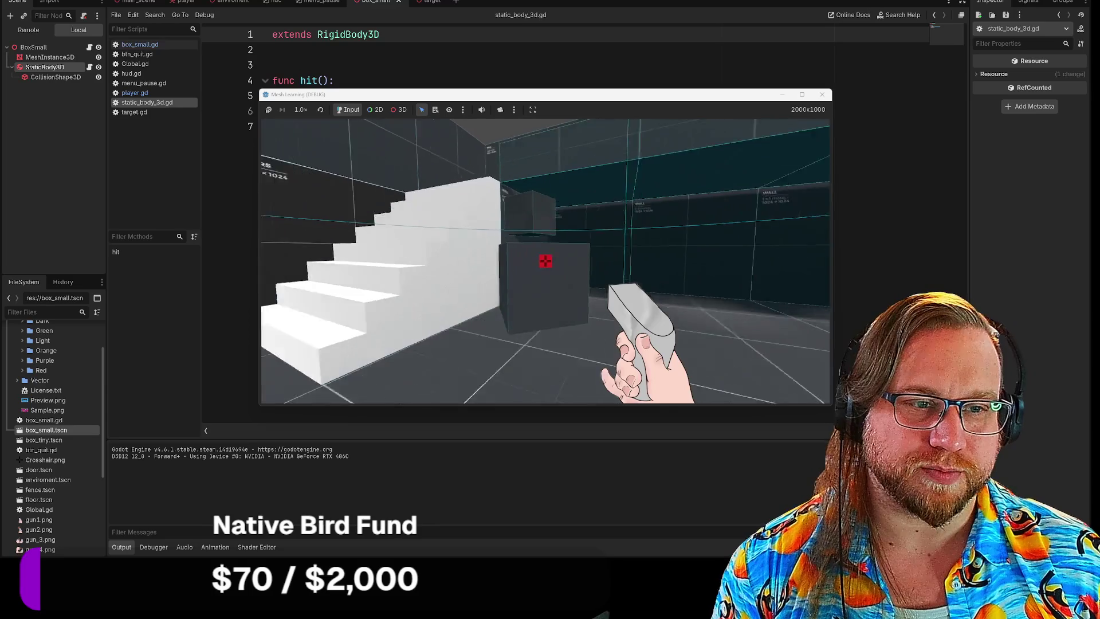
pyautogui.press('s')
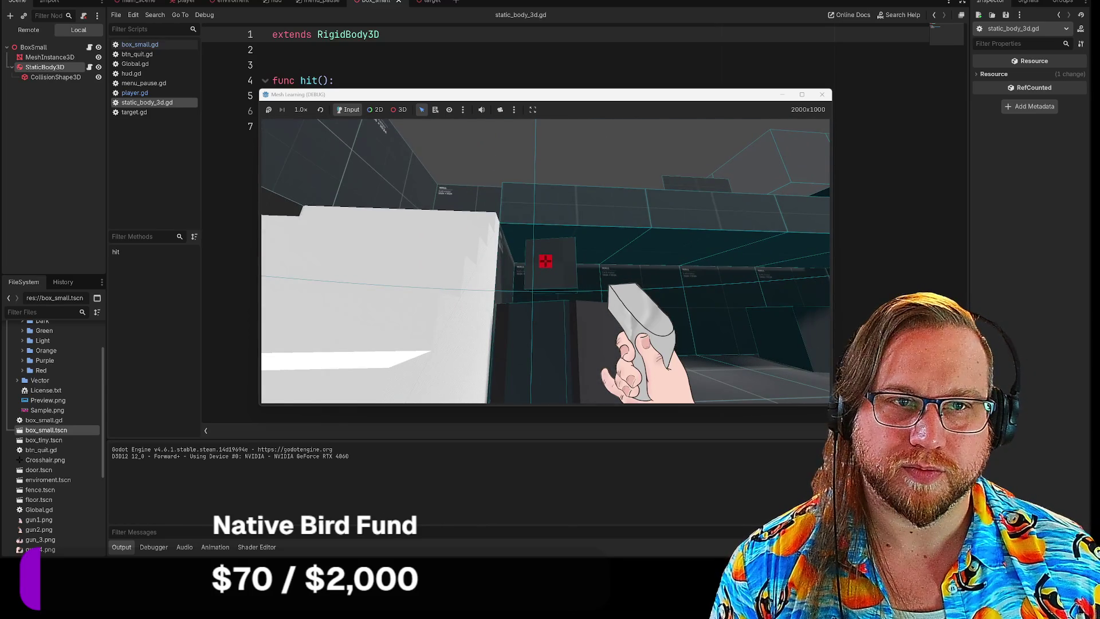
pyautogui.press('d')
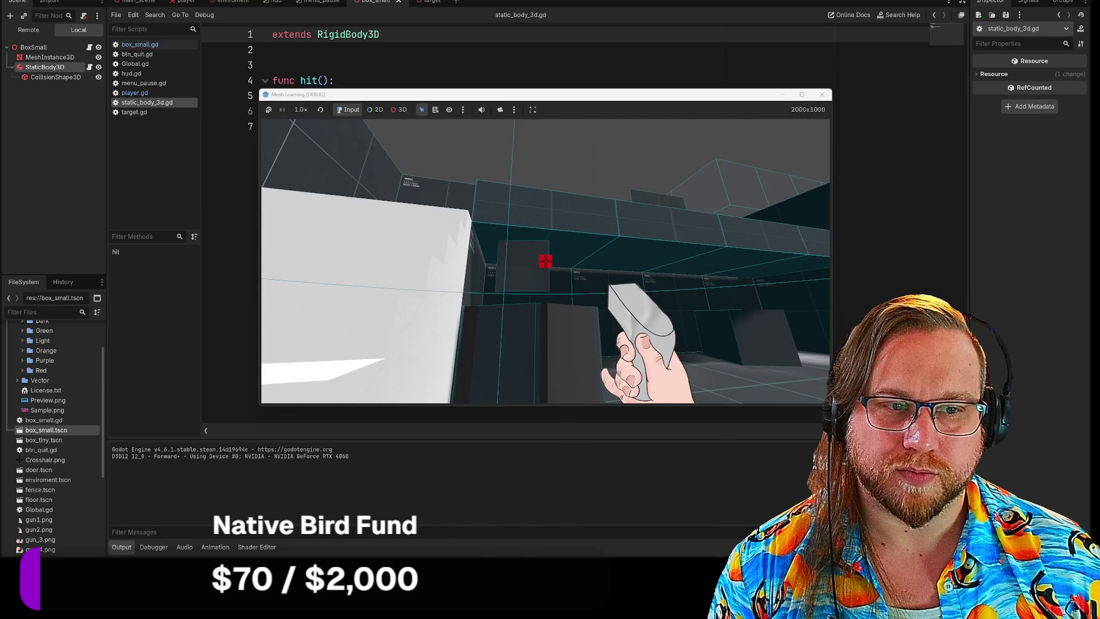
pyautogui.moveTo(545, 262)
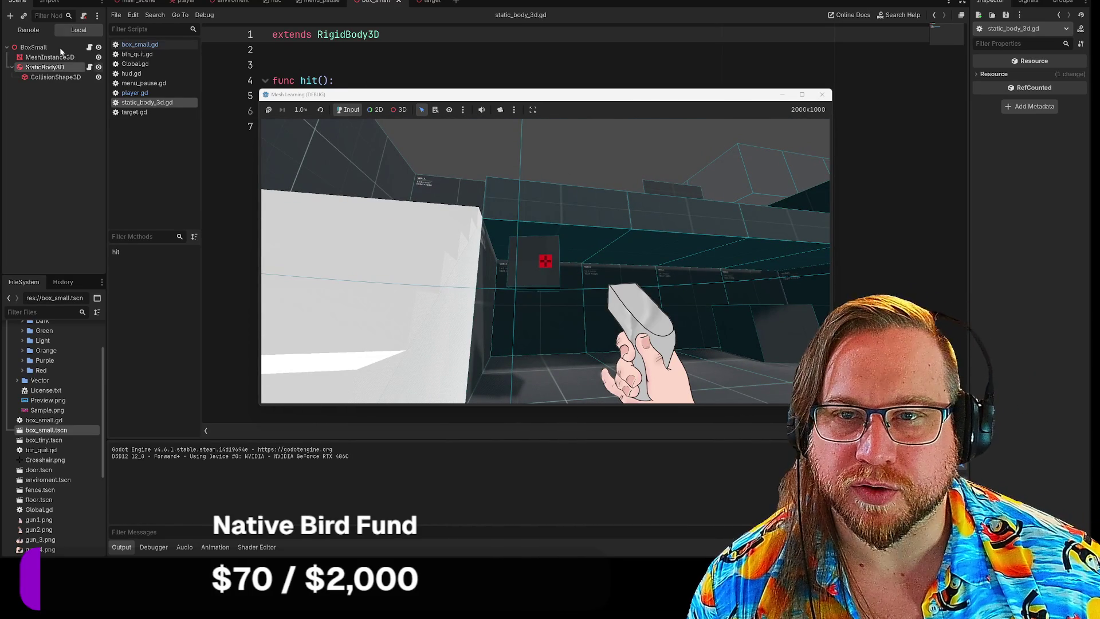
# Step: In the main scene's 3D view, move BoxSmall2 to a new spot on the floor
pyautogui.click(132, 4)
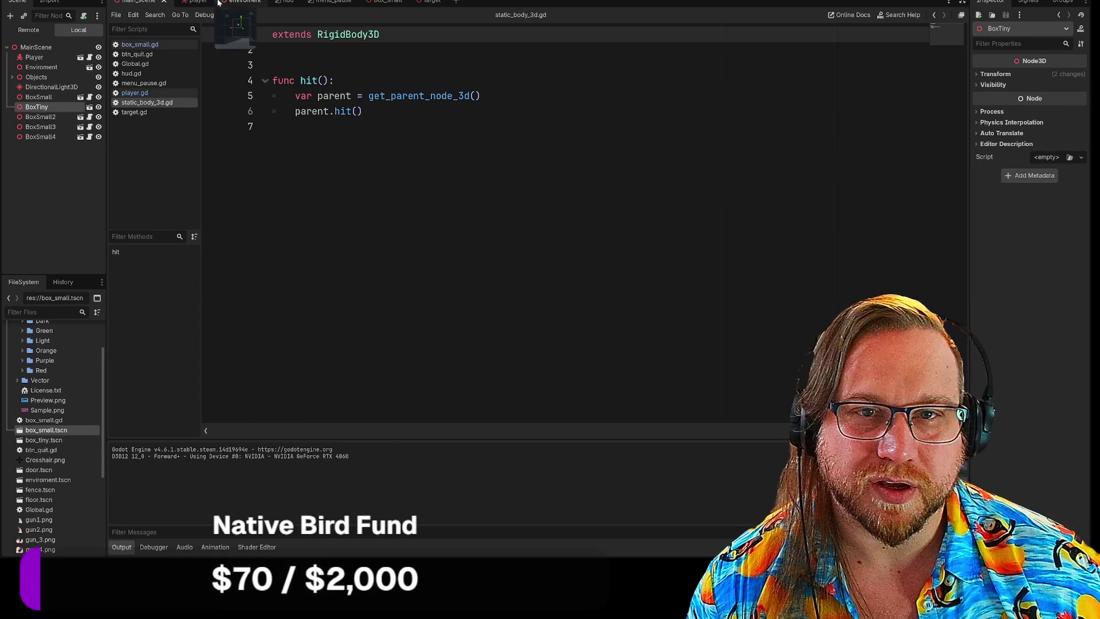
pyautogui.hotkey('ctrl', 'F2')
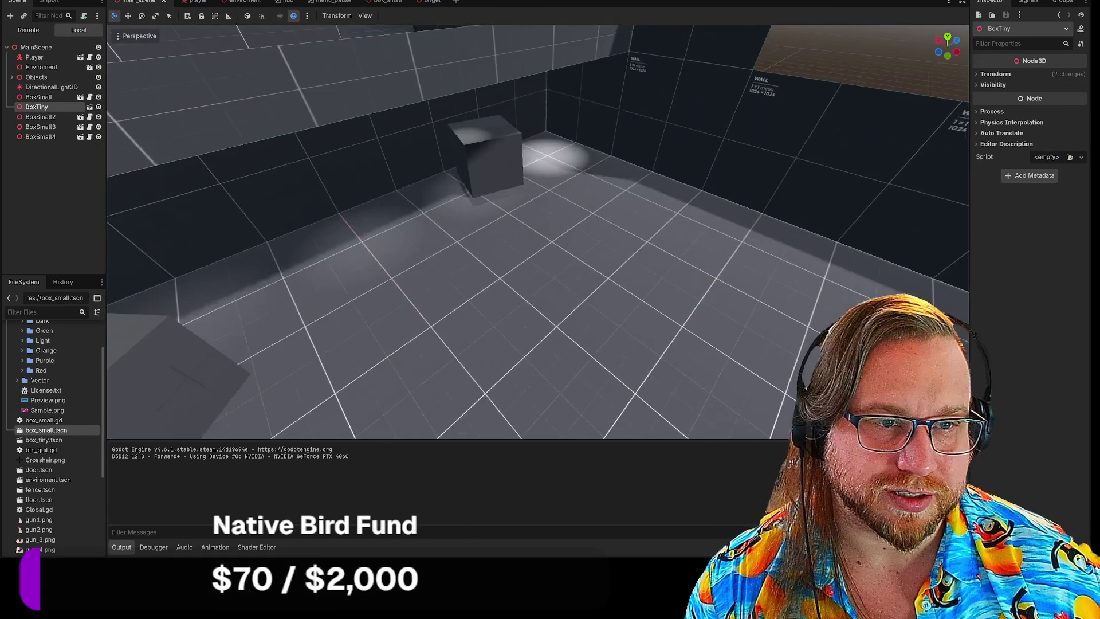
pyautogui.click(497, 157)
pyautogui.moveTo(493, 151)
pyautogui.mouseDown()
pyautogui.moveTo(422, 245)
pyautogui.moveTo(427, 226)
pyautogui.mouseUp()
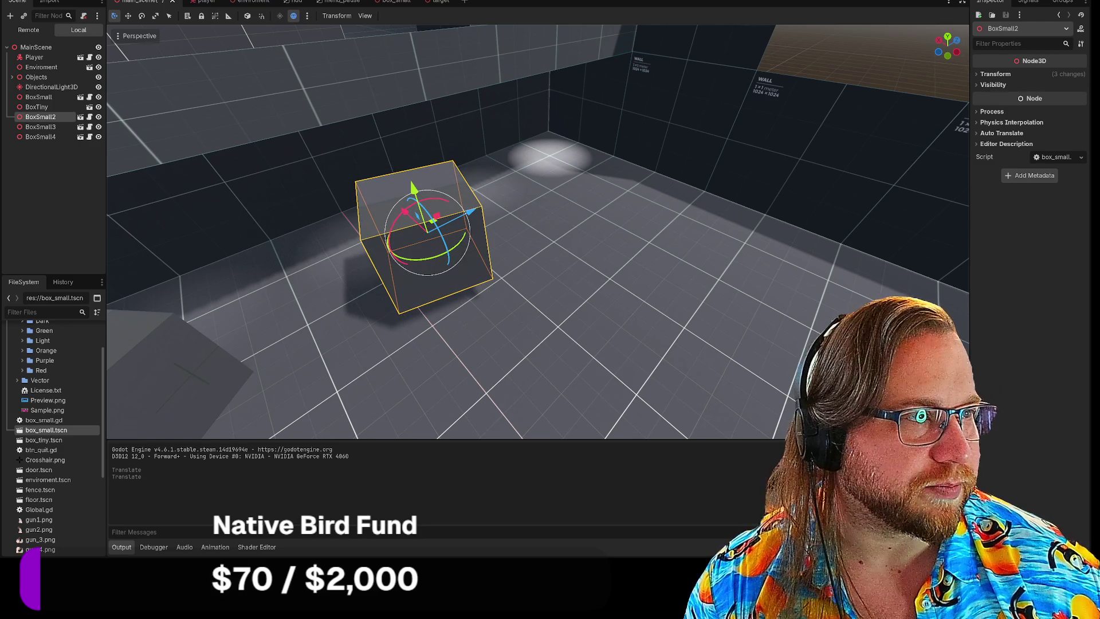
# Step: Playtest the level walking forward, then stop it and reopen the box_small scene
pyautogui.click(949, 2)
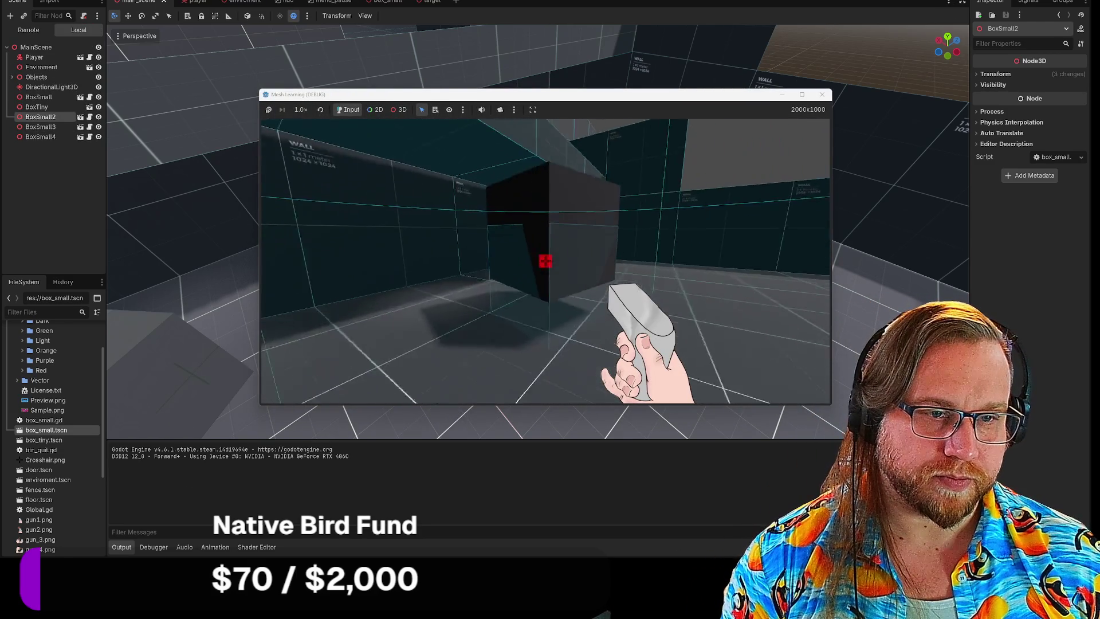
pyautogui.press('w')
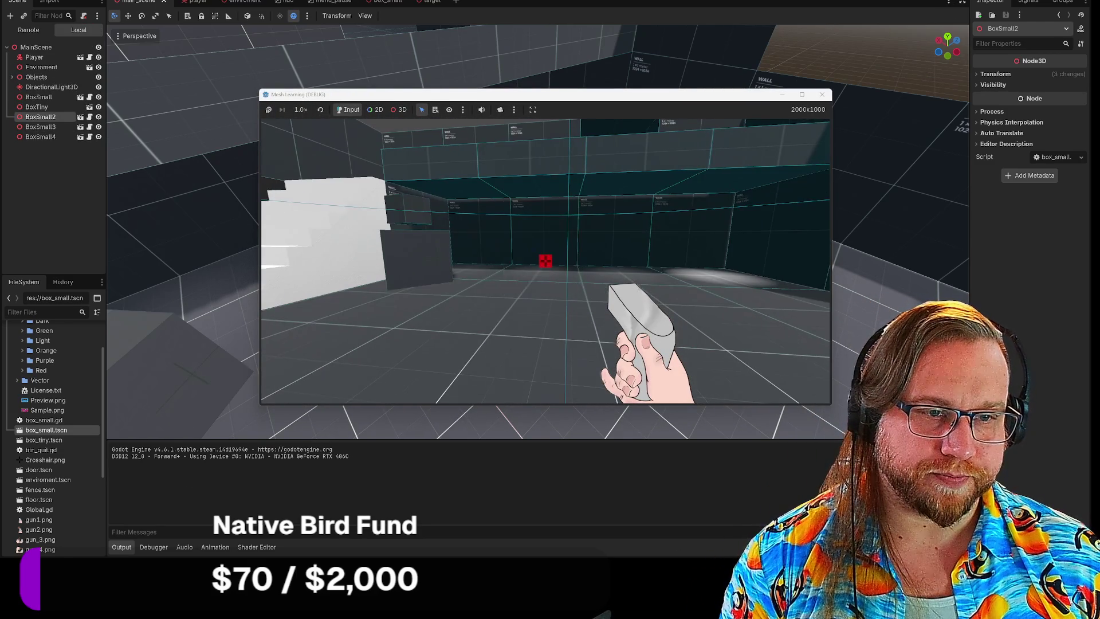
pyautogui.click(822, 94)
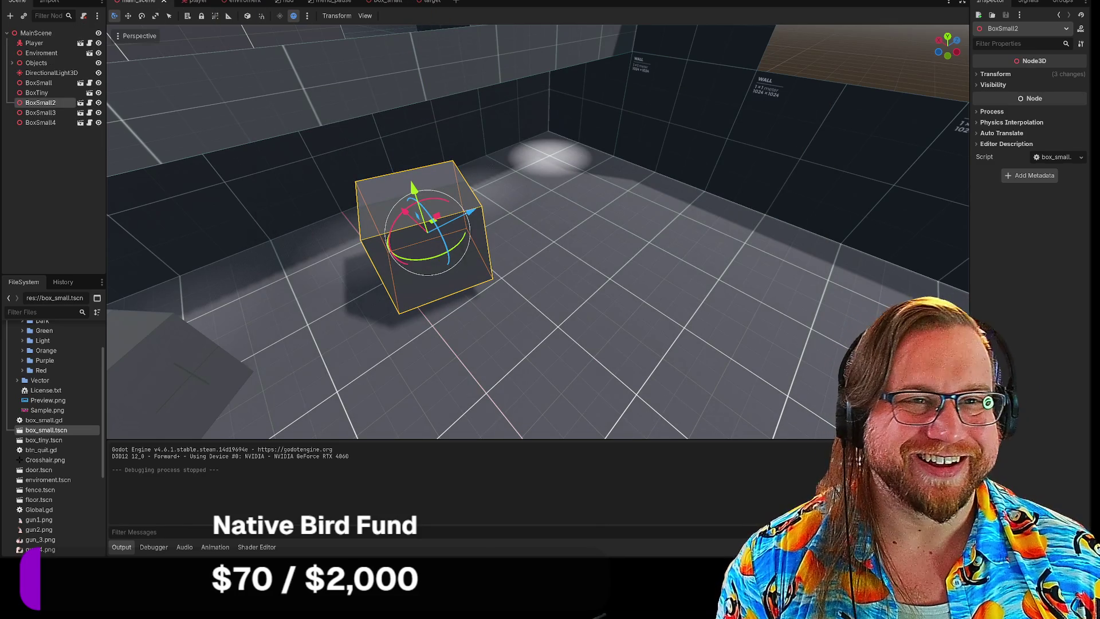
pyautogui.click(189, 2)
pyautogui.click(384, 2)
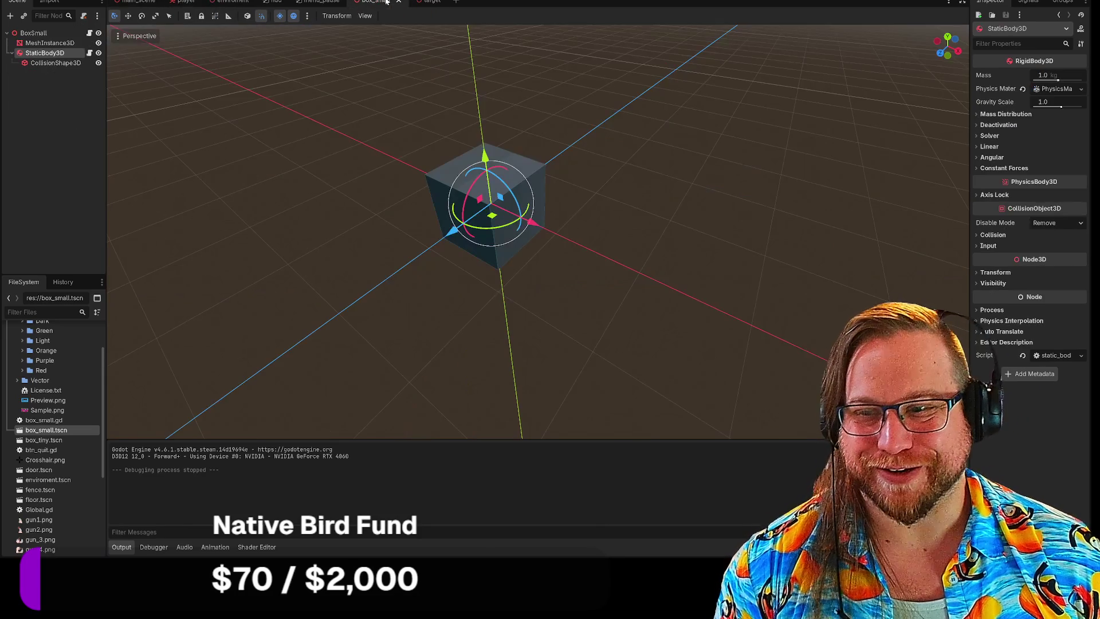
# Step: Move MeshInstance3D under StaticBody3D, then open box_small.gd and static_body_3d.gd in the script editor
pyautogui.click(49, 35)
pyautogui.moveTo(37, 45); pyautogui.dragTo(41, 52)
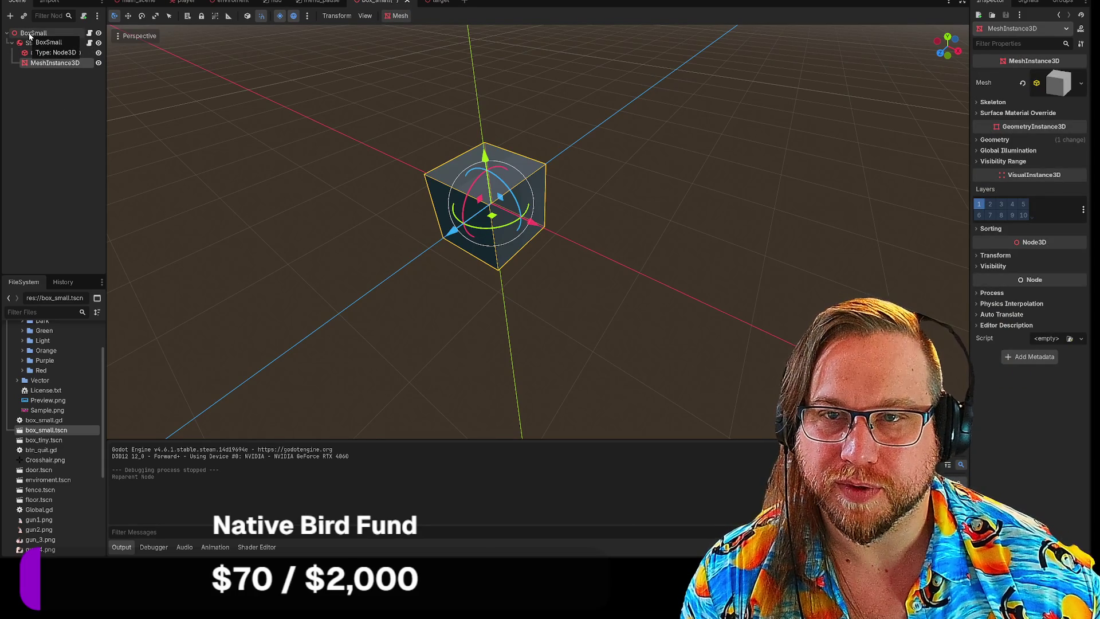
pyautogui.click(29, 35)
pyautogui.click(89, 33)
pyautogui.moveTo(275, 95)
pyautogui.mouseDown()
pyautogui.moveTo(273, 65)
pyautogui.moveTo(233, 41)
pyautogui.moveTo(273, 65)
pyautogui.mouseUp()
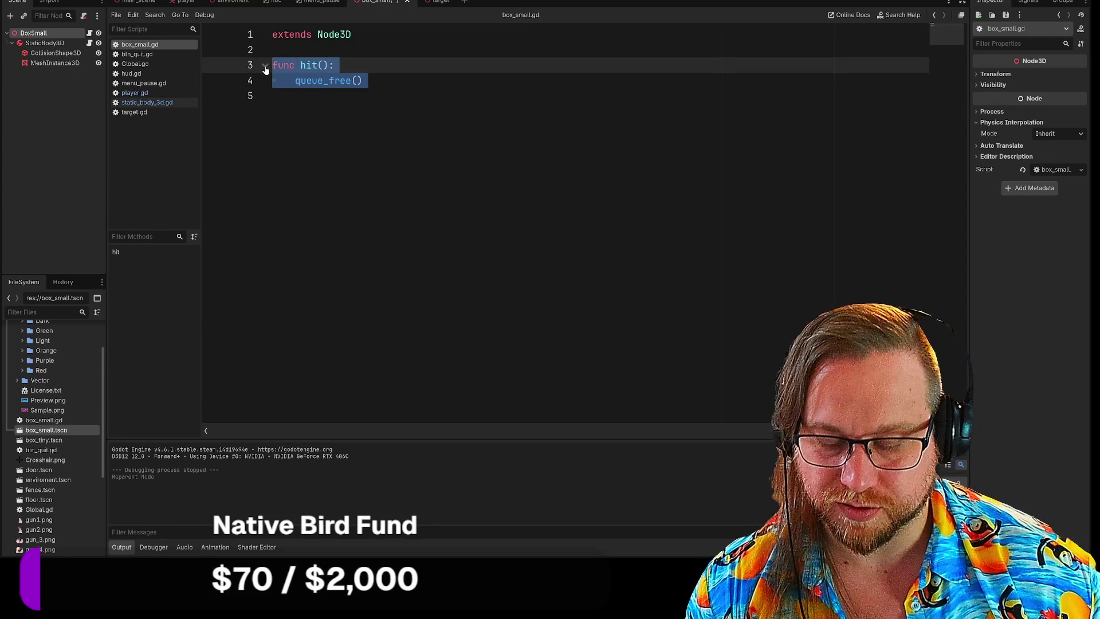
pyautogui.click(89, 44)
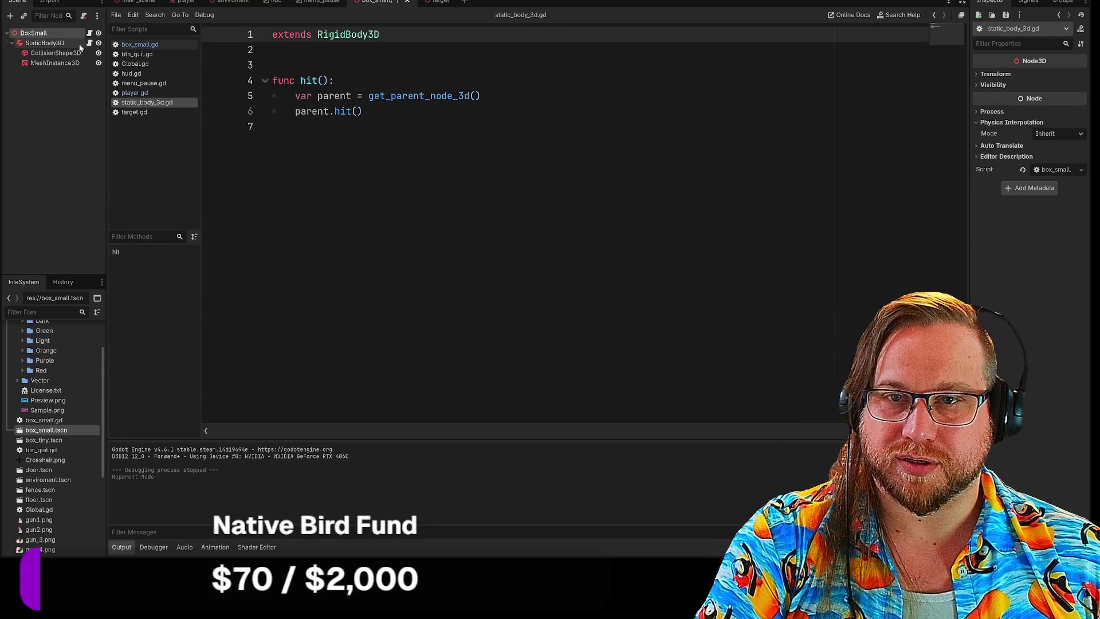
pyautogui.rightClick(77, 43)
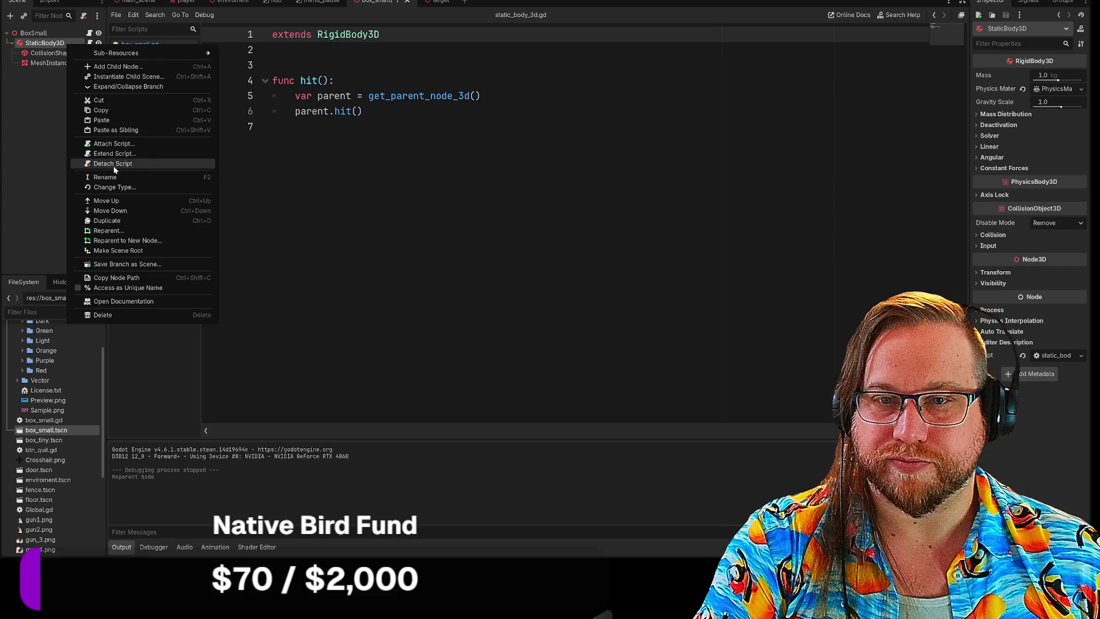
# Step: Detach the script from StaticBody3D and change BoxSmall's type to RigidBody3D
pyautogui.click(113, 164)
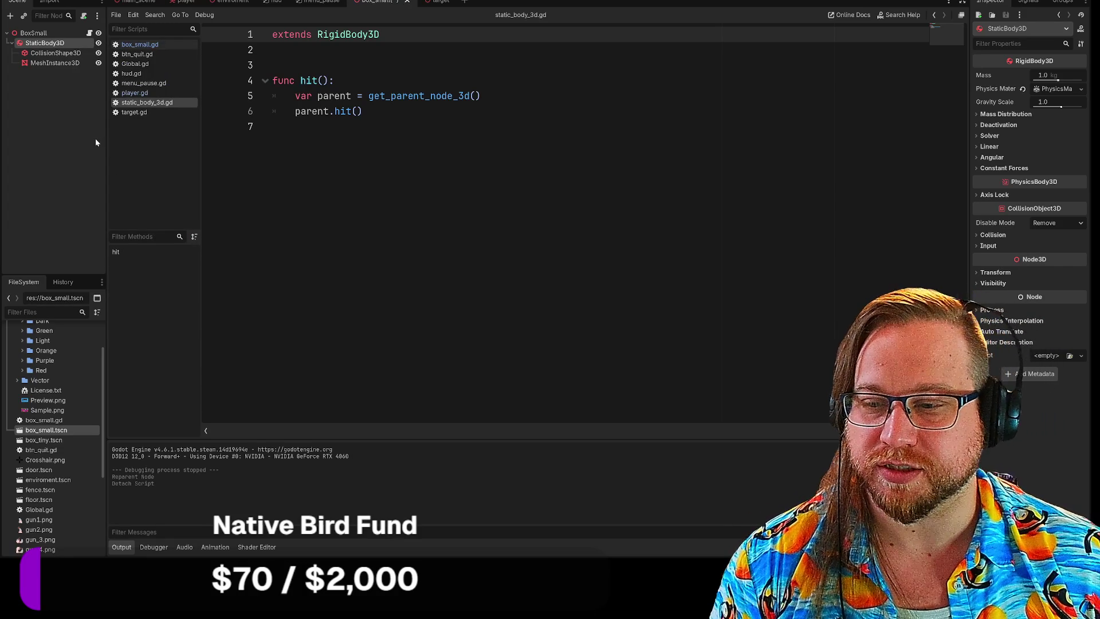
pyautogui.rightClick(32, 36)
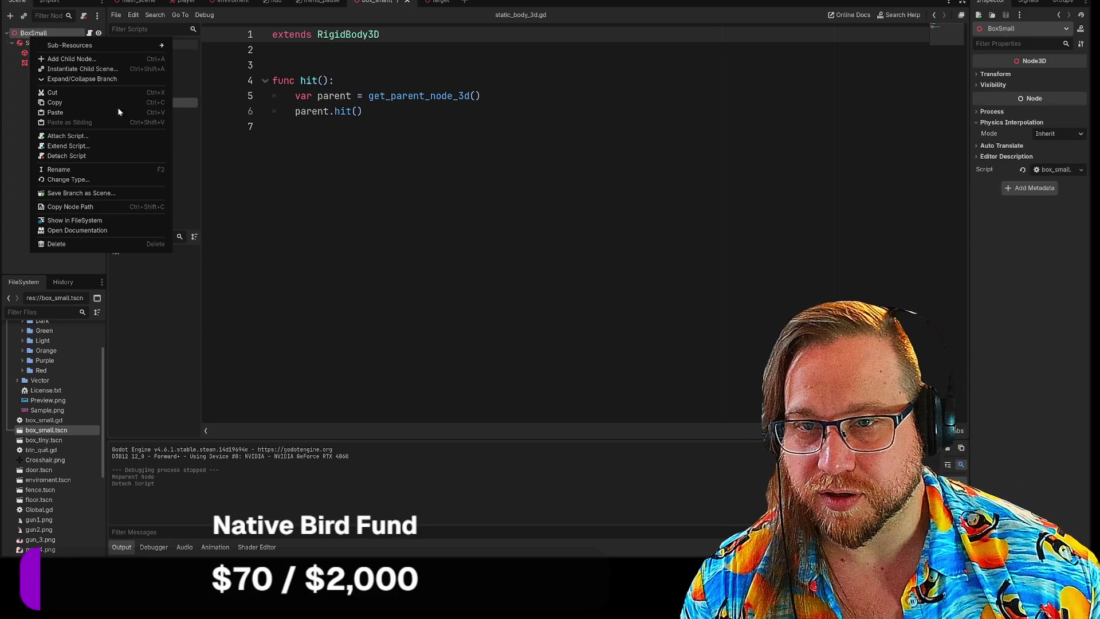
pyautogui.click(69, 180)
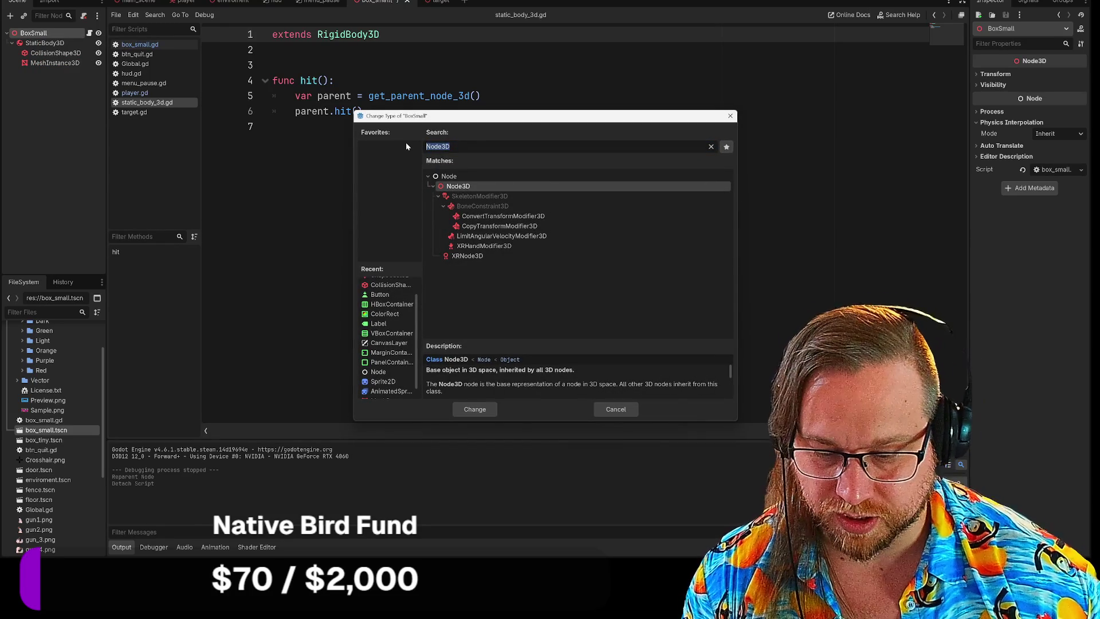
pyautogui.write('rig')
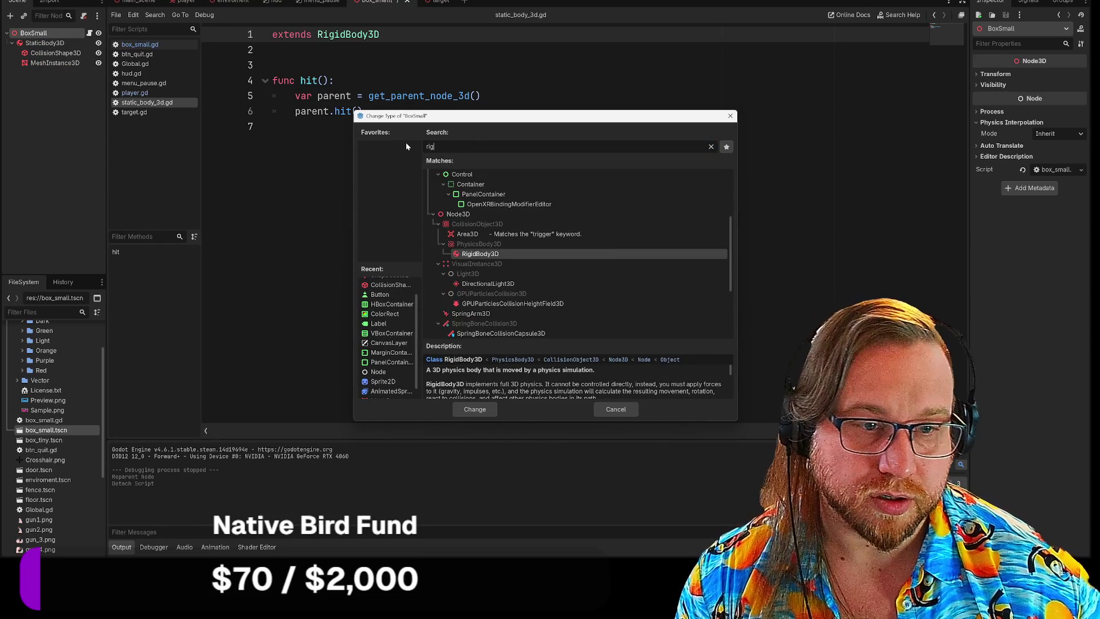
pyautogui.press('Return')
# Step: Move CollisionShape3D directly under BoxSmall and delete the StaticBody3D node
pyautogui.moveTo(39, 56); pyautogui.dragTo(33, 34)
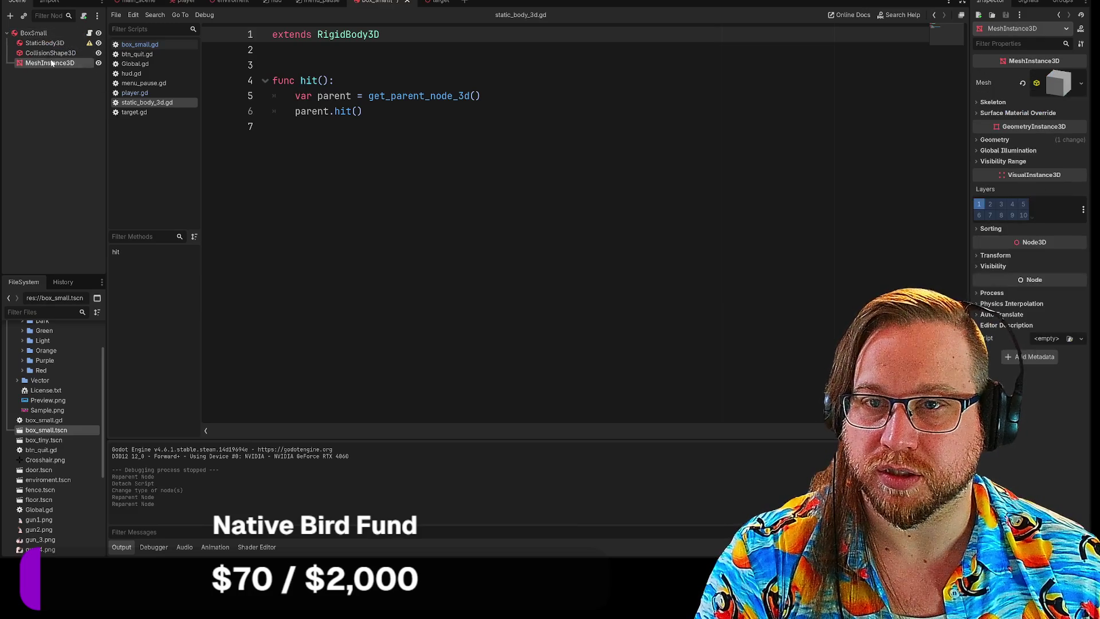
pyautogui.click(44, 45)
pyautogui.press('Delete')
pyautogui.click(516, 278)
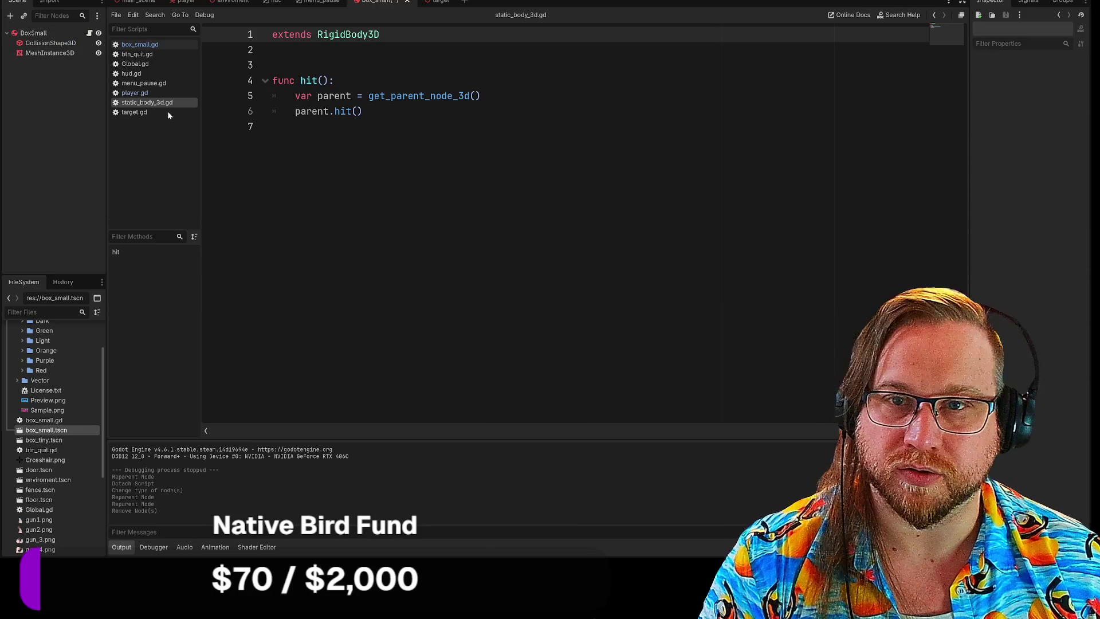
pyautogui.click(33, 32)
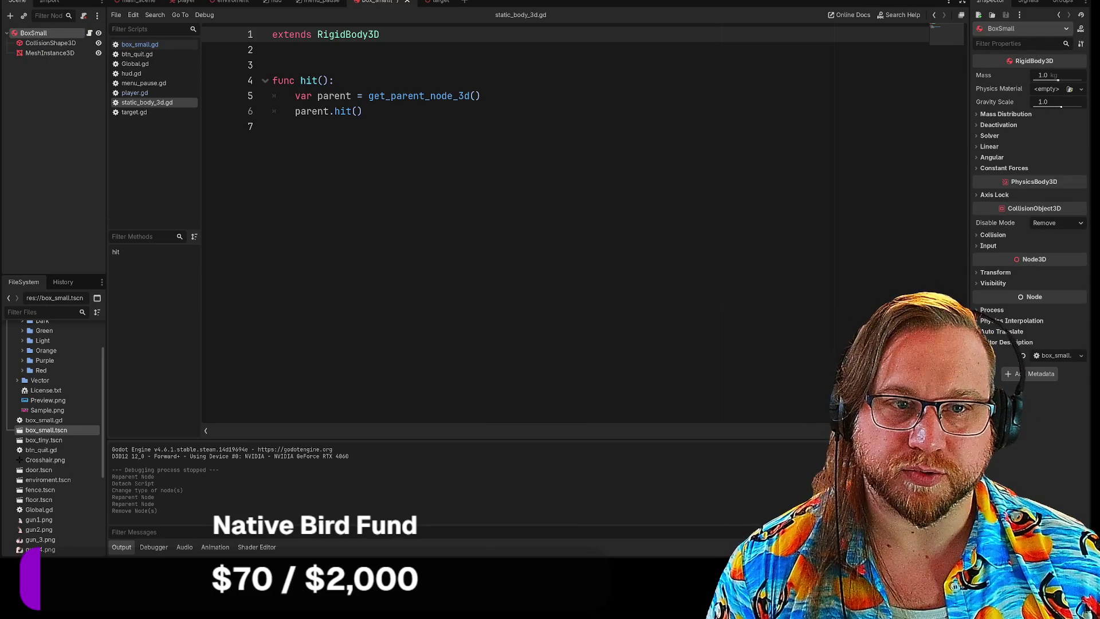
# Step: Trim the extra blank lines so one blank line follows the extends line
pyautogui.moveTo(274, 65); pyautogui.dragTo(274, 127)
pyautogui.click(273, 65)
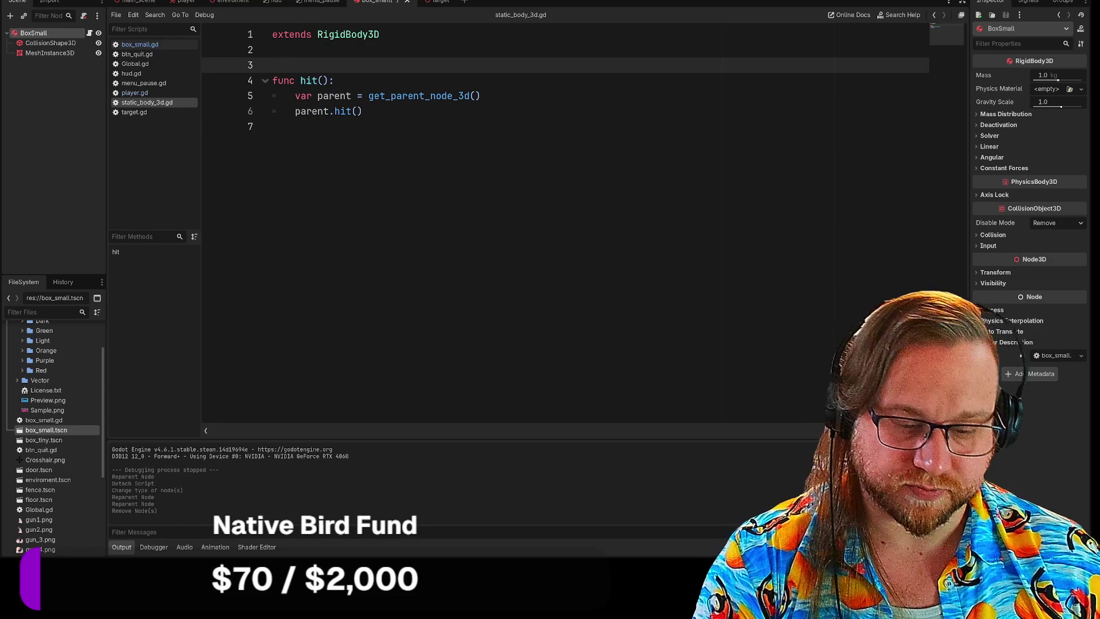
pyautogui.press('BackSpace')
pyautogui.press('BackSpace')
pyautogui.press('Return')
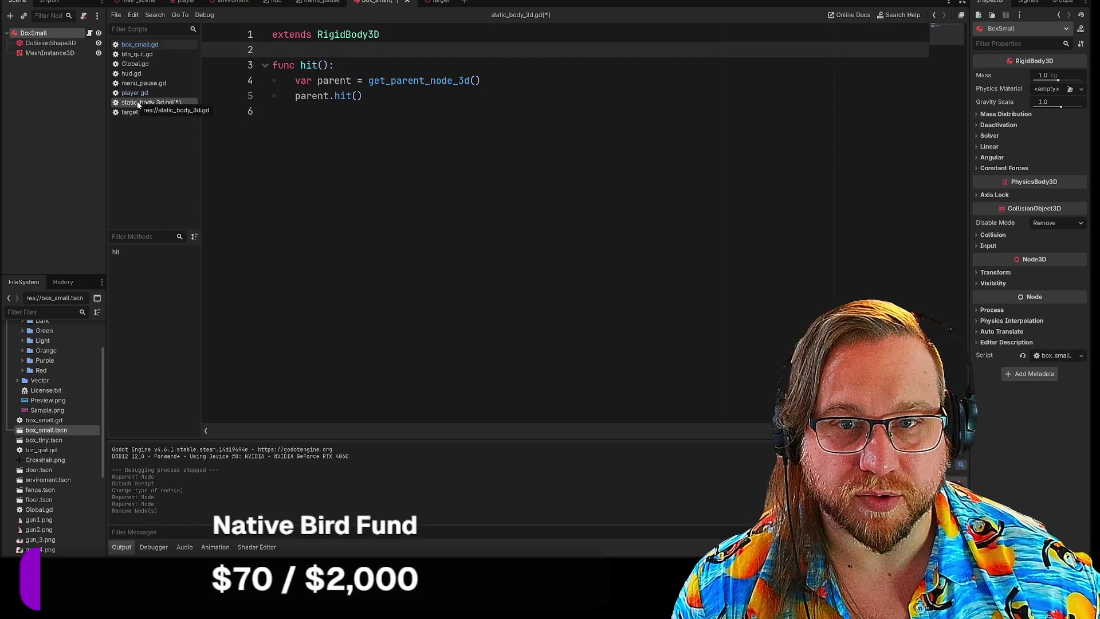
# Step: Change box_small.gd's base class from Node3D to RigidBody3D
pyautogui.click(90, 34)
pyautogui.click(275, 96)
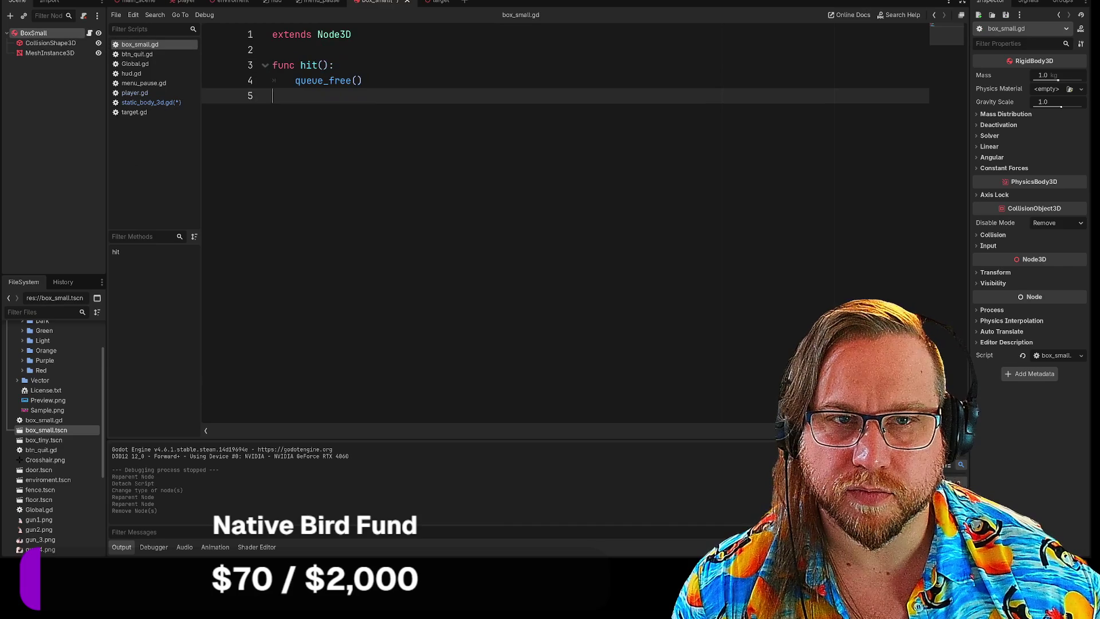
pyautogui.doubleClick(334, 34)
pyautogui.write('Rig')
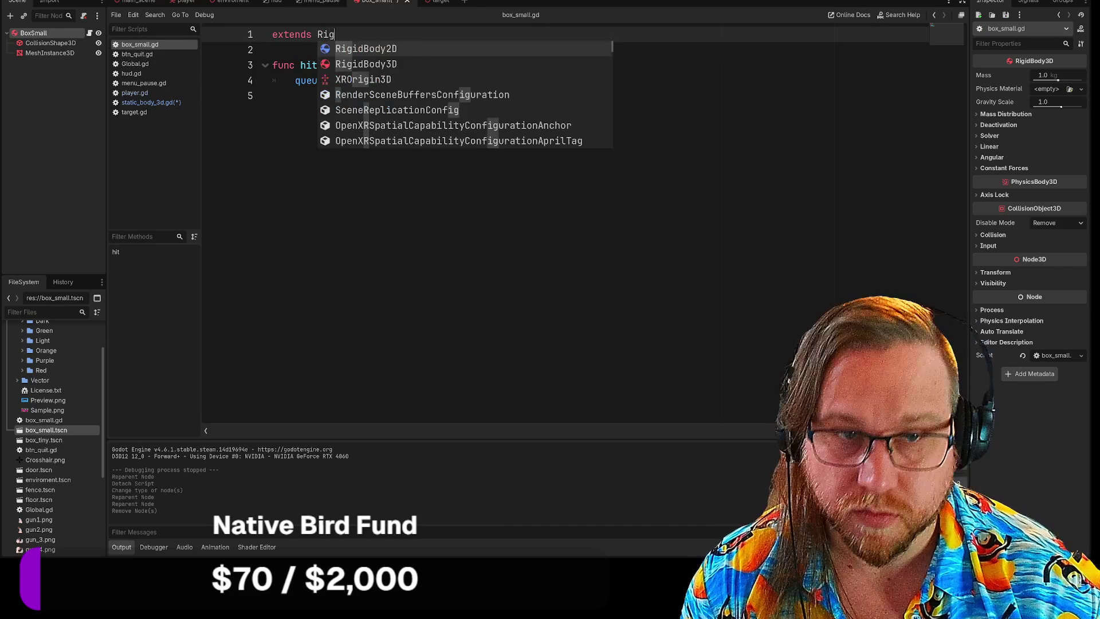
pyautogui.press('Return')
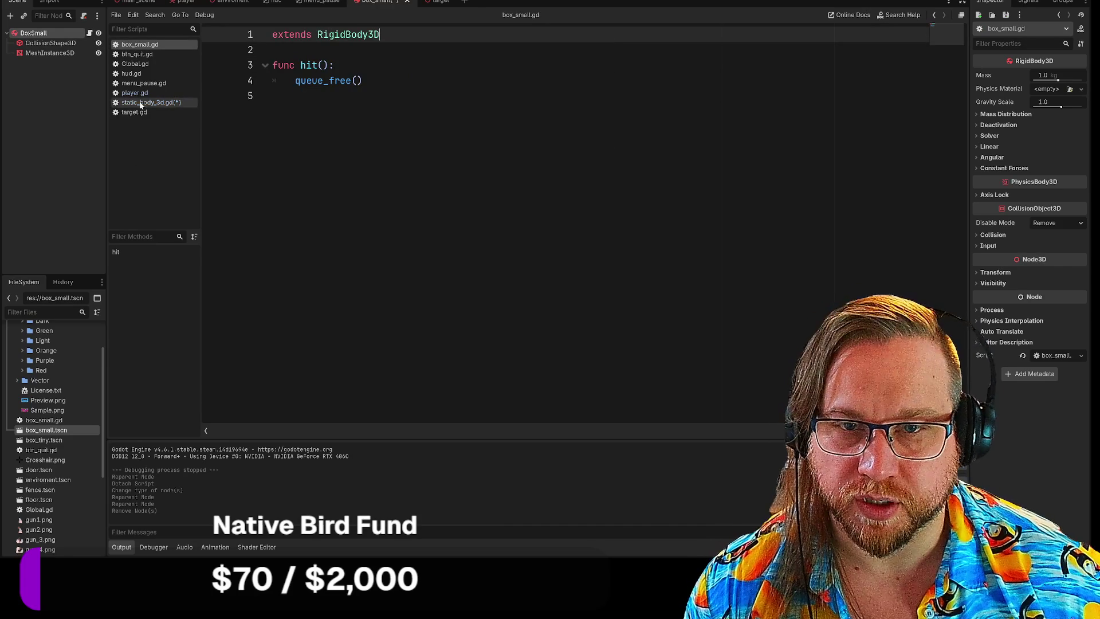
# Step: Save static_body_3d.gd and switch its extends line back to StaticBody3D
pyautogui.rightClick(152, 104)
pyautogui.click(166, 112)
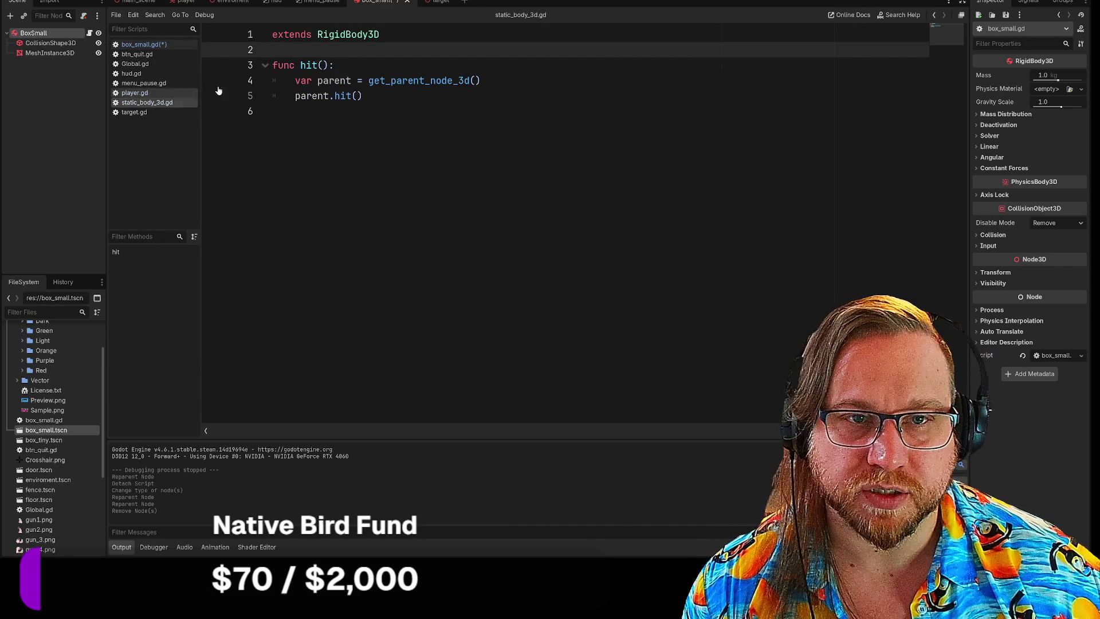
pyautogui.doubleClick(348, 35)
pyautogui.write('S')
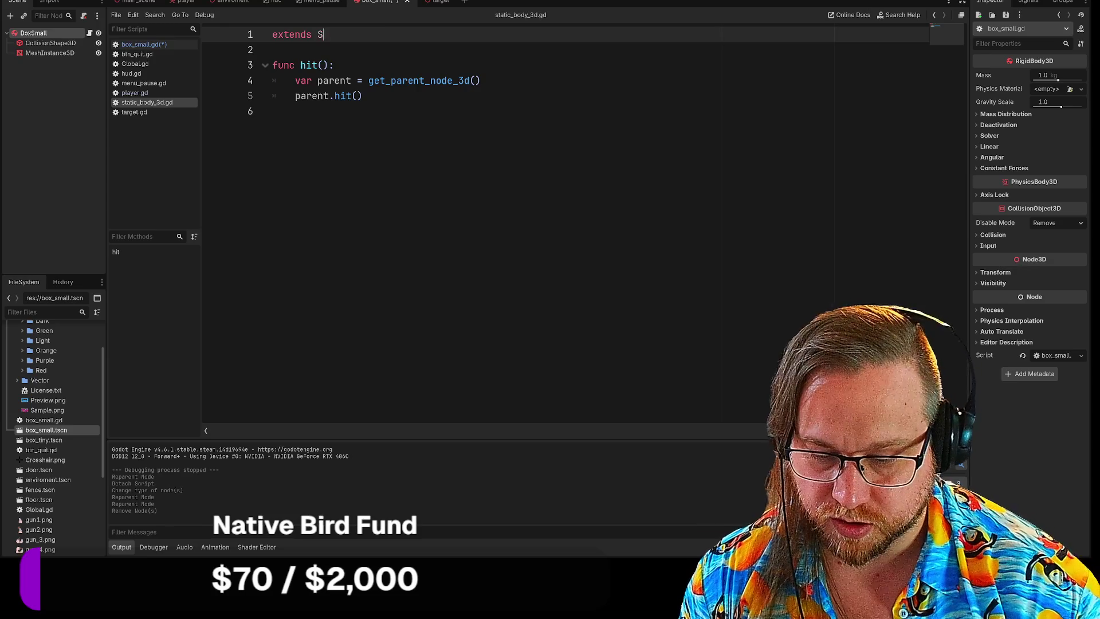
pyautogui.press('Down')
pyautogui.press('Return')
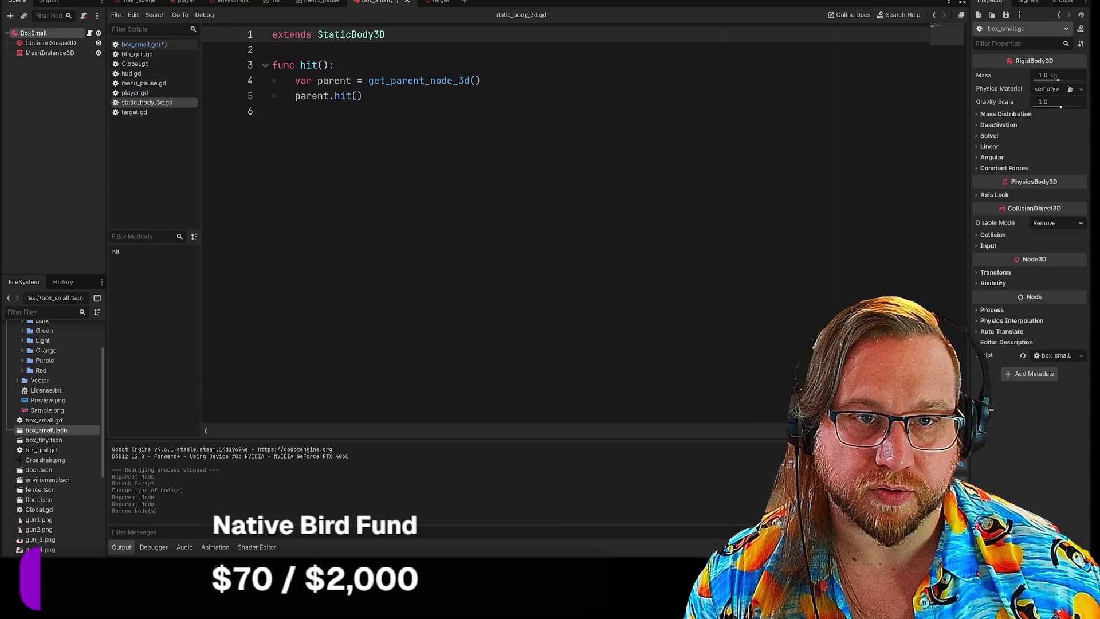
pyautogui.hotkey('ctrl', 'End')
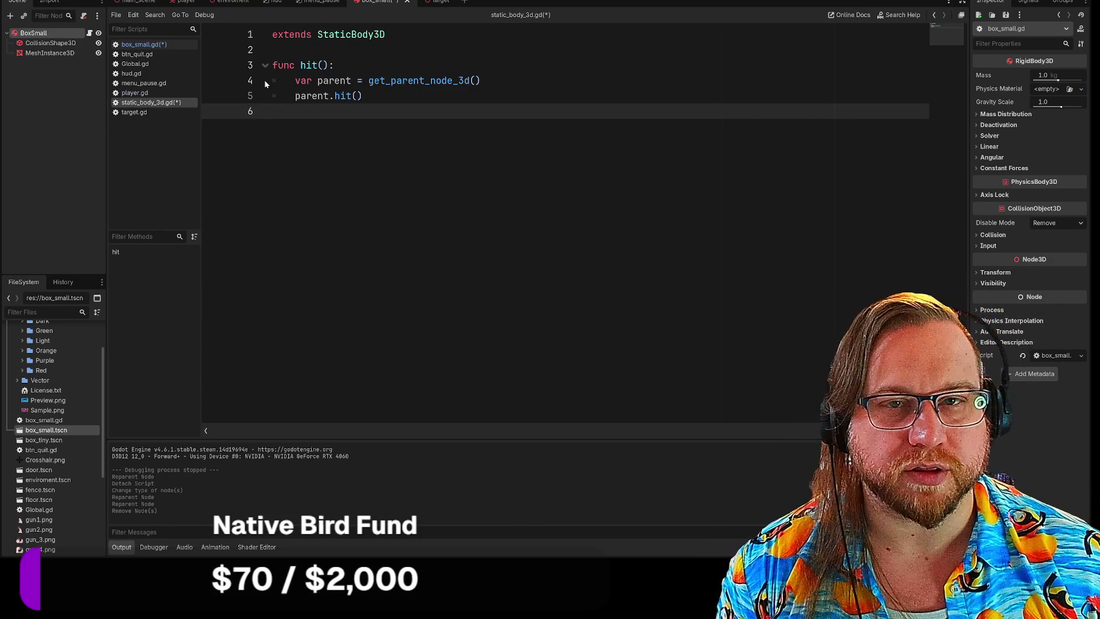
# Step: Save box_small.gd and run the game
pyautogui.rightClick(149, 42)
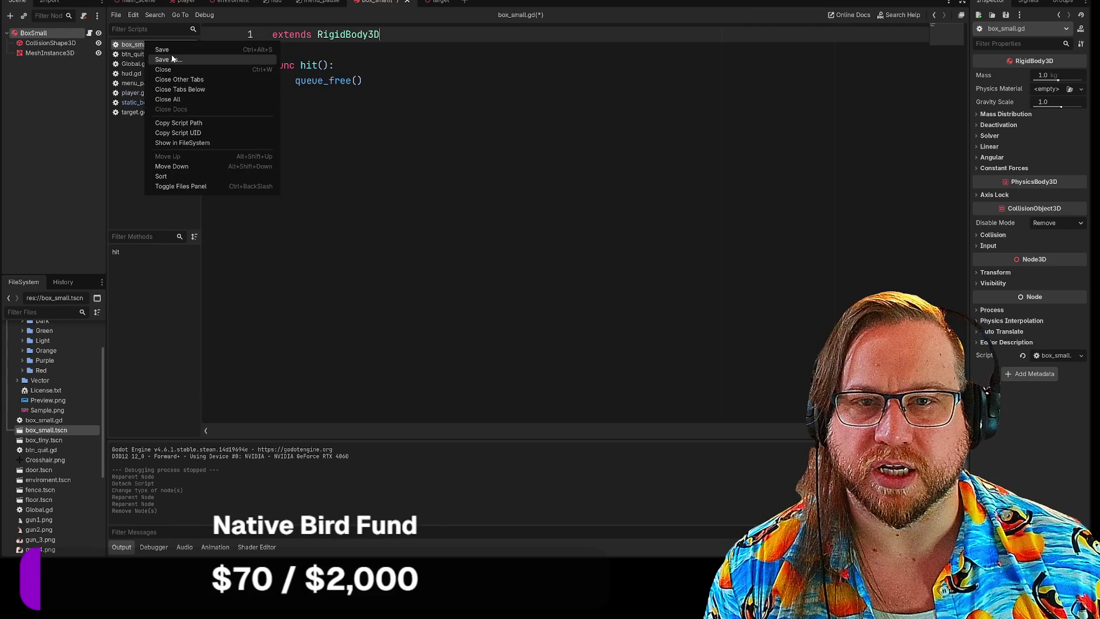
pyautogui.click(200, 60)
pyautogui.click(626, 409)
pyautogui.rightClick(163, 43)
pyautogui.click(185, 55)
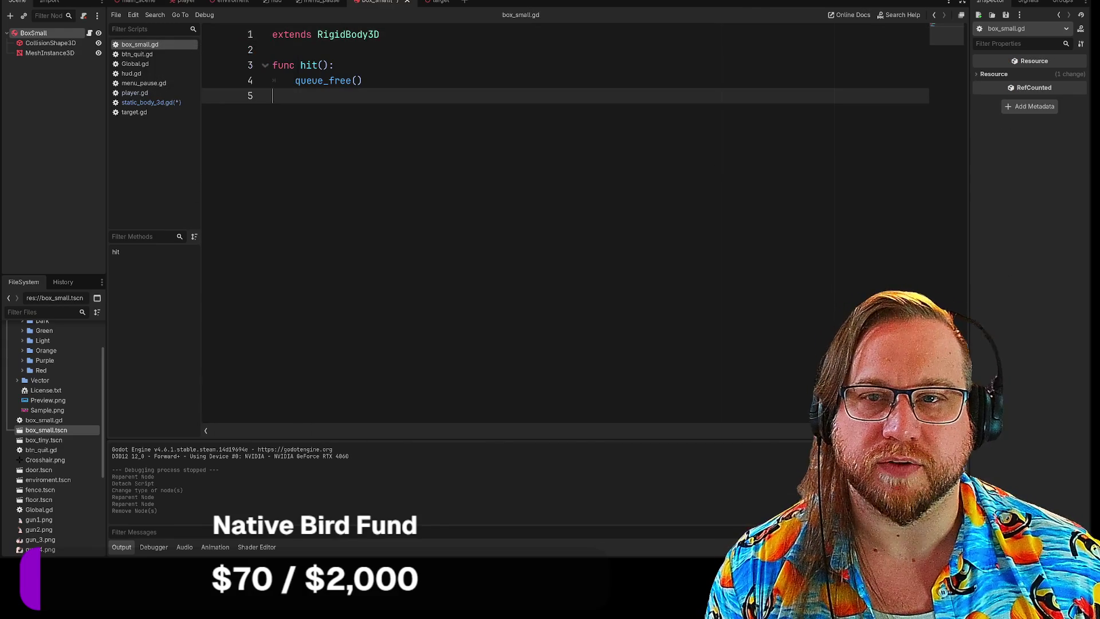
pyautogui.press('F5')
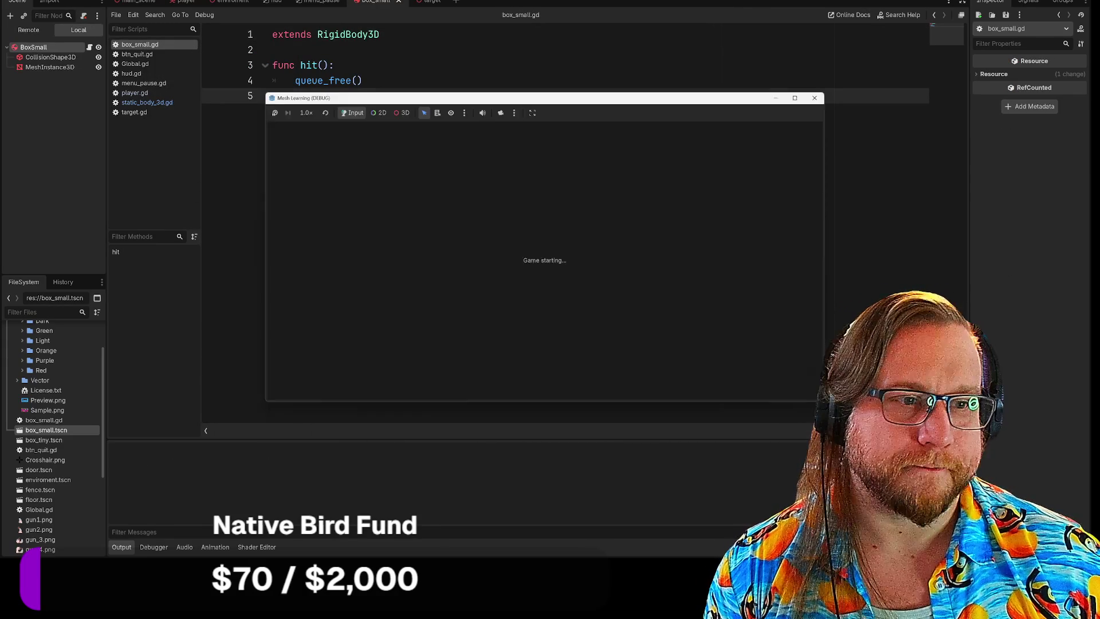
# Step: Shoot the dark box in the game, restart it, then stop the playtest
pyautogui.click(545, 261)
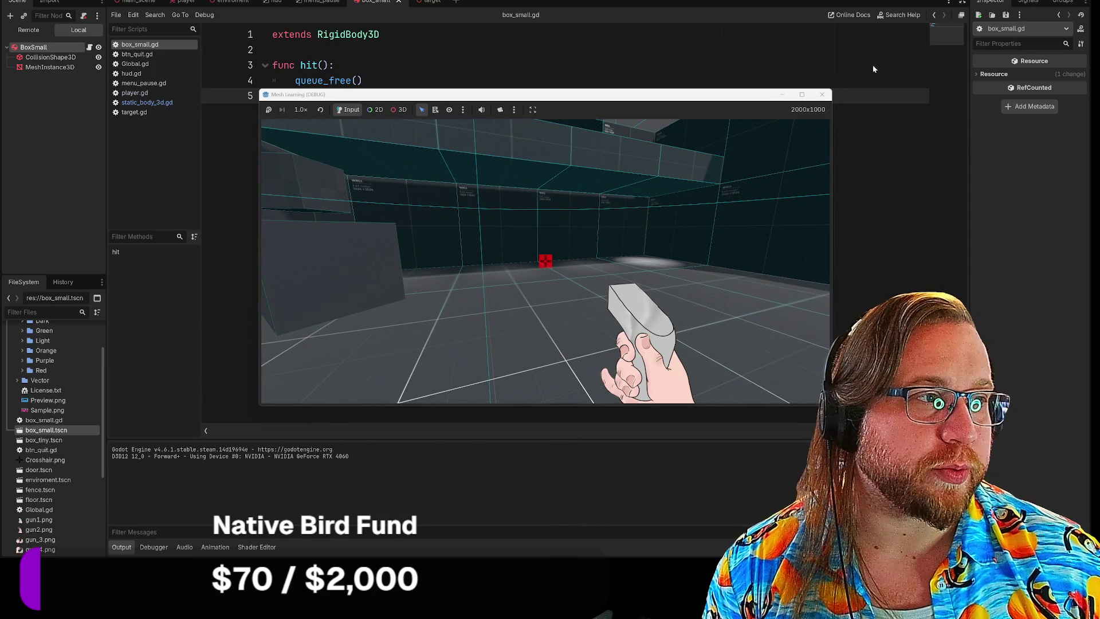
pyautogui.press('F5')
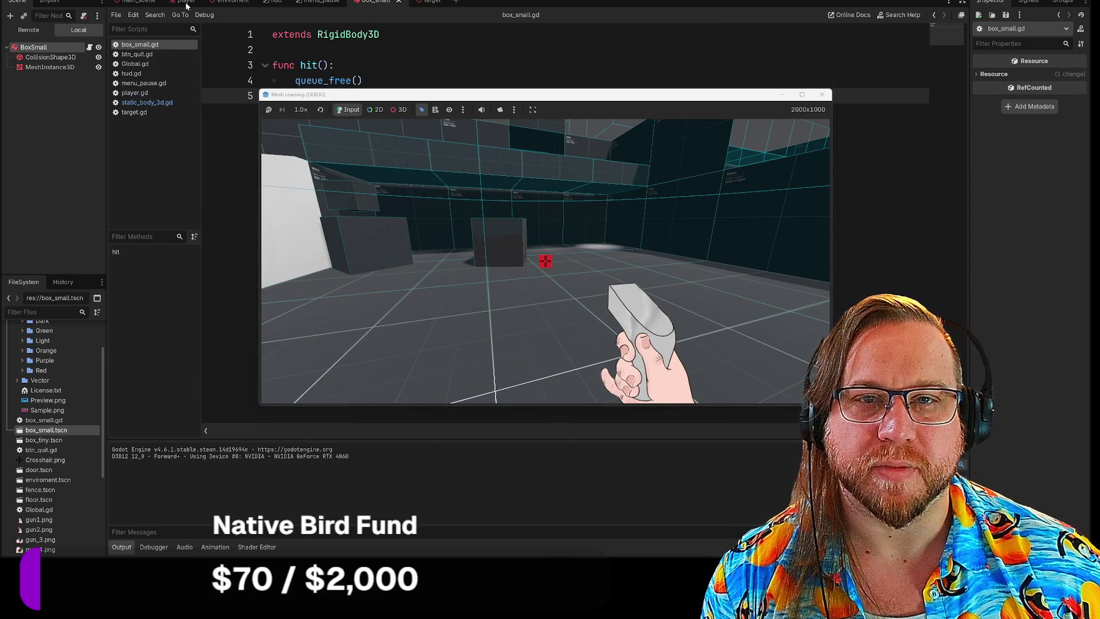
pyautogui.press('F8')
pyautogui.click(137, 2)
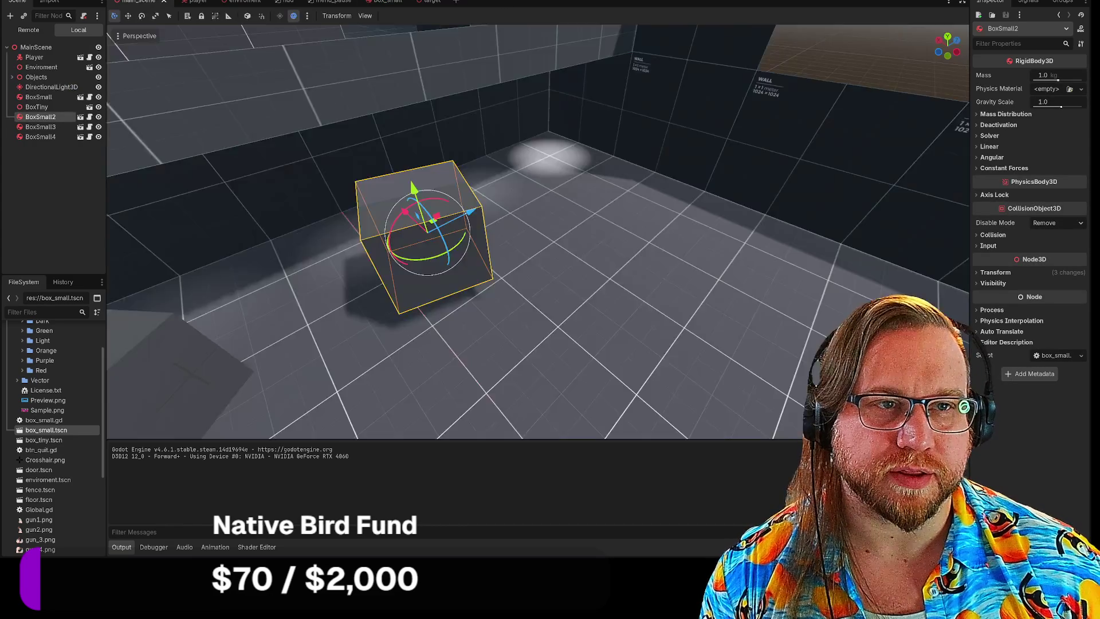
# Step: Move the Player to 11.13, 0.633, 3.434 rotated -52.4°, then playtest again
pyautogui.click(496, 219)
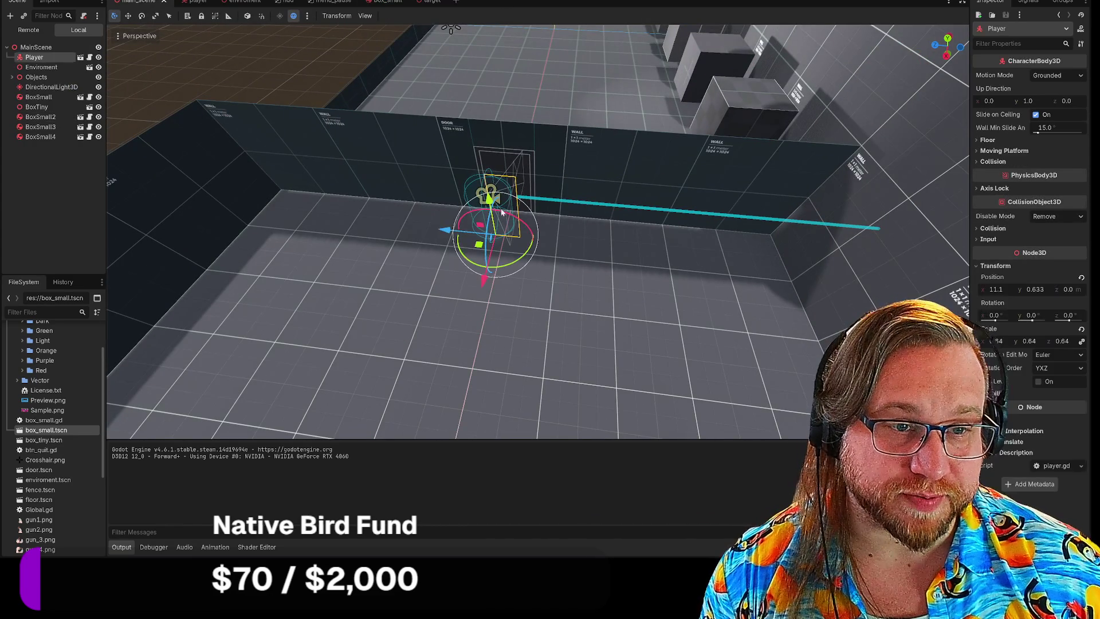
pyautogui.moveTo(483, 245)
pyautogui.mouseDown()
pyautogui.moveTo(252, 224)
pyautogui.moveTo(296, 243)
pyautogui.moveTo(258, 432)
pyautogui.mouseUp()
pyautogui.press('F5')
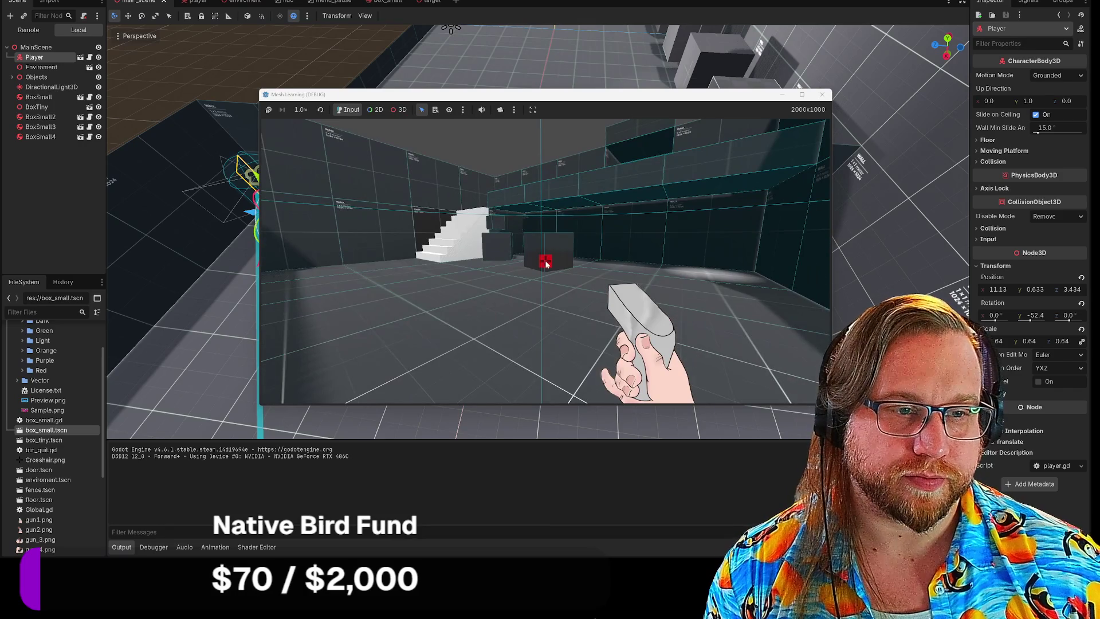
pyautogui.click(822, 94)
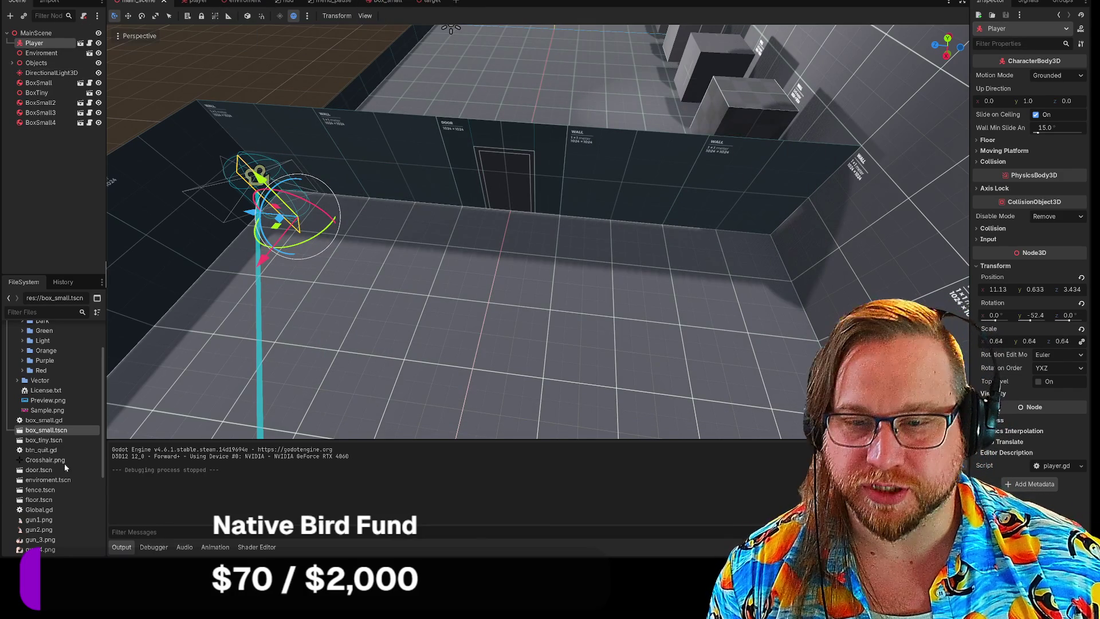
pyautogui.click(35, 440)
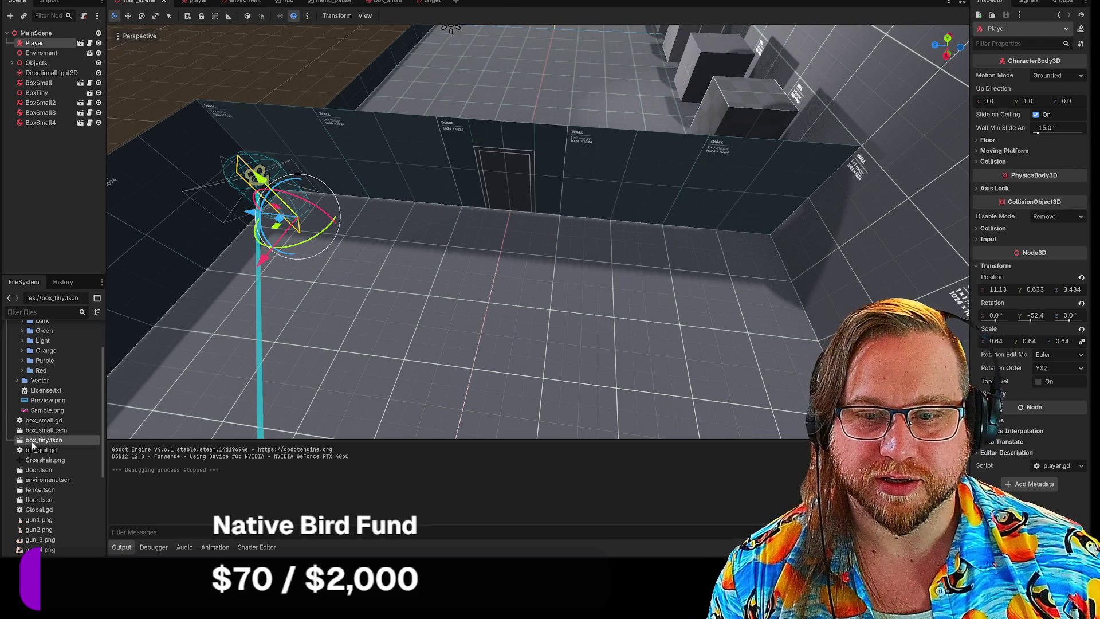
# Step: Open box_tiny.tscn and change BoxTiny's node type to RigidBody3D
pyautogui.doubleClick(33, 442)
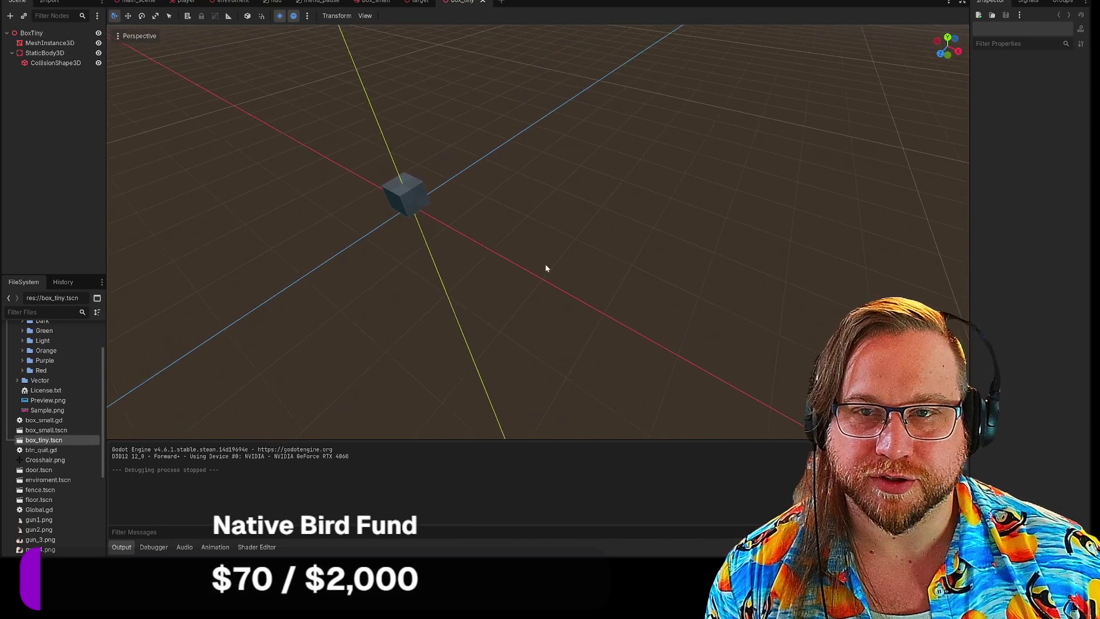
pyautogui.click(47, 55)
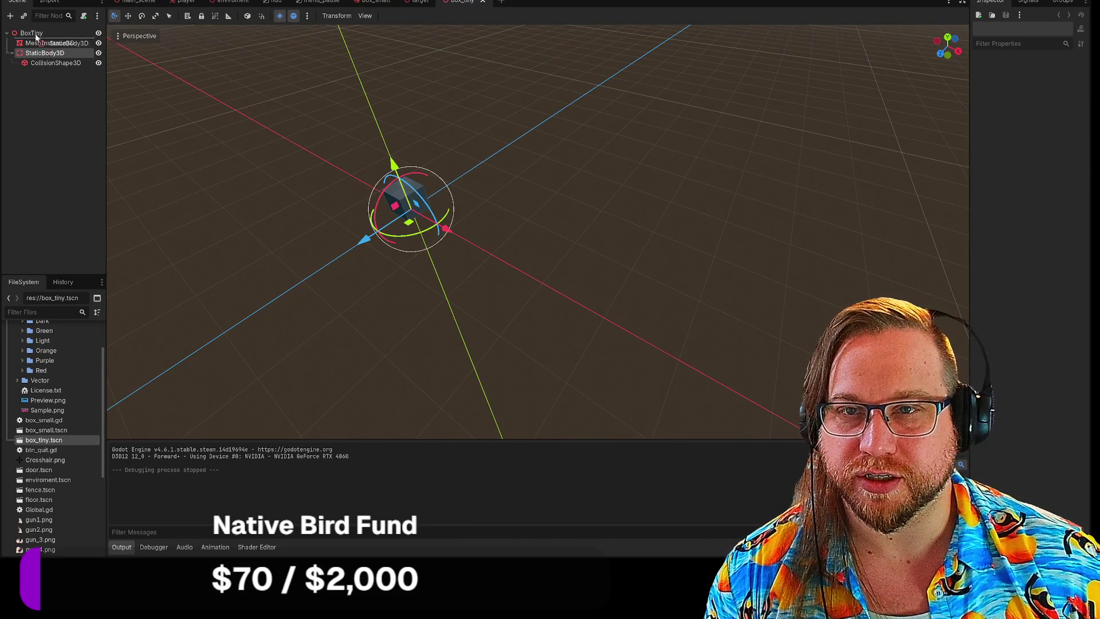
pyautogui.rightClick(32, 34)
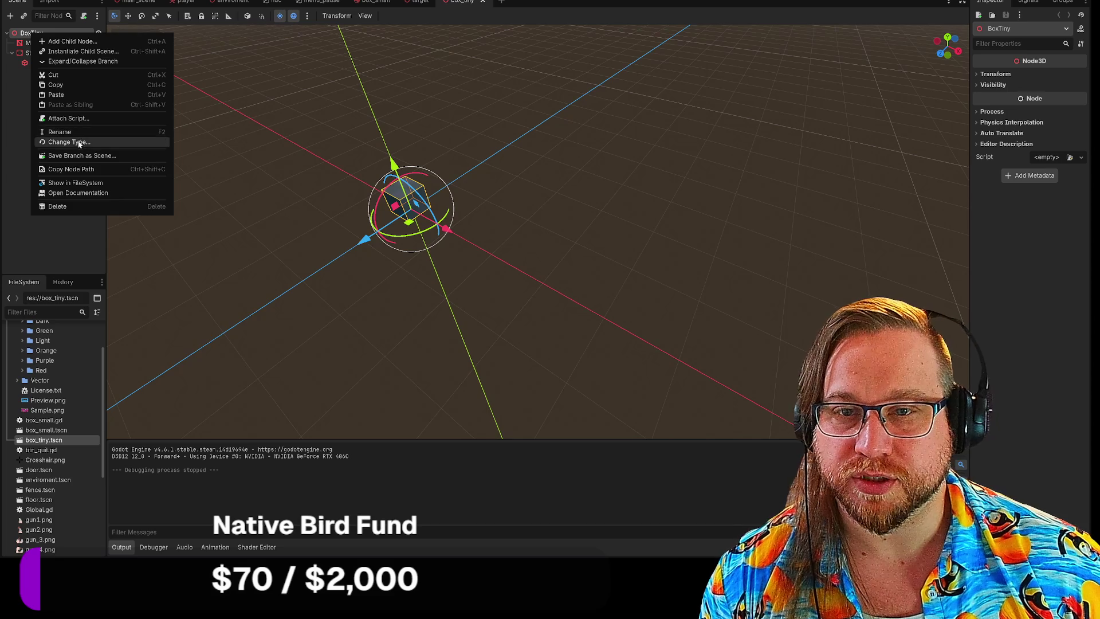
pyautogui.click(79, 142)
pyautogui.write('rig')
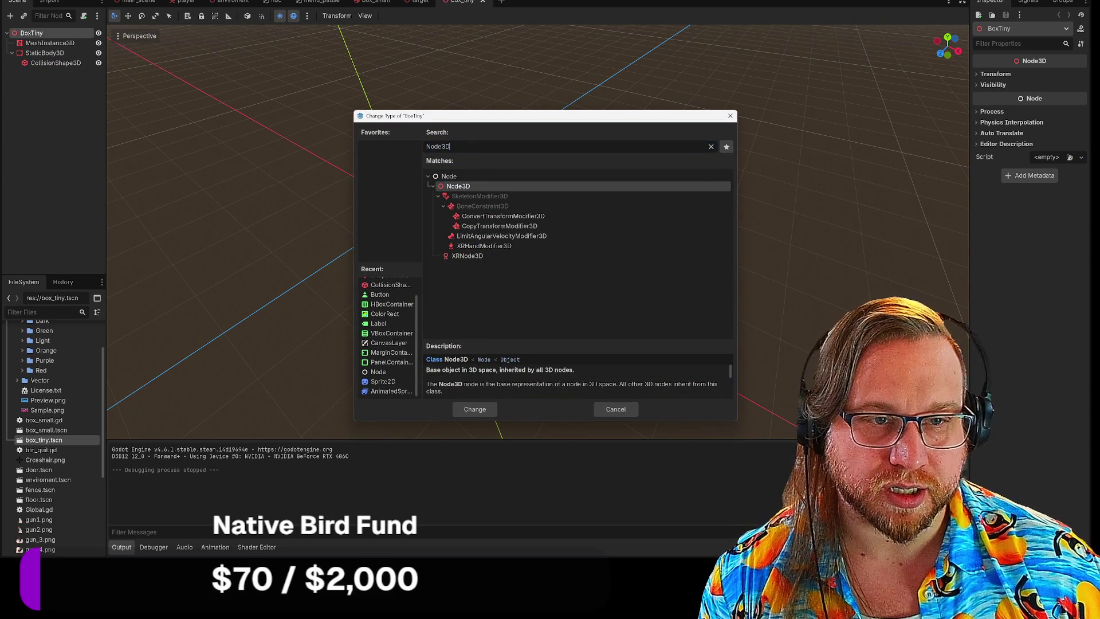
pyautogui.press('Return')
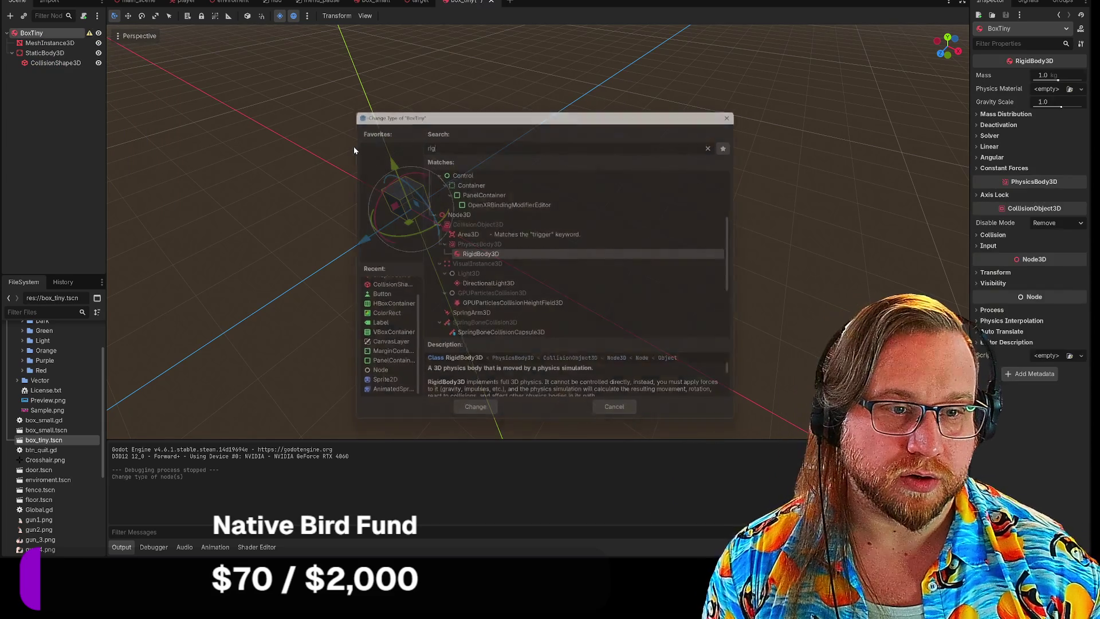
# Step: Move CollisionShape3D directly under BoxTiny and cut the StaticBody3D node
pyautogui.moveTo(43, 63); pyautogui.dragTo(39, 55)
pyautogui.click(39, 55)
pyautogui.rightClick(40, 55)
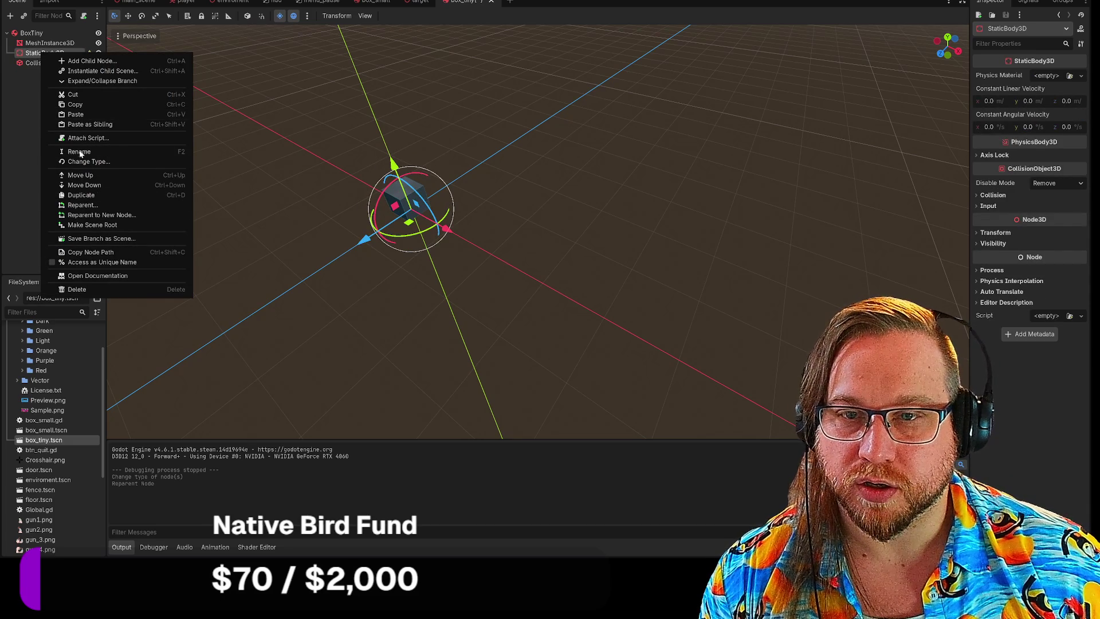
pyautogui.click(73, 95)
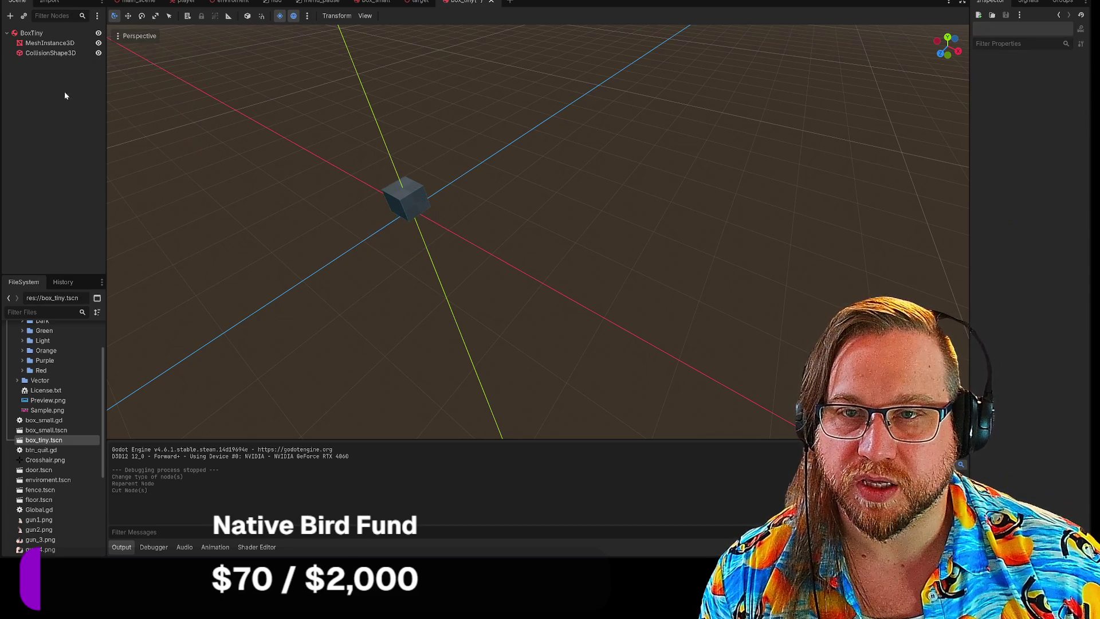
# Step: Attach the existing box_small.gd script to BoxTiny and playtest the game
pyautogui.click(35, 32)
pyautogui.rightClick(38, 32)
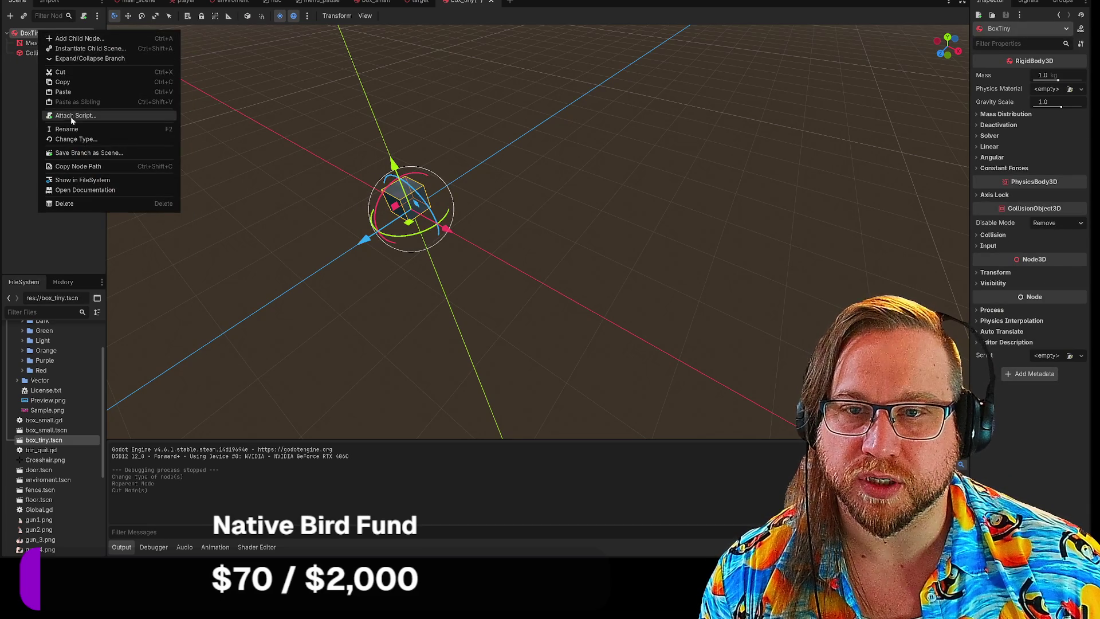
pyautogui.click(73, 115)
pyautogui.click(638, 252)
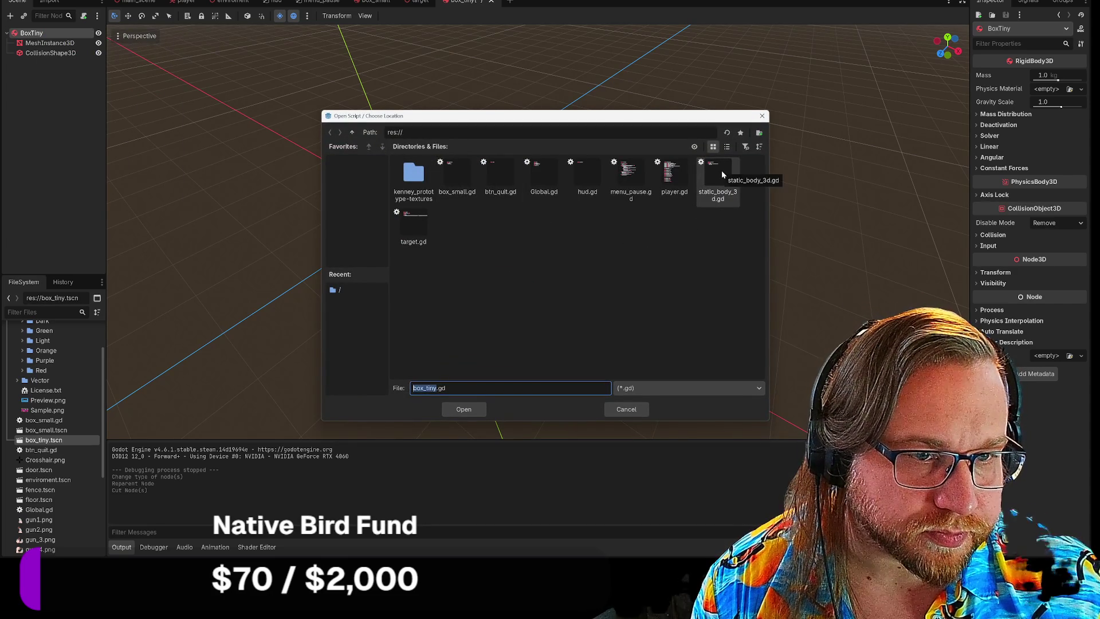
pyautogui.click(457, 174)
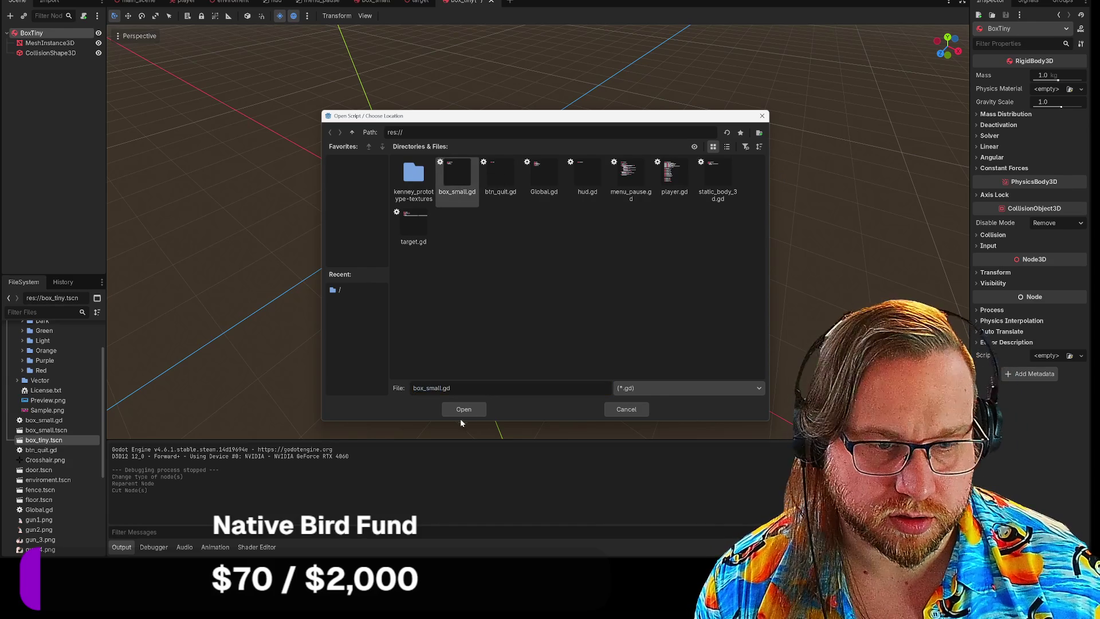
pyautogui.click(463, 410)
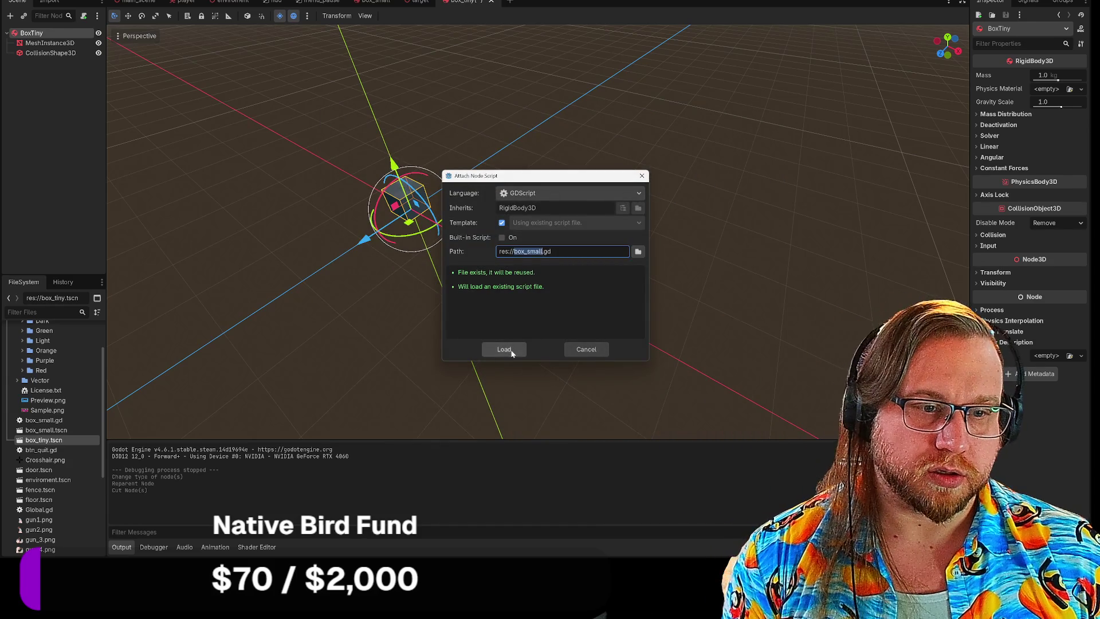
pyautogui.click(504, 349)
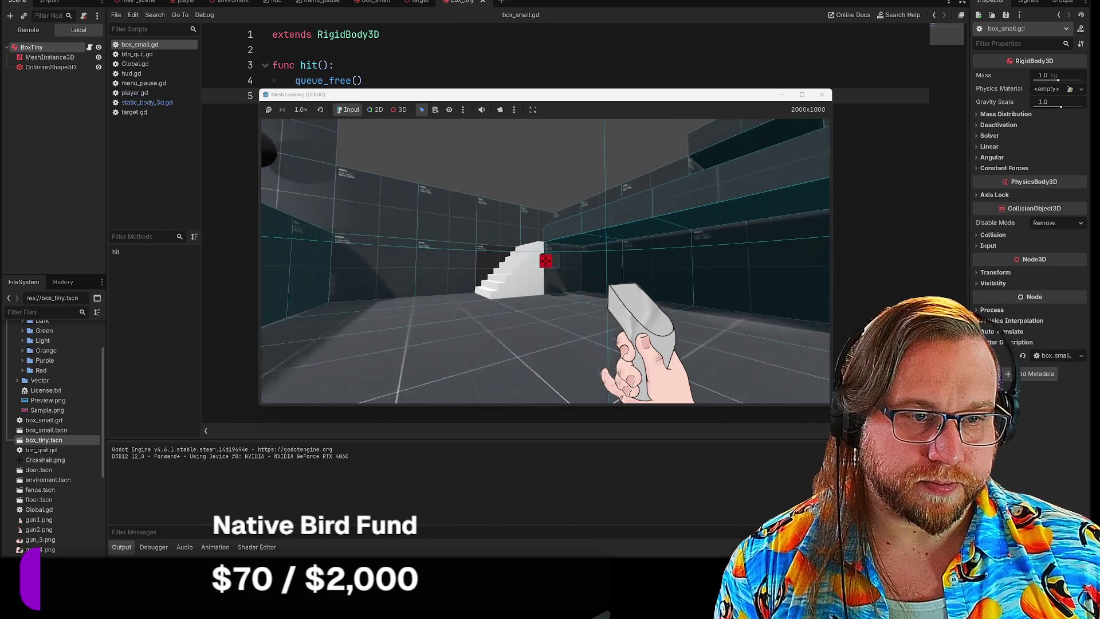
pyautogui.click(822, 94)
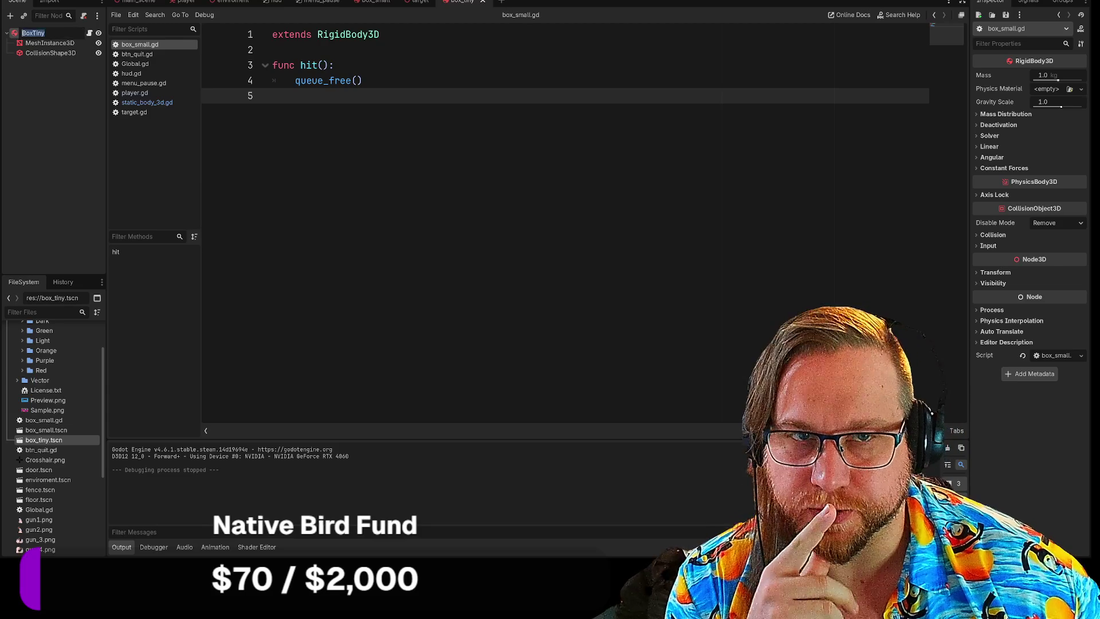
# Step: Give BoxTiny a new PhysicsMaterial in its Physics Material slot
pyautogui.press('F2')
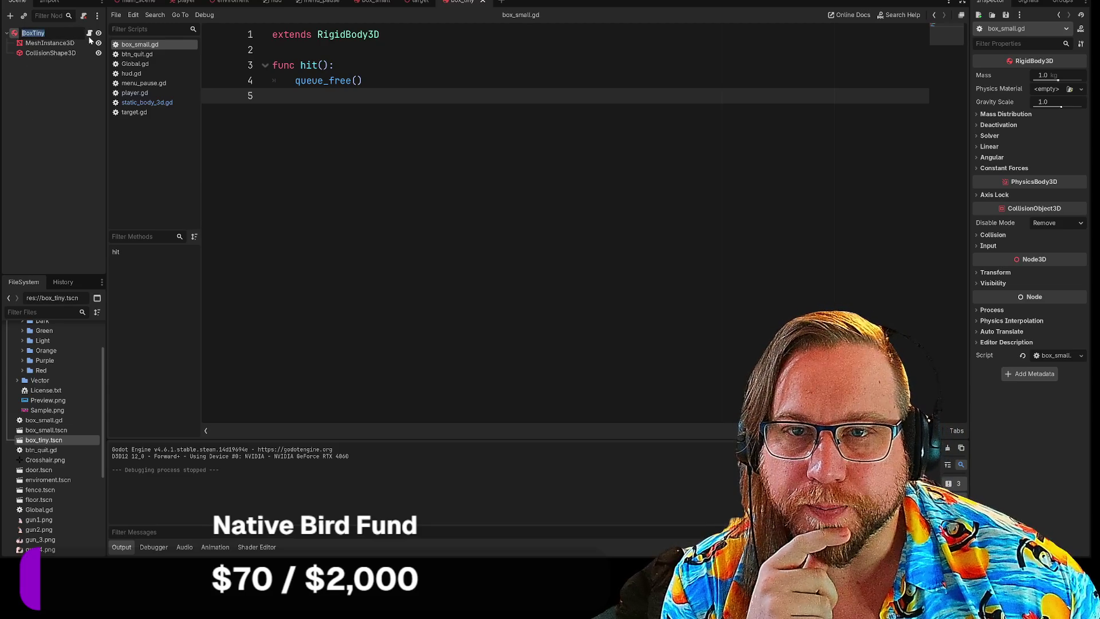
pyautogui.press('Return')
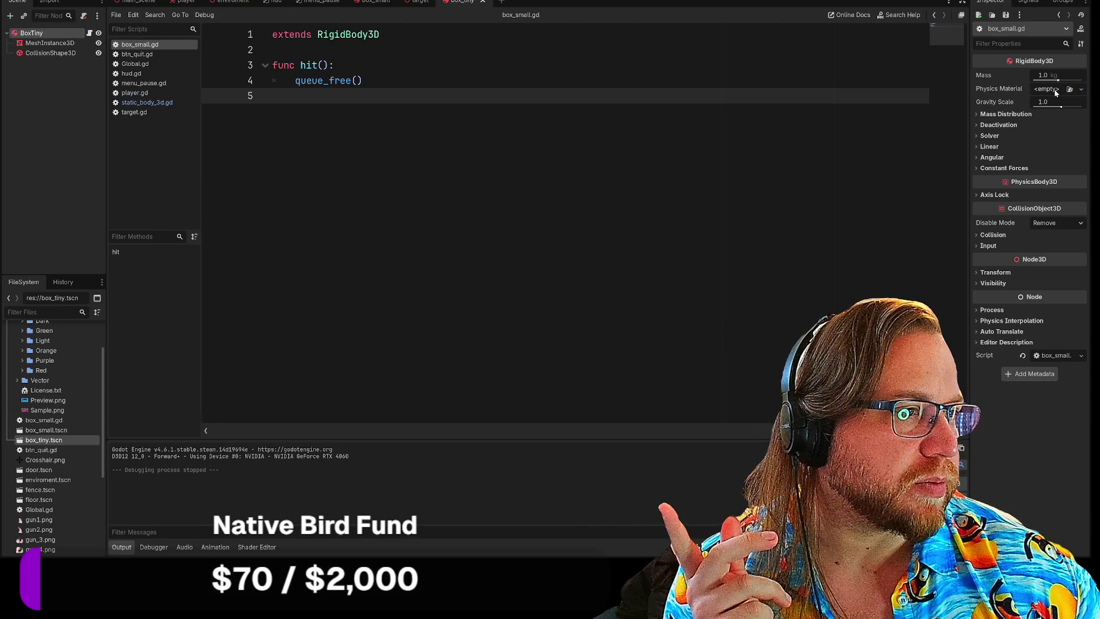
pyautogui.click(1058, 91)
pyautogui.click(1046, 98)
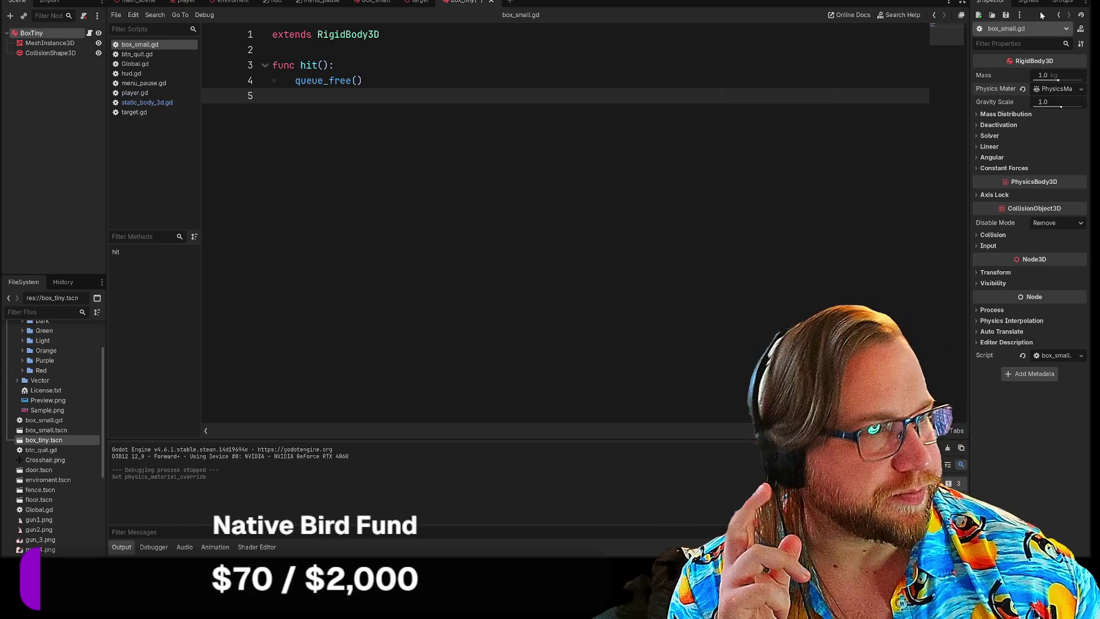
pyautogui.click(29, 33)
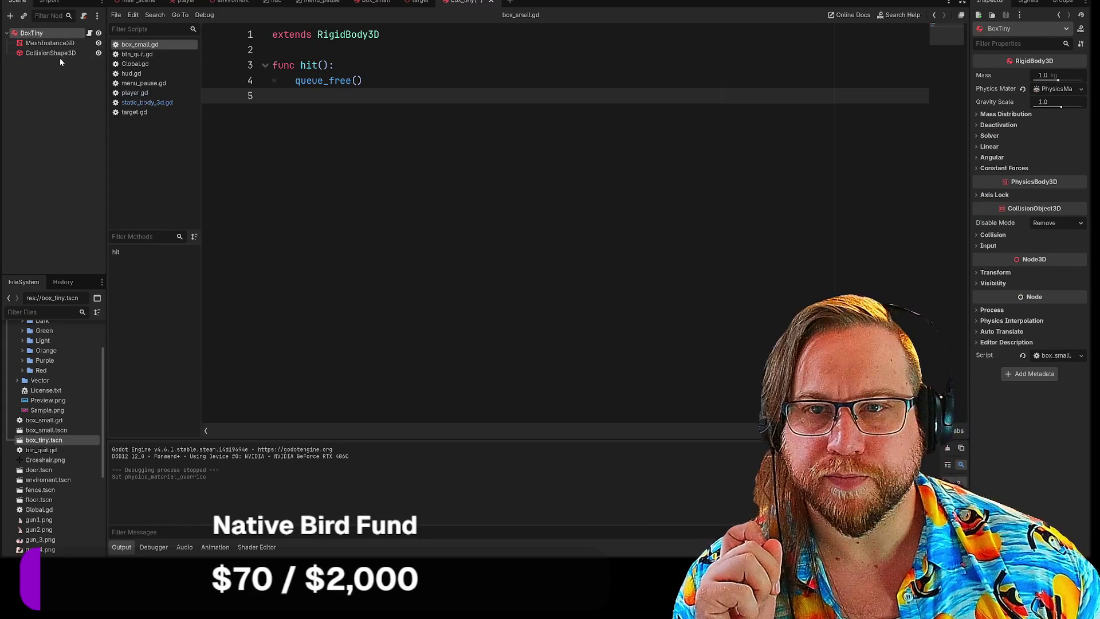
# Step: Save the box_tiny scene, then return to it from box_small
pyautogui.rightClick(469, 5)
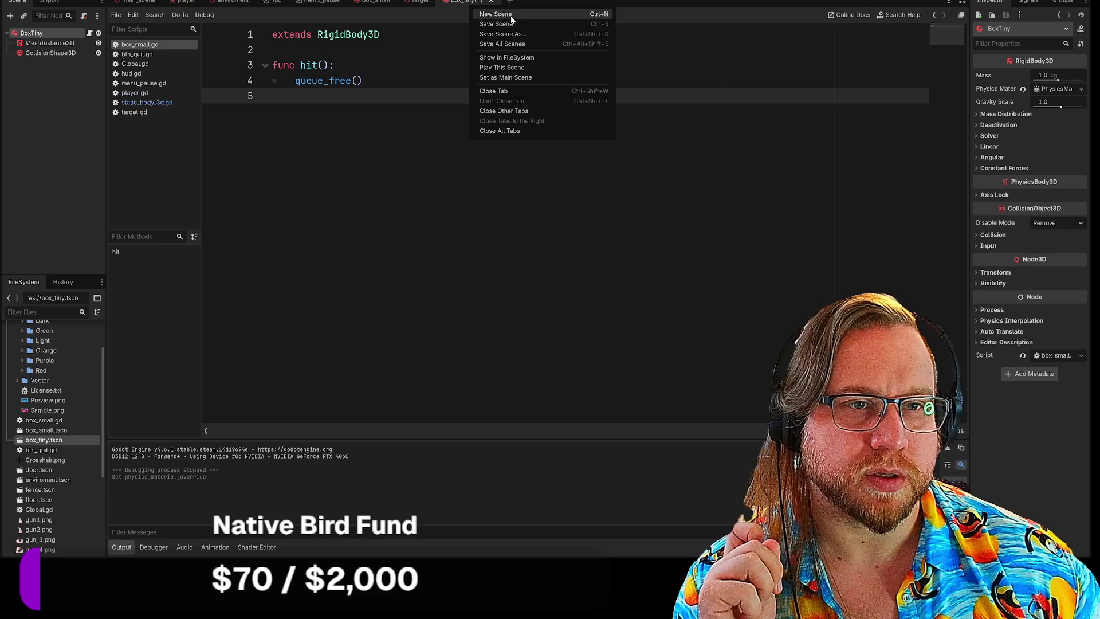
pyautogui.click(493, 22)
pyautogui.click(378, 8)
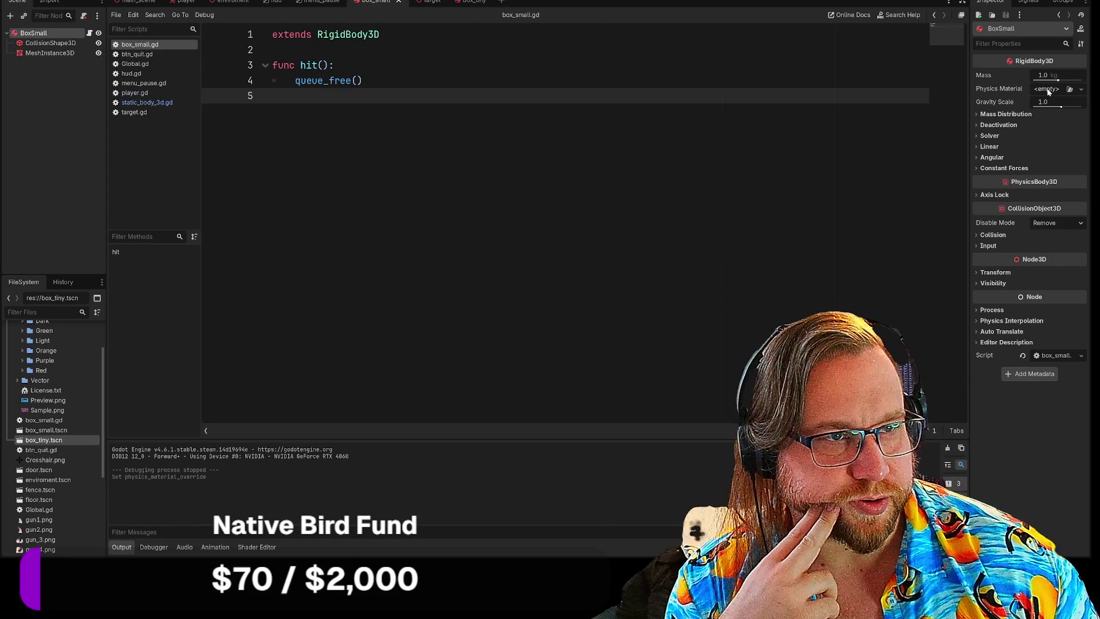
pyautogui.click(462, 2)
# Step: Assign an existing PhysicsMaterial to both BoxTiny and BoxSmall via Quick Load
pyautogui.click(1023, 89)
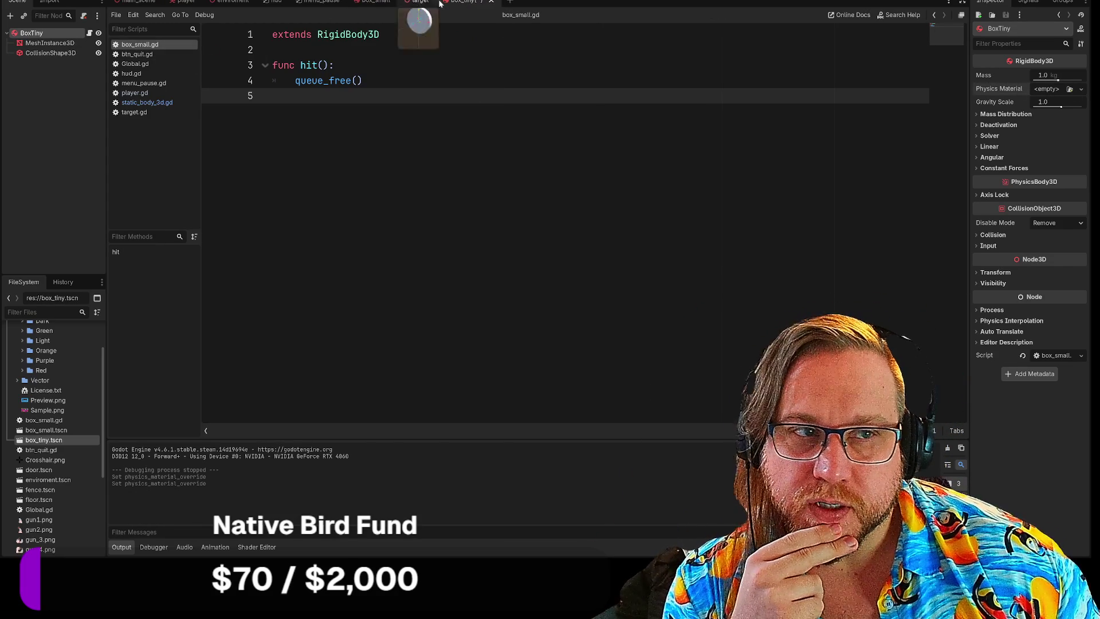
pyautogui.click(1051, 90)
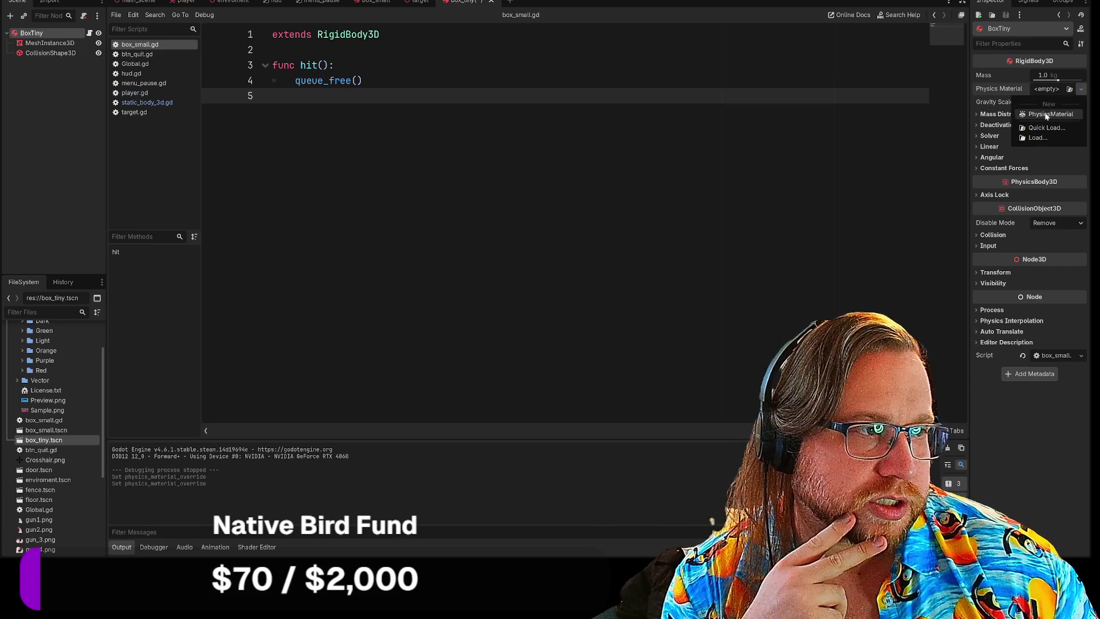
pyautogui.click(1047, 114)
pyautogui.click(374, 2)
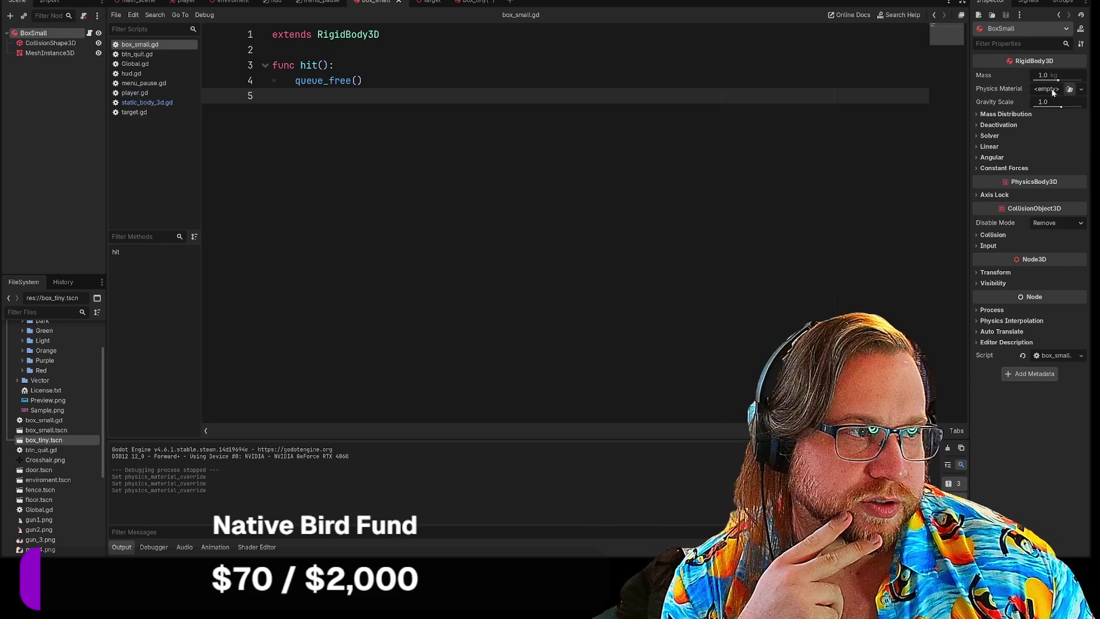
pyautogui.click(1069, 89)
pyautogui.click(1046, 114)
# Step: Save the box_small and box_tiny scenes and run the game with F5
pyautogui.rightClick(391, 2)
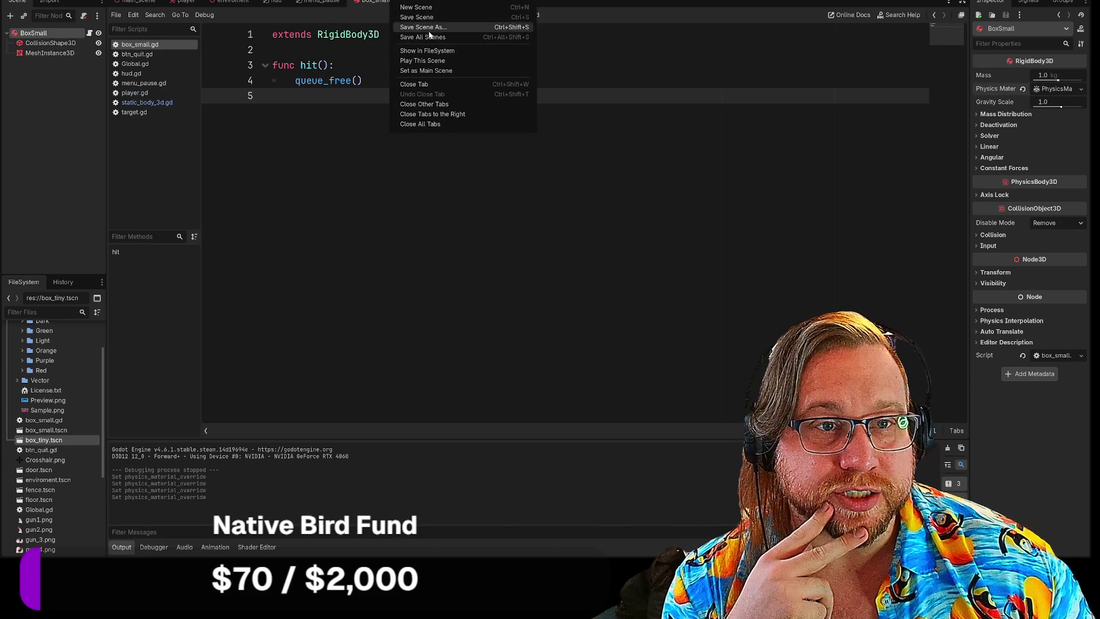
pyautogui.click(412, 17)
pyautogui.rightClick(469, 2)
pyautogui.click(492, 17)
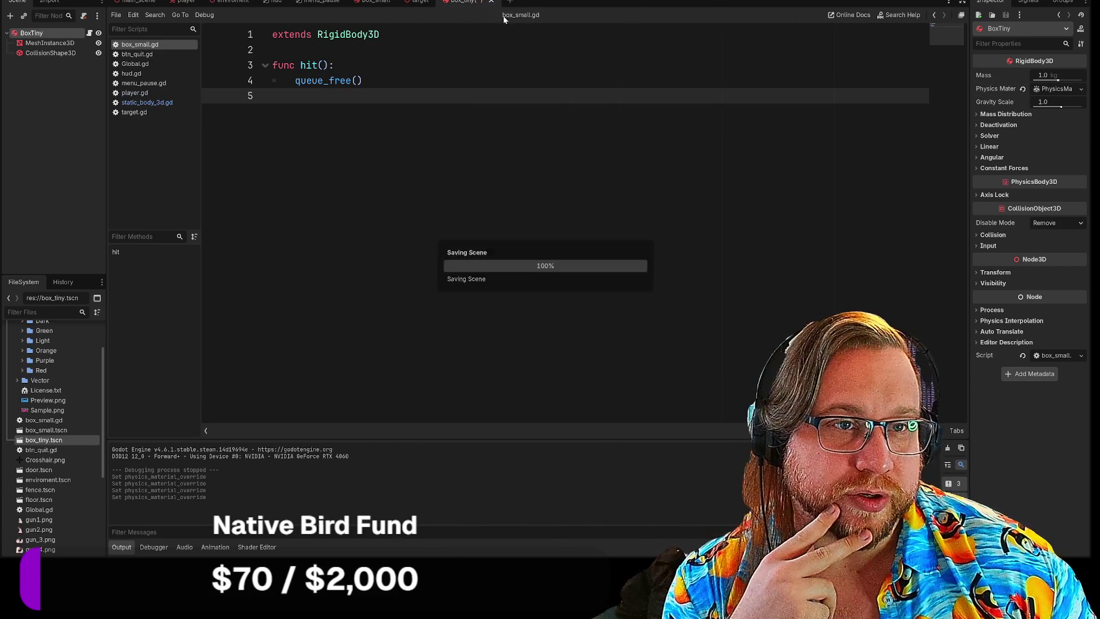
pyautogui.press('F5')
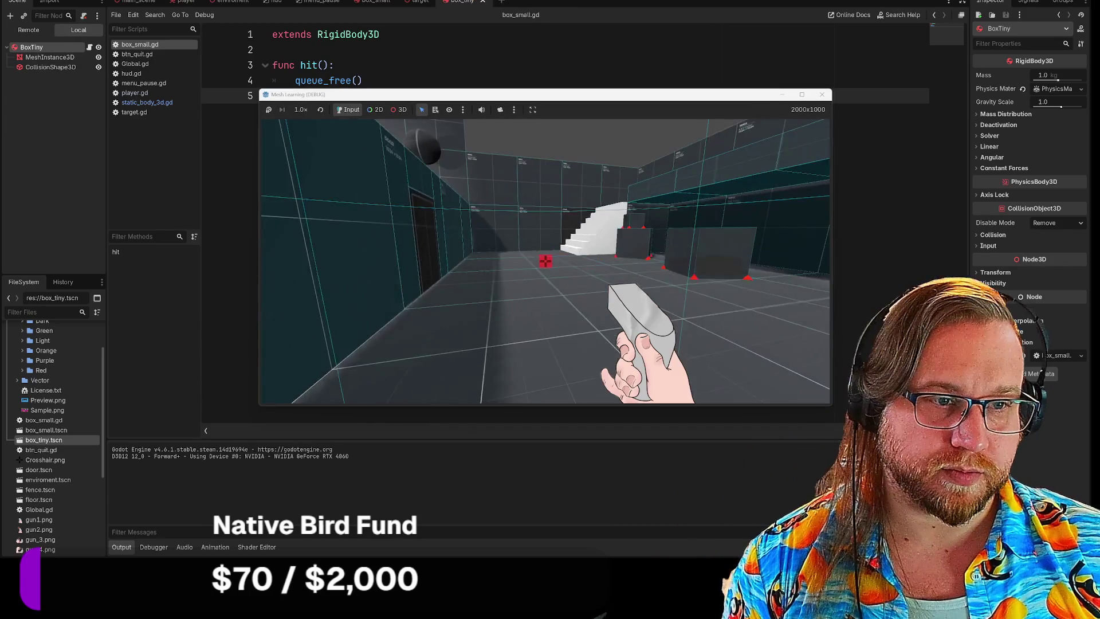
# Step: Walk toward the stairs, shoot the dark boxes until they break, then close the game window
pyautogui.press('w')
pyautogui.press('s')
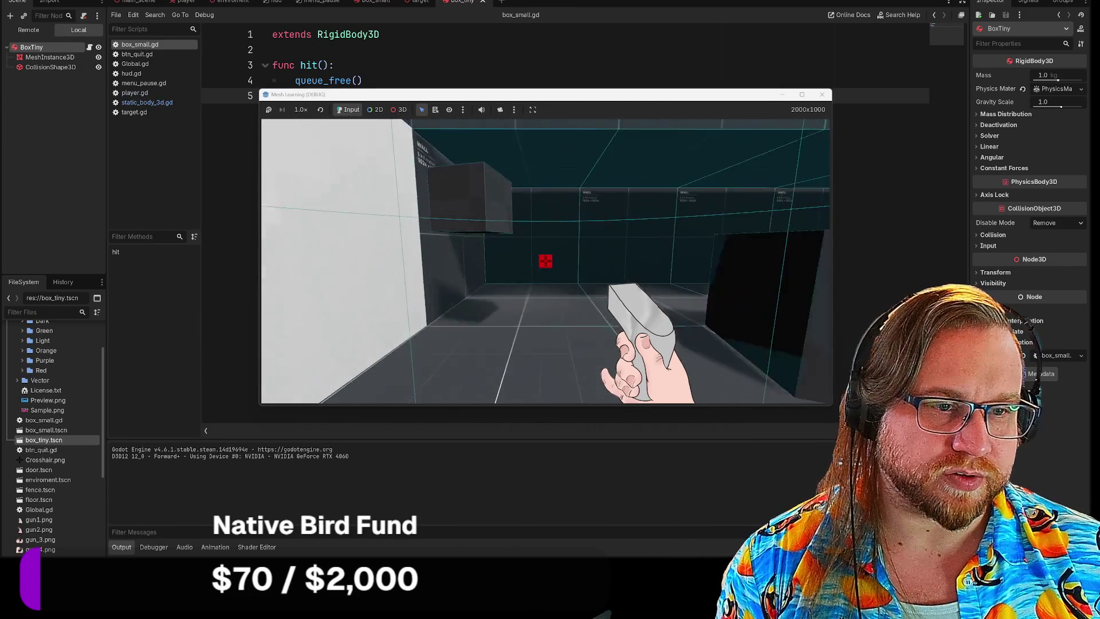
pyautogui.click(545, 261)
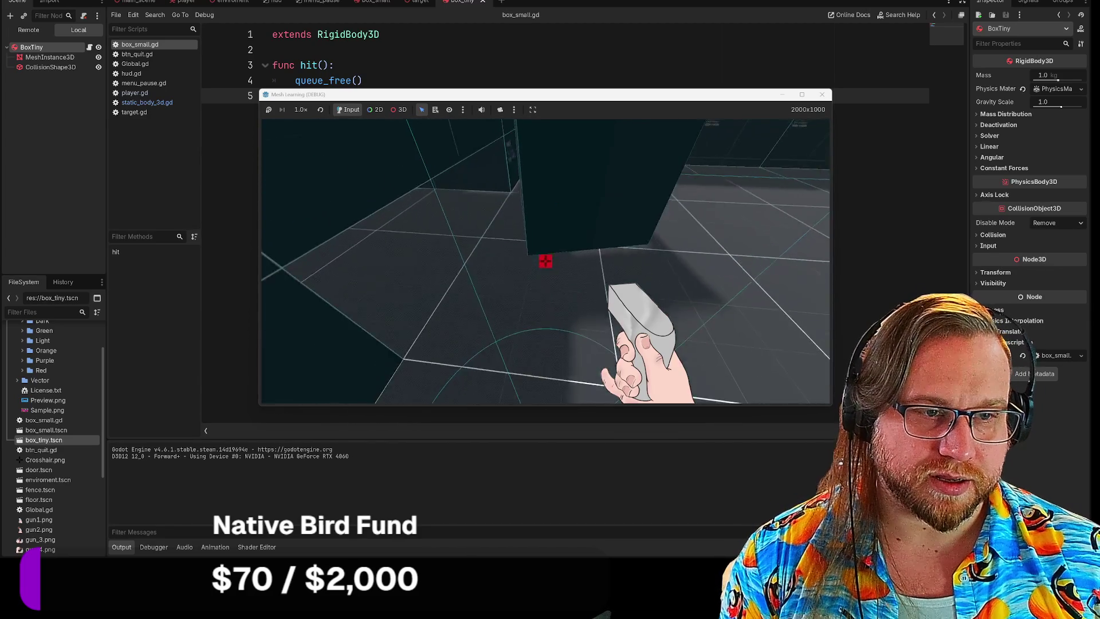
pyautogui.click(546, 261)
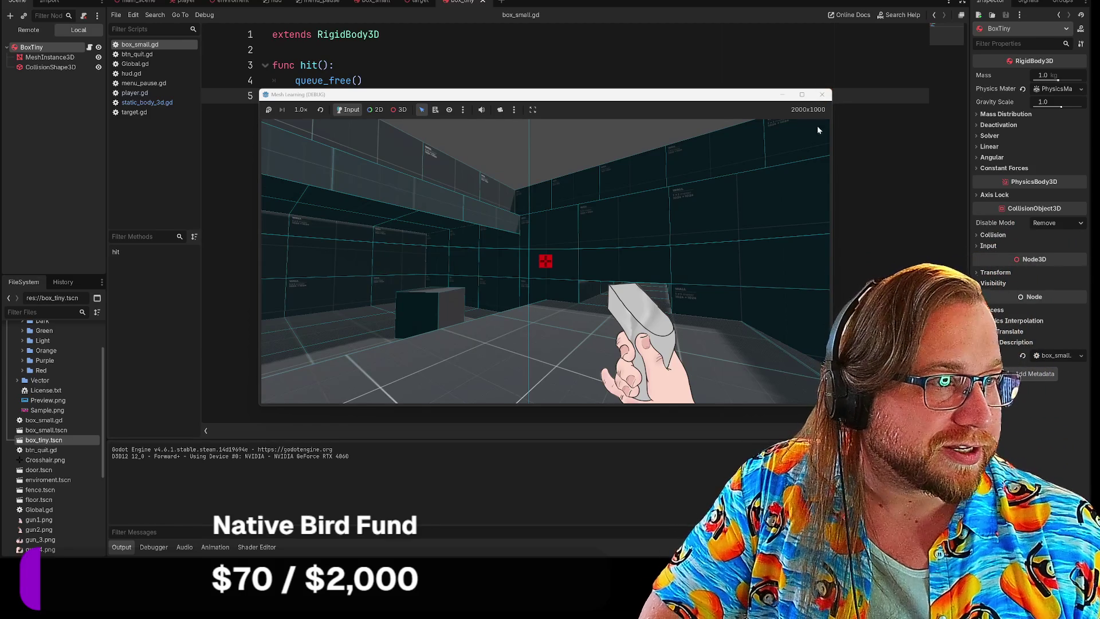
pyautogui.click(826, 96)
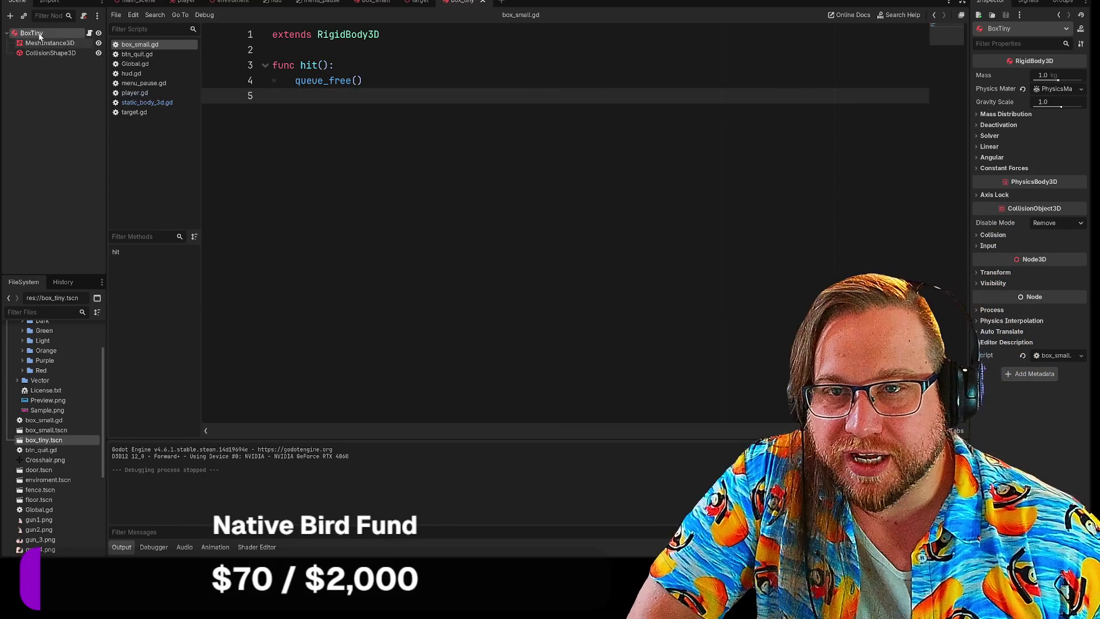
# Step: Select BoxTiny and set its mass to 0.5 kg
pyautogui.click(32, 33)
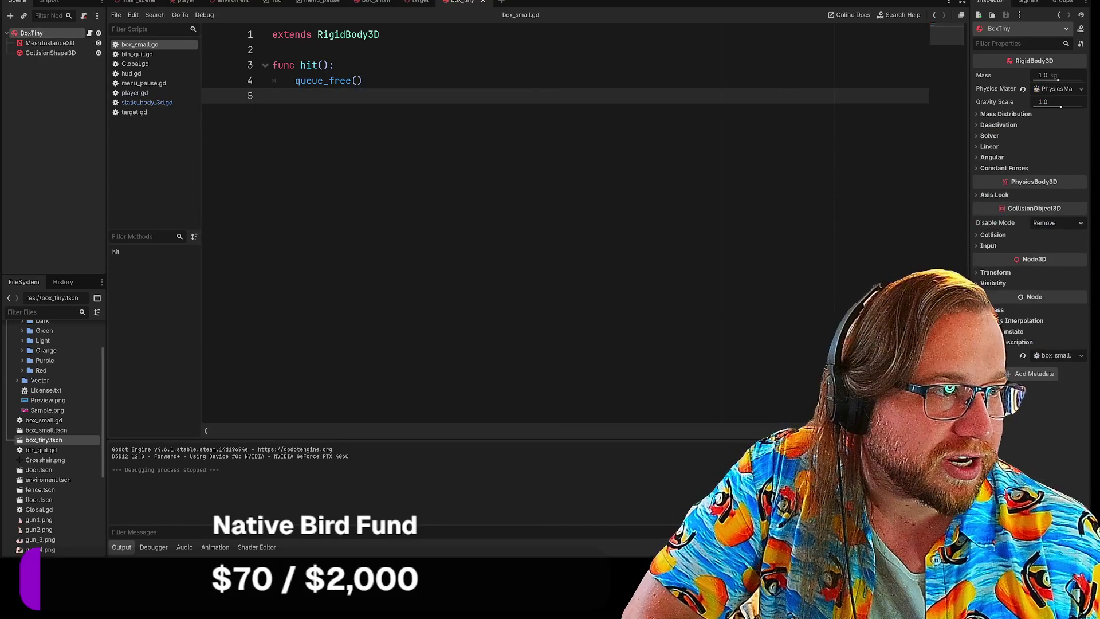
pyautogui.click(1054, 76)
pyautogui.write('0.014')
pyautogui.press('Return')
pyautogui.write('0.5')
pyautogui.press('Return')
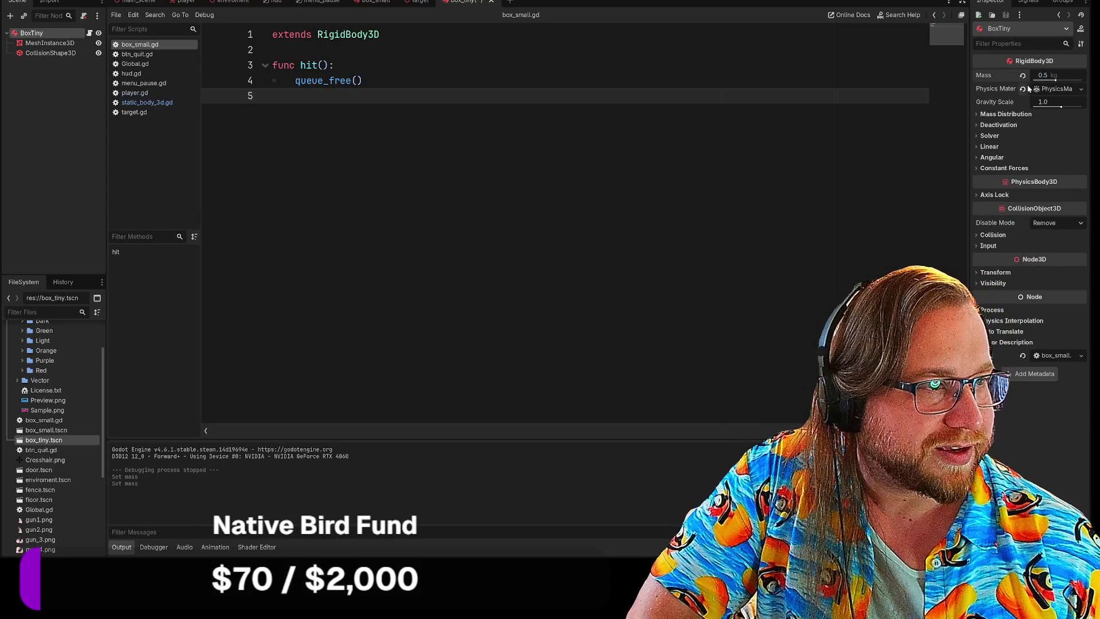
# Step: Set BoxTiny's physics material to friction 0.5 and bounce about 0.1
pyautogui.click(1062, 90)
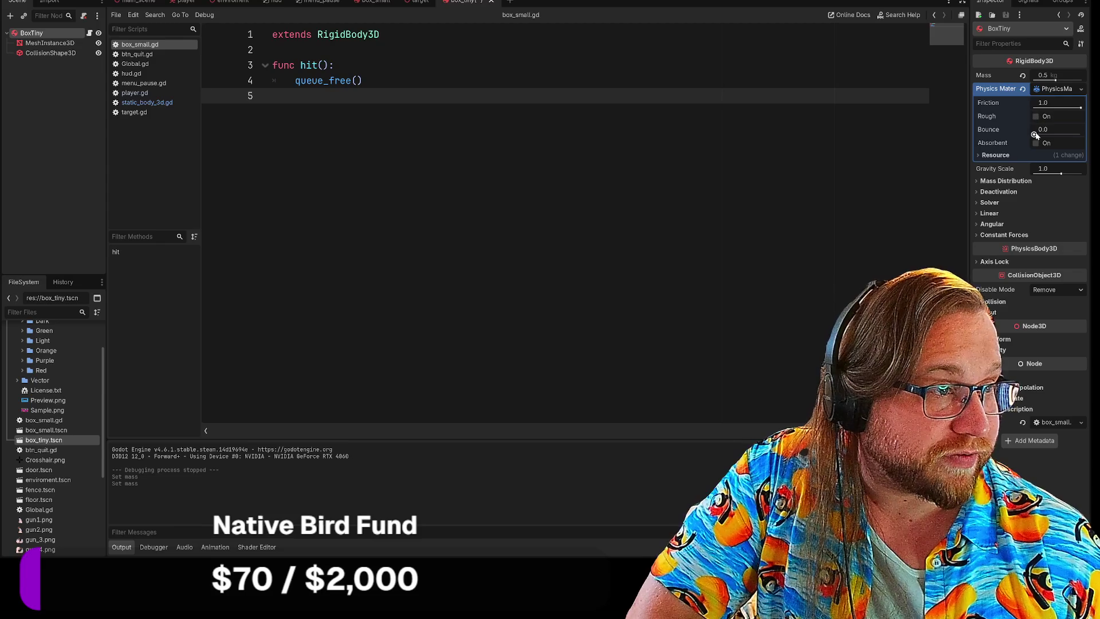
pyautogui.moveTo(1034, 134)
pyautogui.mouseDown()
pyautogui.moveTo(1060, 108)
pyautogui.moveTo(1044, 107)
pyautogui.moveTo(1058, 112)
pyautogui.mouseUp()
pyautogui.click(978, 155)
pyautogui.click(980, 156)
# Step: Run the game, shoot the boxes near the stairs and wall, then quit from the pause menu
pyautogui.press('F5')
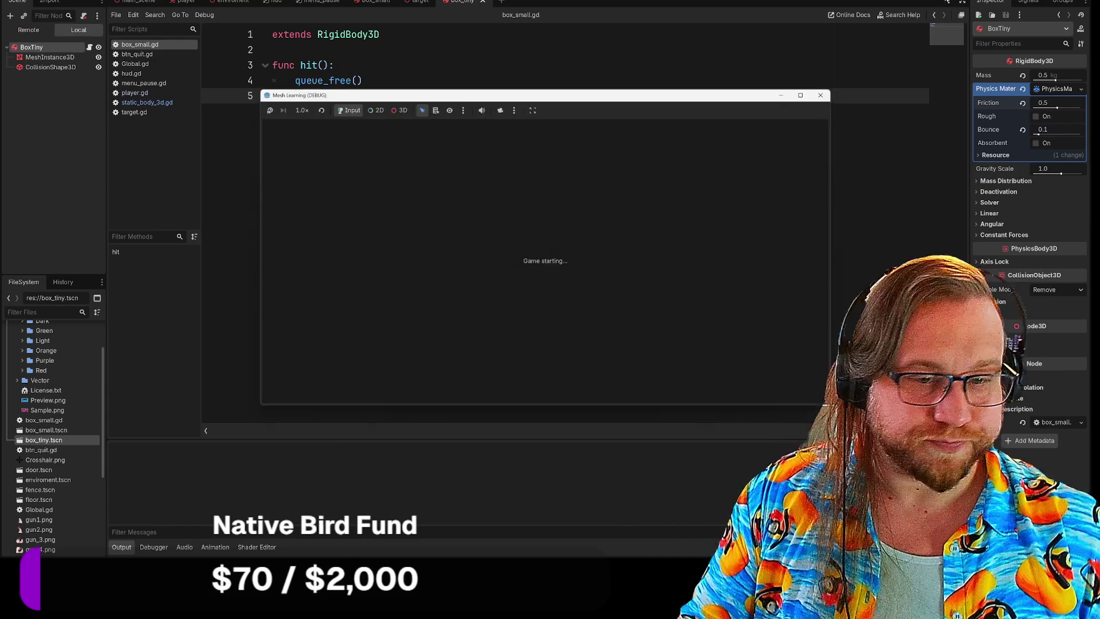
pyautogui.press('w')
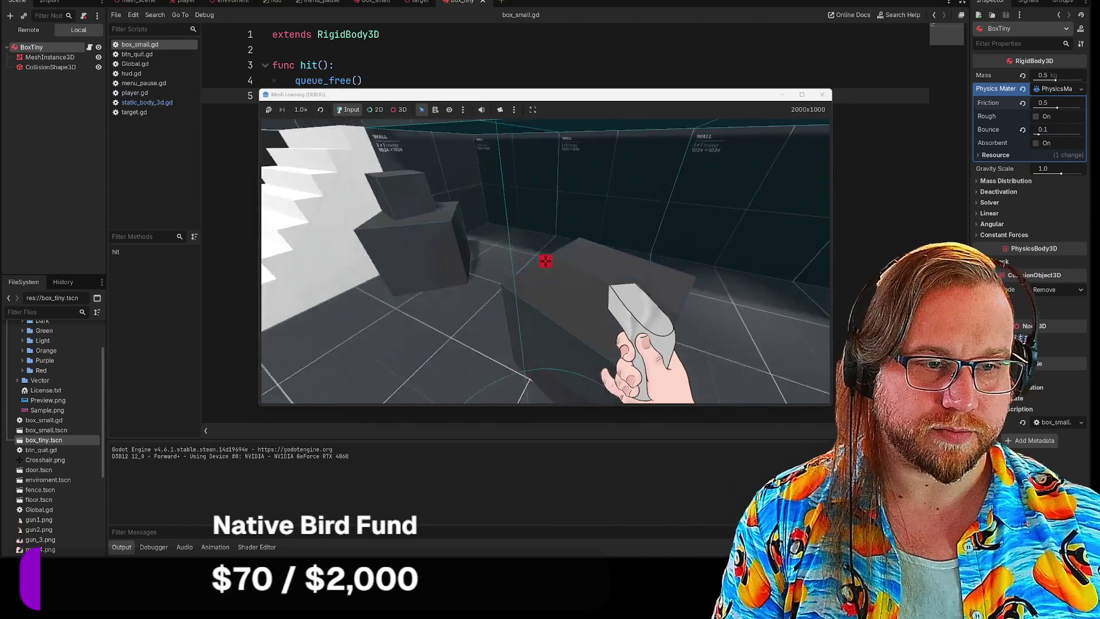
pyautogui.click(545, 261)
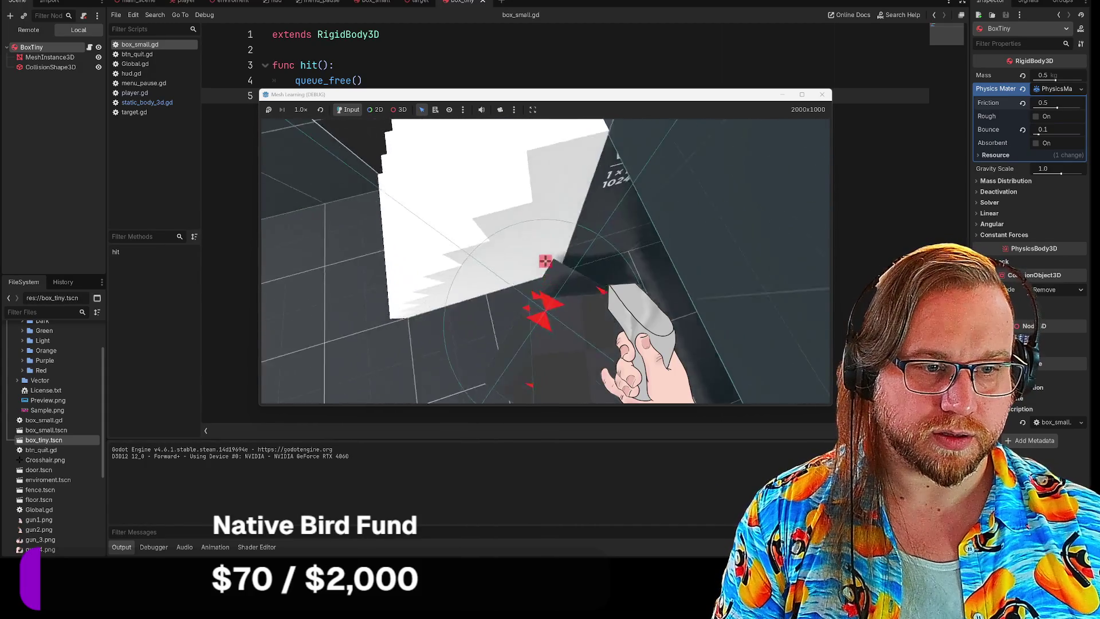
pyautogui.press('w')
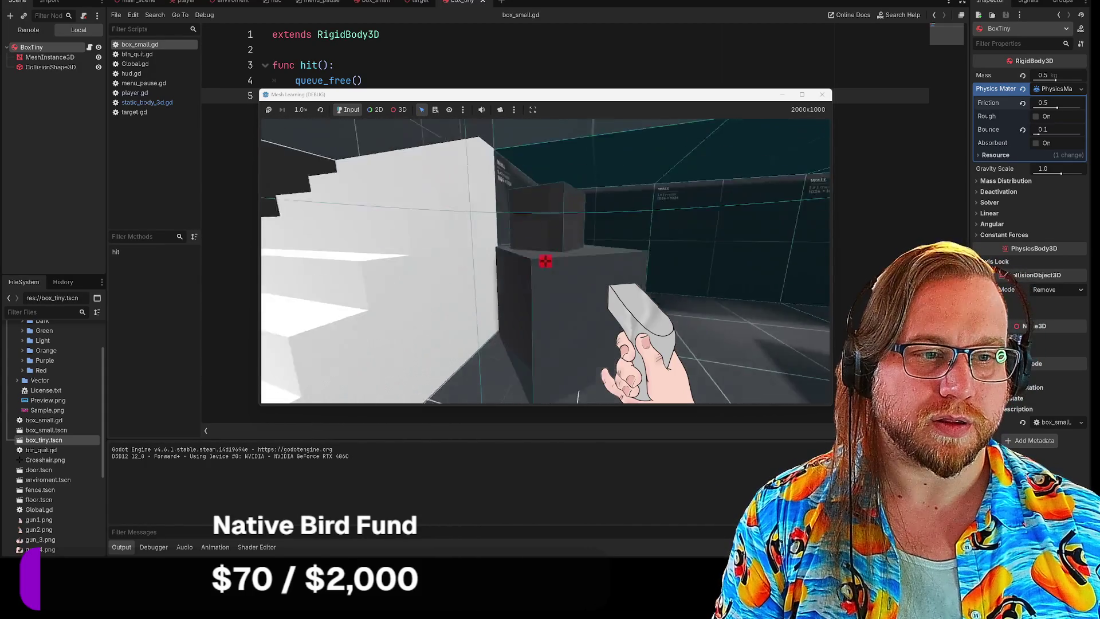
pyautogui.click(546, 261)
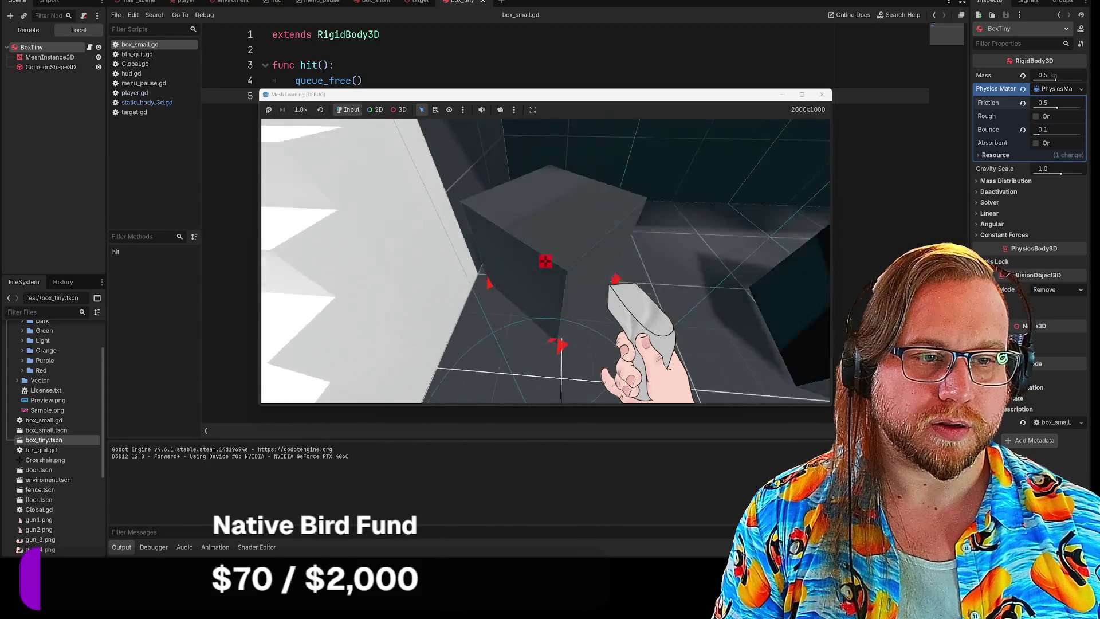
pyautogui.press('w')
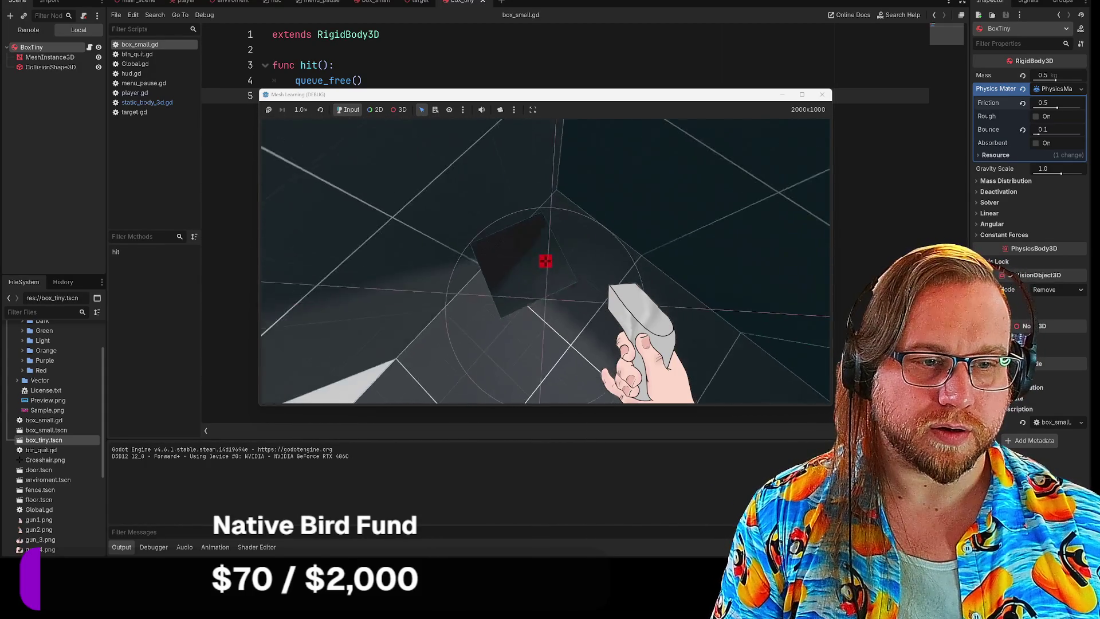
pyautogui.press('s')
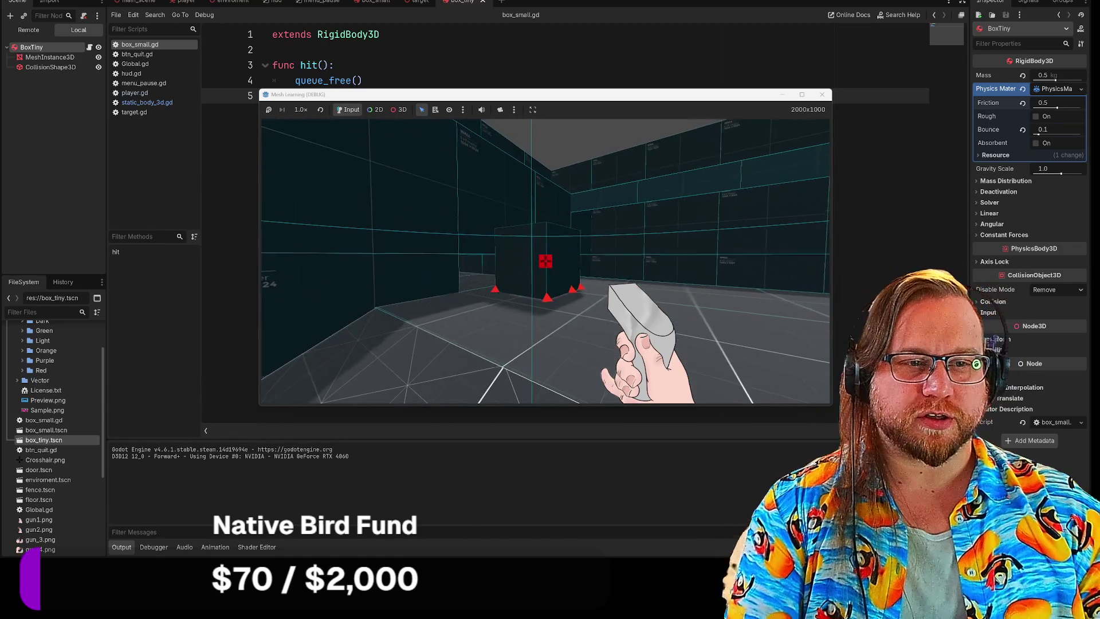
pyautogui.press('Escape')
pyautogui.click(575, 196)
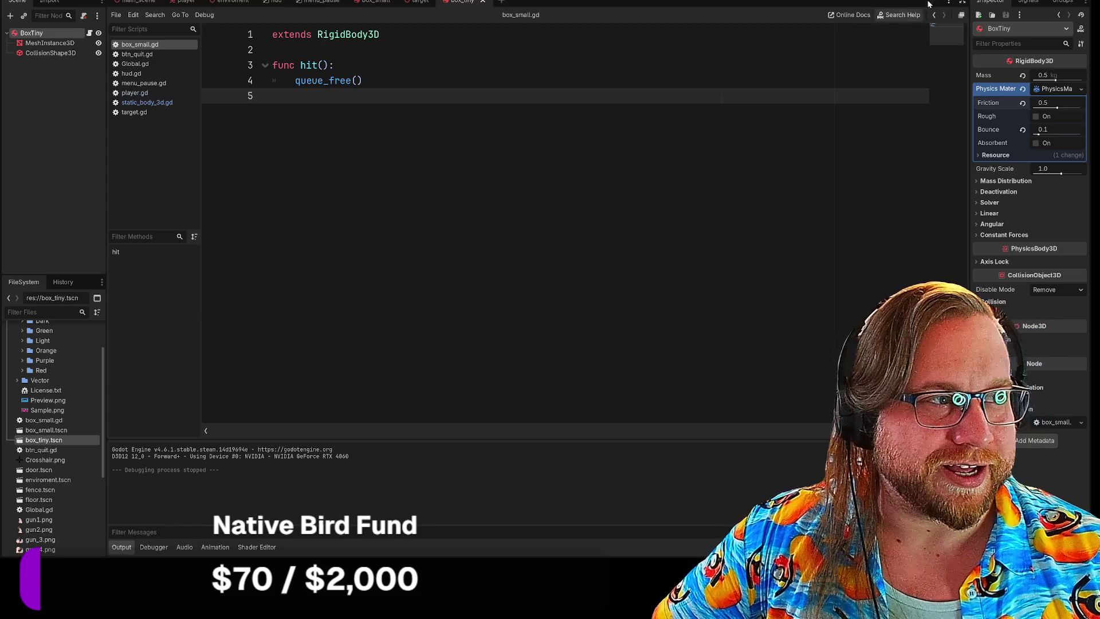
# Step: Relaunch the game, shoot the floor box, explore the corridor, then close the game window
pyautogui.press('F5')
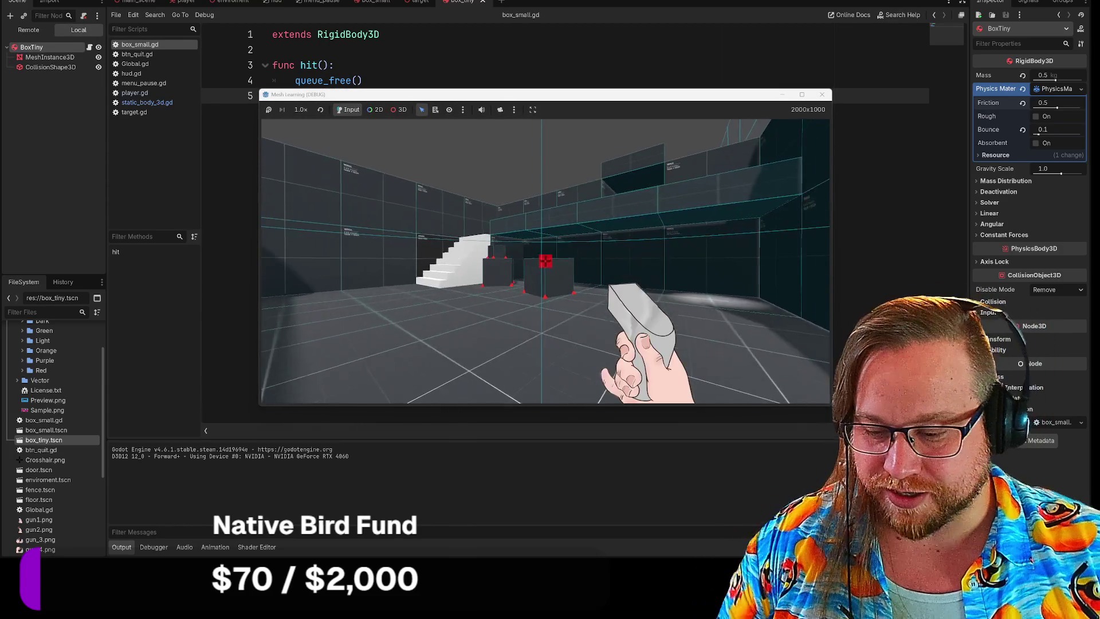
pyautogui.press('w')
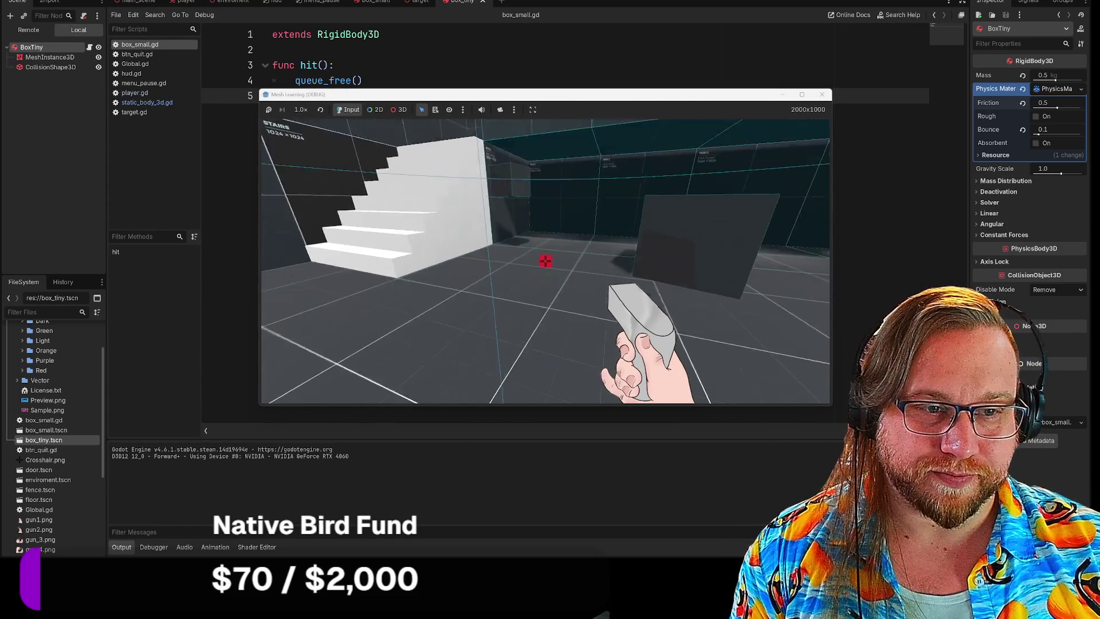
pyautogui.moveTo(545, 261)
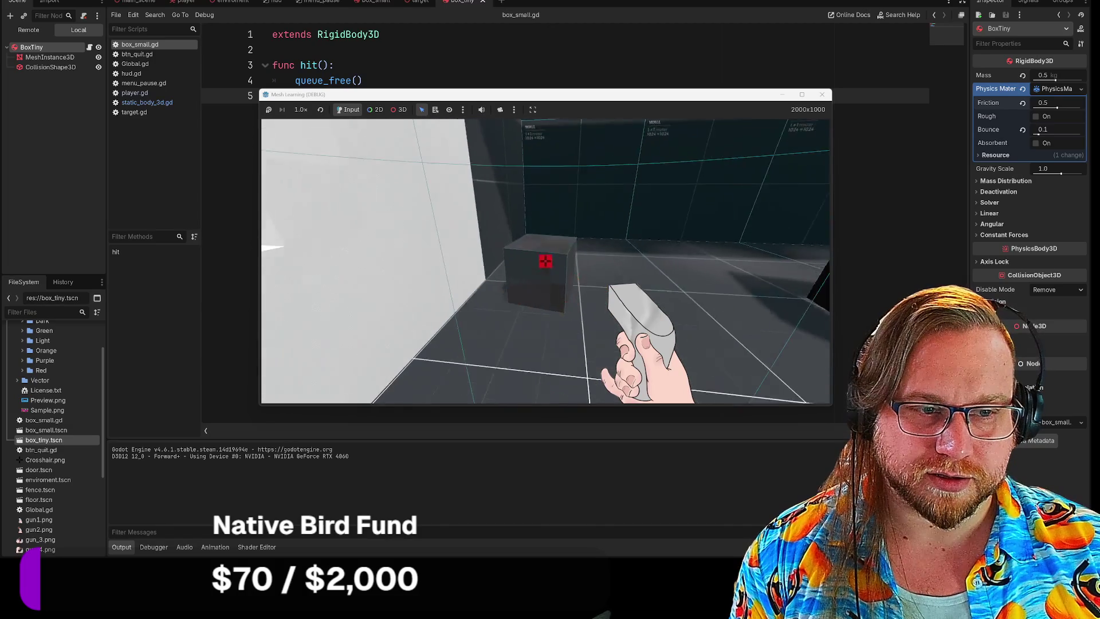
pyautogui.click(545, 260)
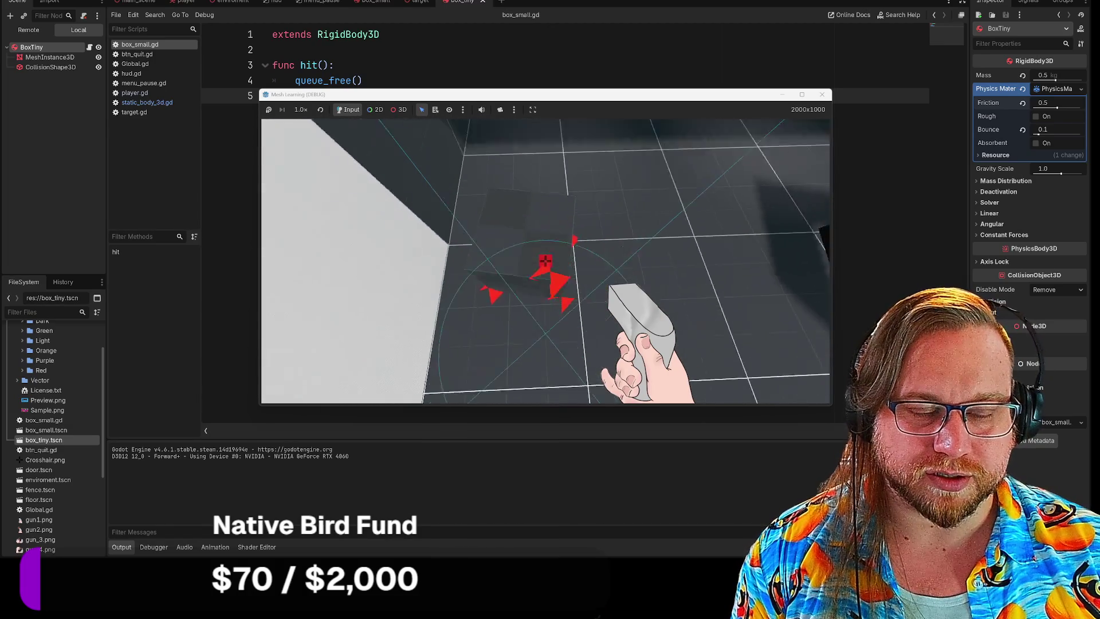
pyautogui.moveTo(545, 261)
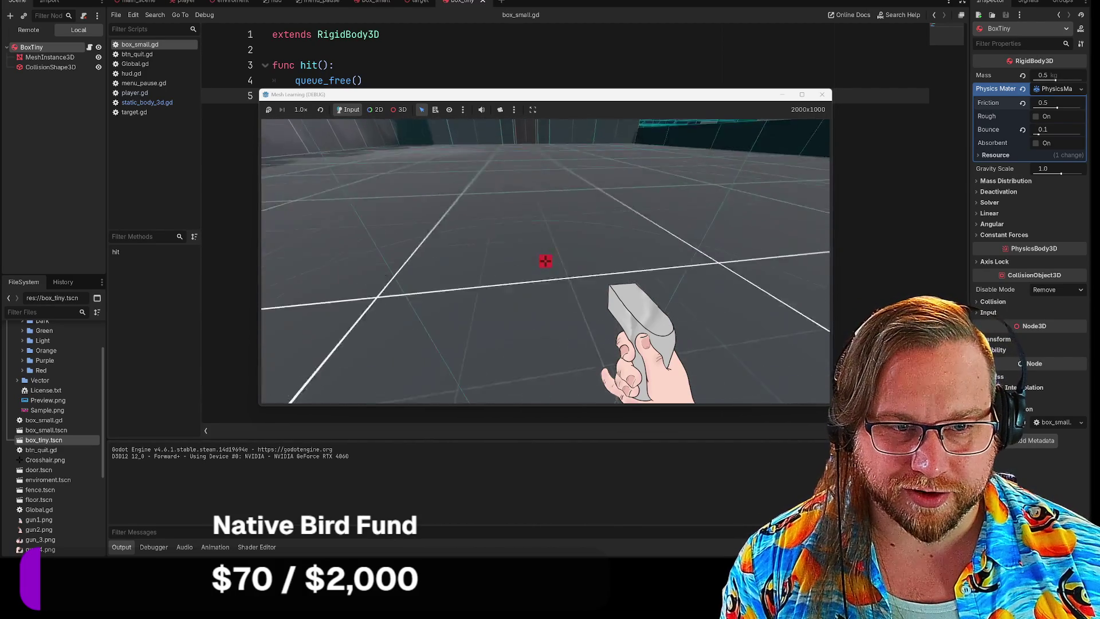
pyautogui.press('w')
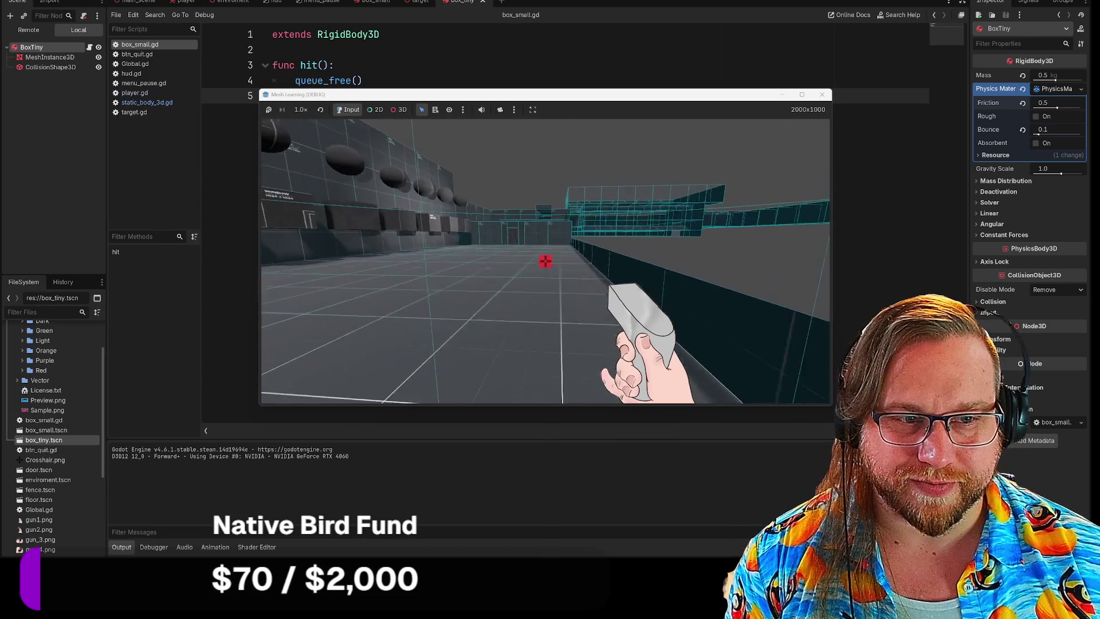
pyautogui.press('w')
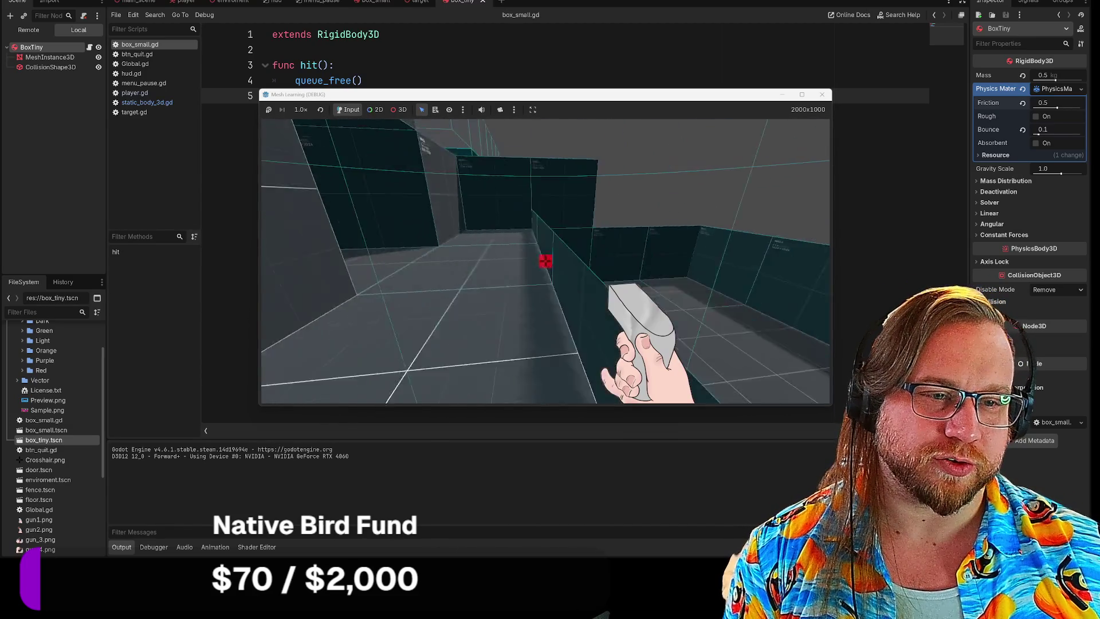
pyautogui.press('s')
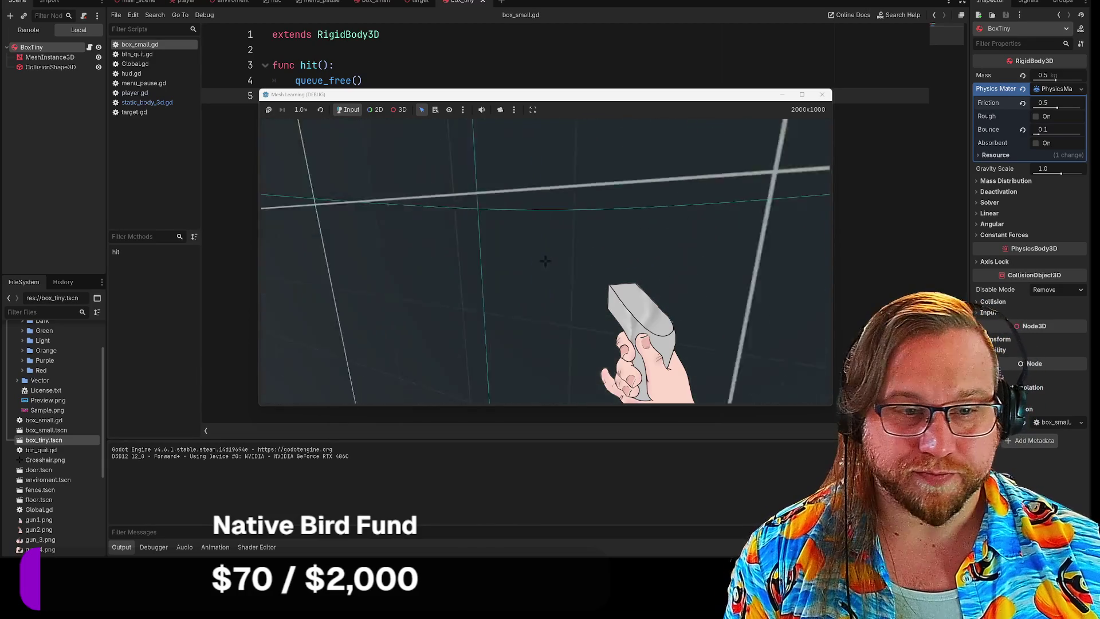
pyautogui.press('w')
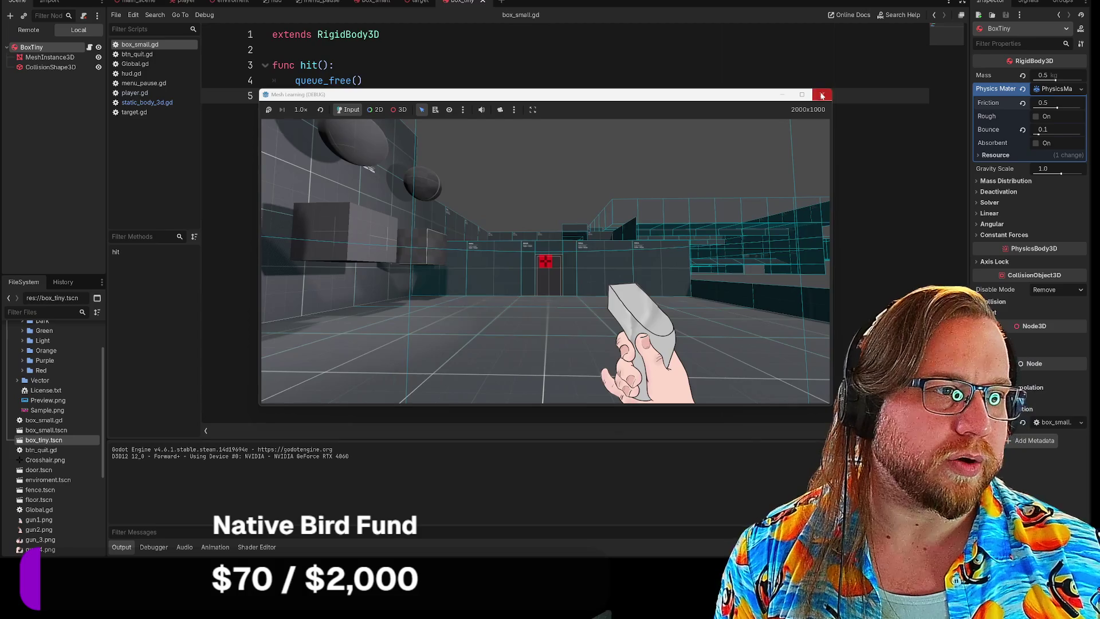
pyautogui.click(822, 94)
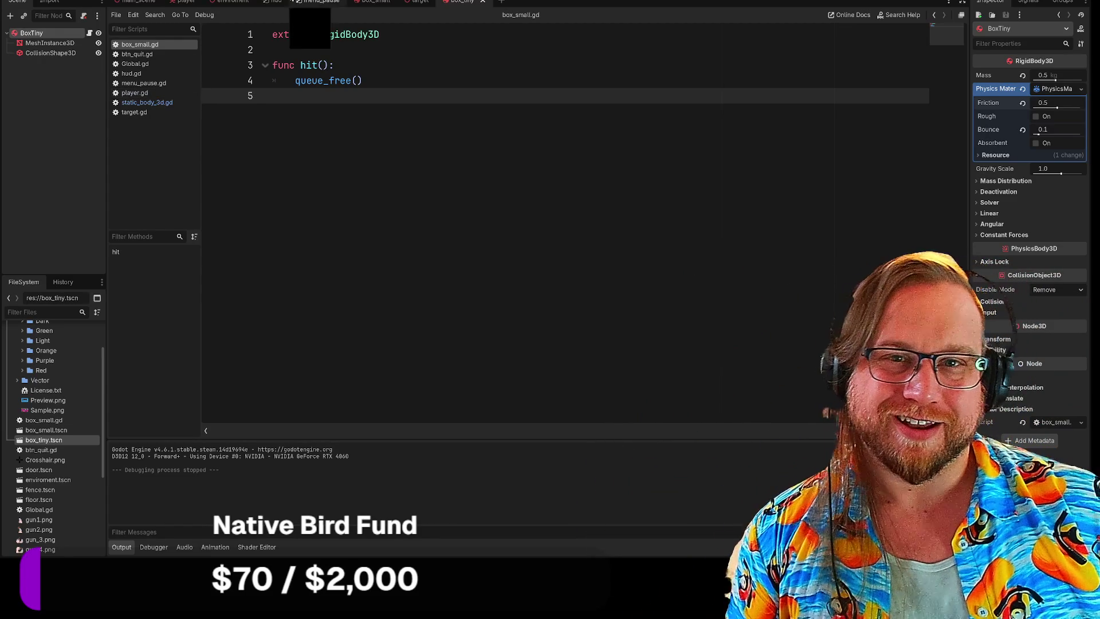
# Step: Switch to the main_scene tab
pyautogui.click(126, 5)
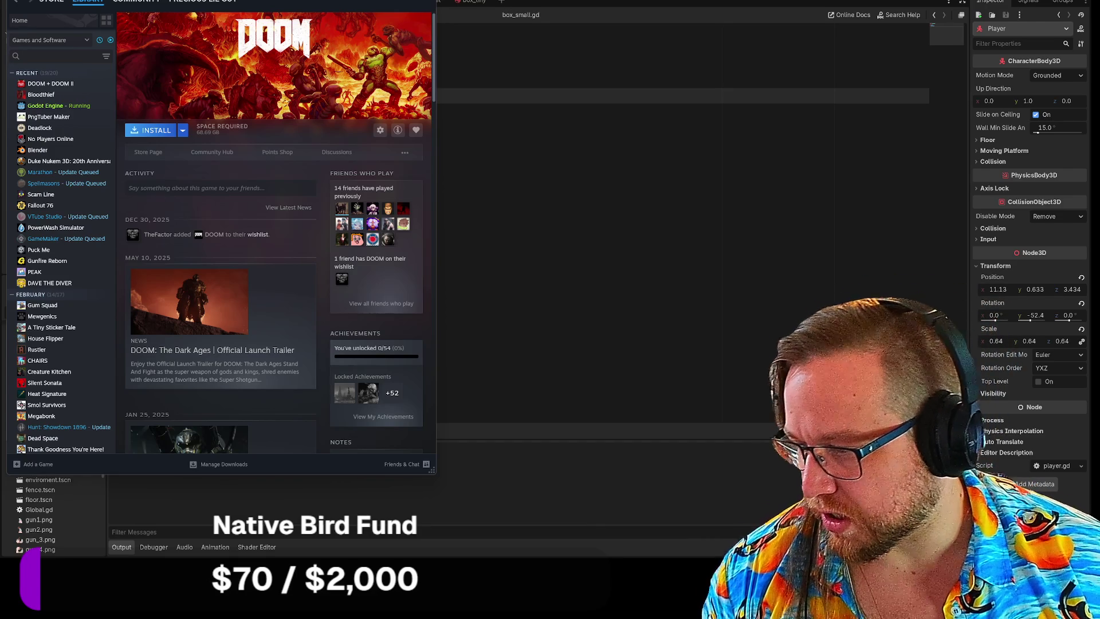
# Step: Switch to Steam and launch the standard version of Bloodthief from the library
pyautogui.hotkey('alt', 'Tab')
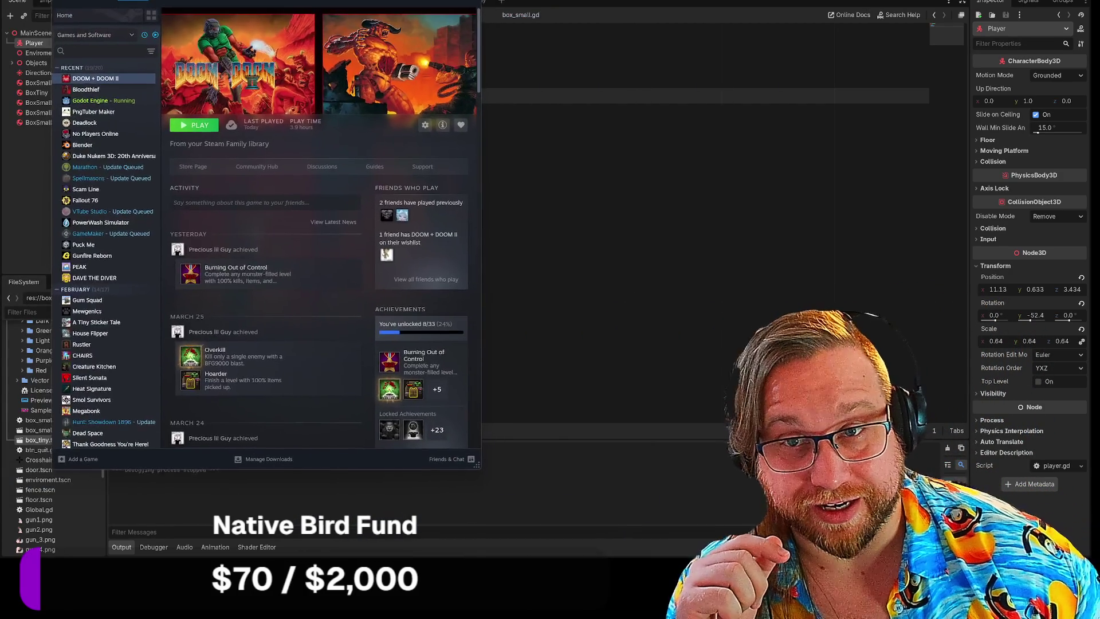
pyautogui.press('Down')
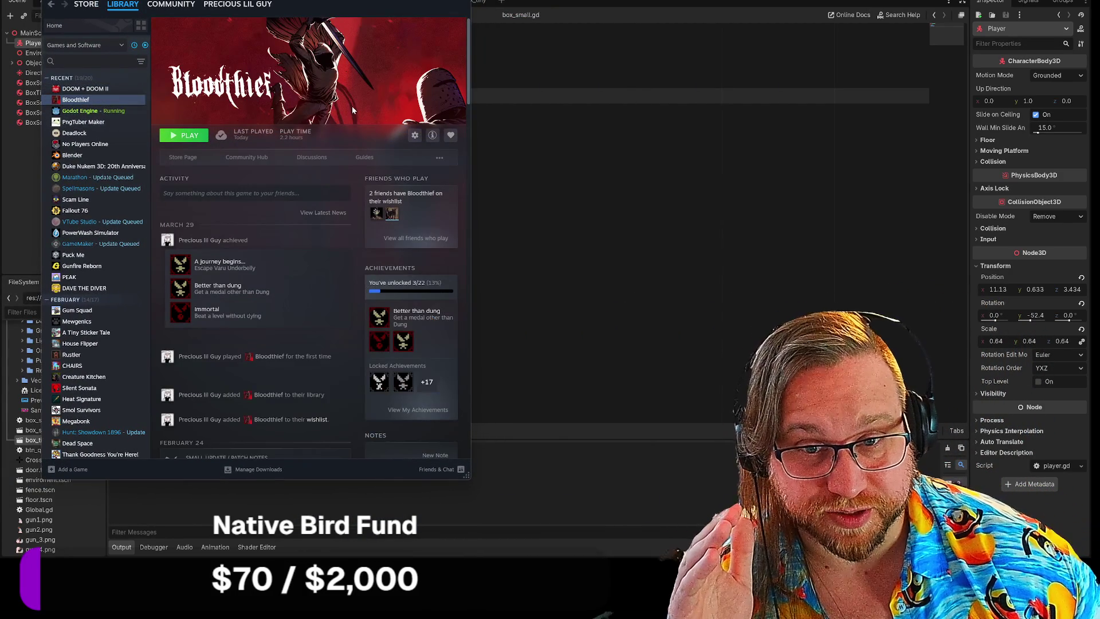
pyautogui.click(186, 135)
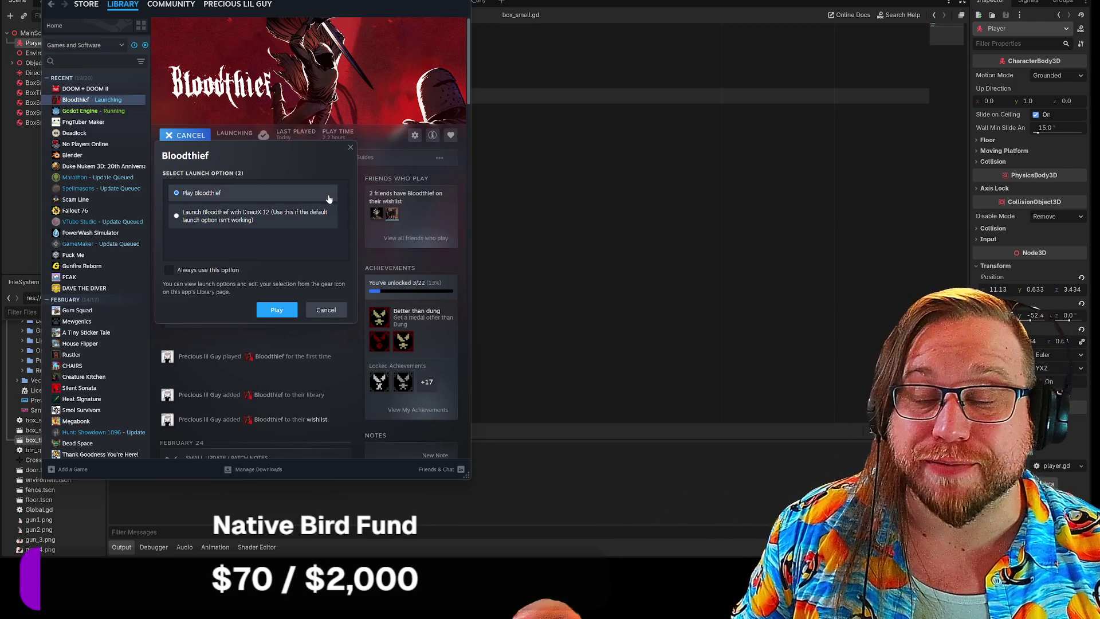
pyautogui.click(268, 307)
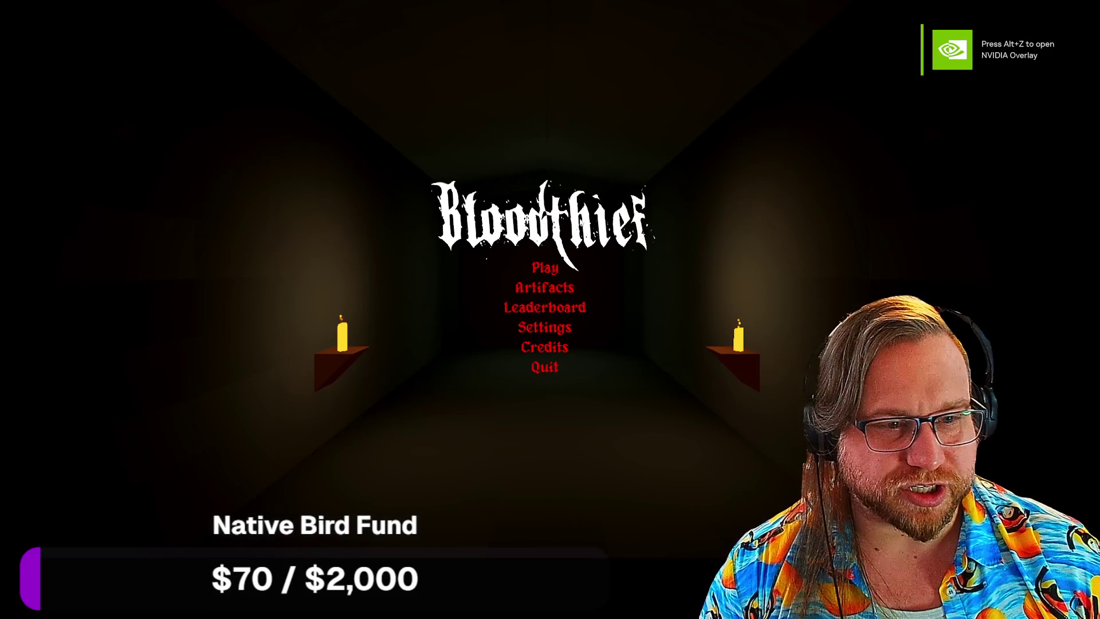
# Step: Open the map selection and start the 1-5 Blighted Holdfast level
pyautogui.click(539, 269)
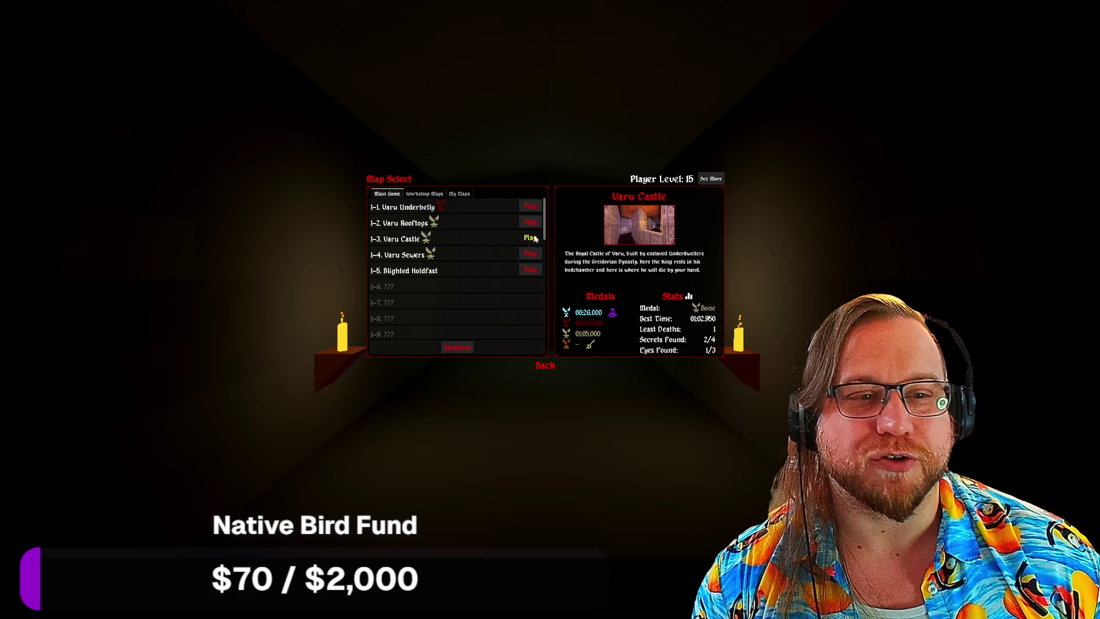
pyautogui.click(532, 271)
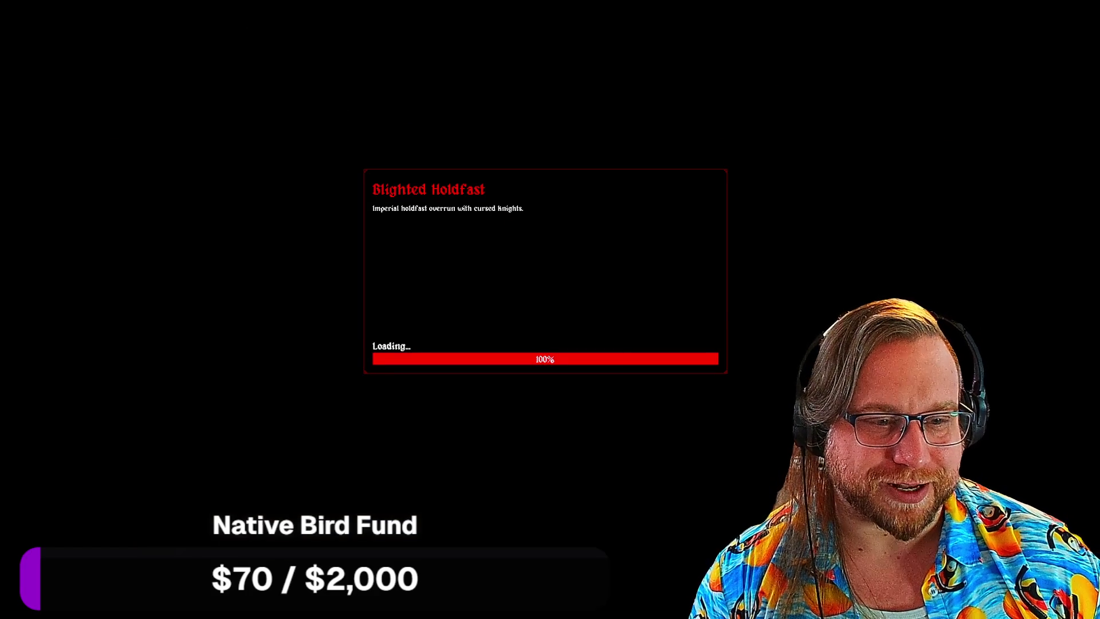
pyautogui.press('space')
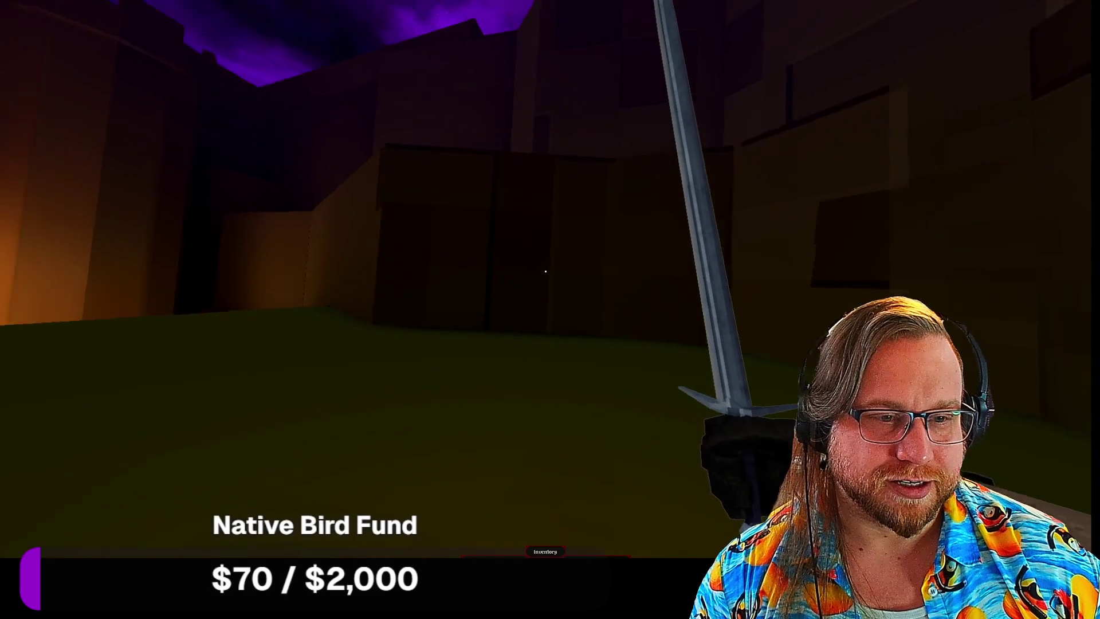
# Step: Advance through the castle corridors to the checkpoint and strike an enemy knight with the sword
pyautogui.press('w')
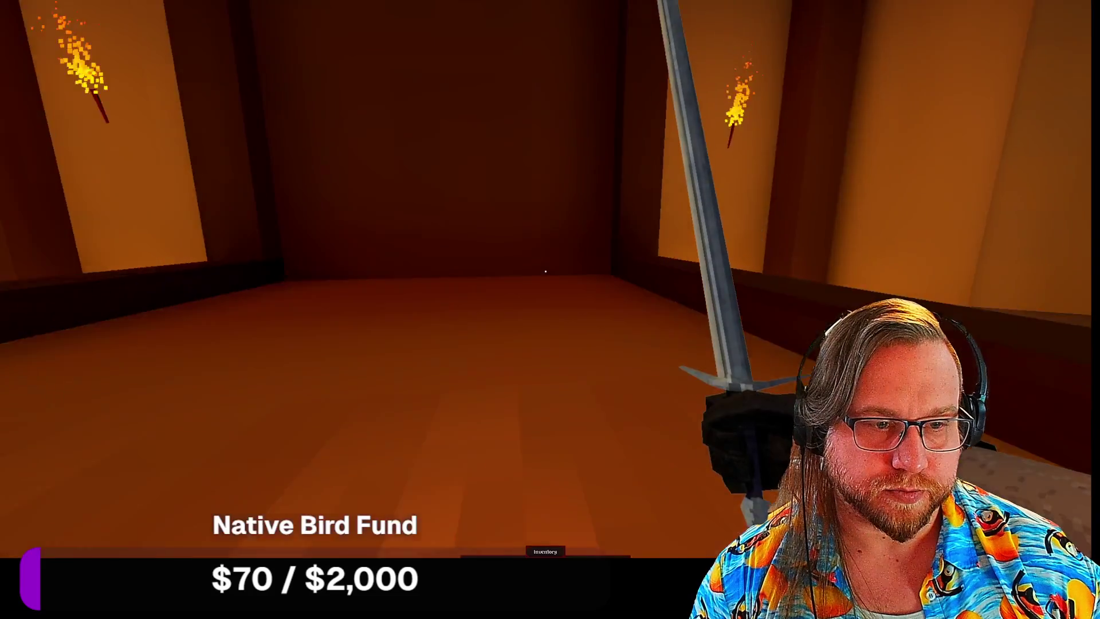
pyautogui.press('w')
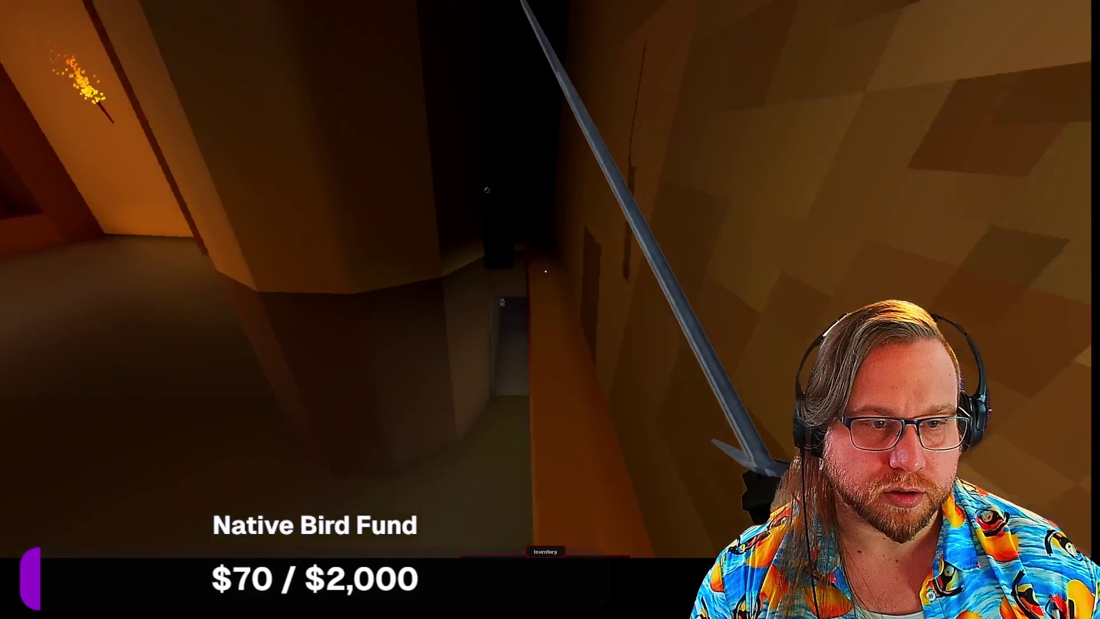
pyautogui.press('w')
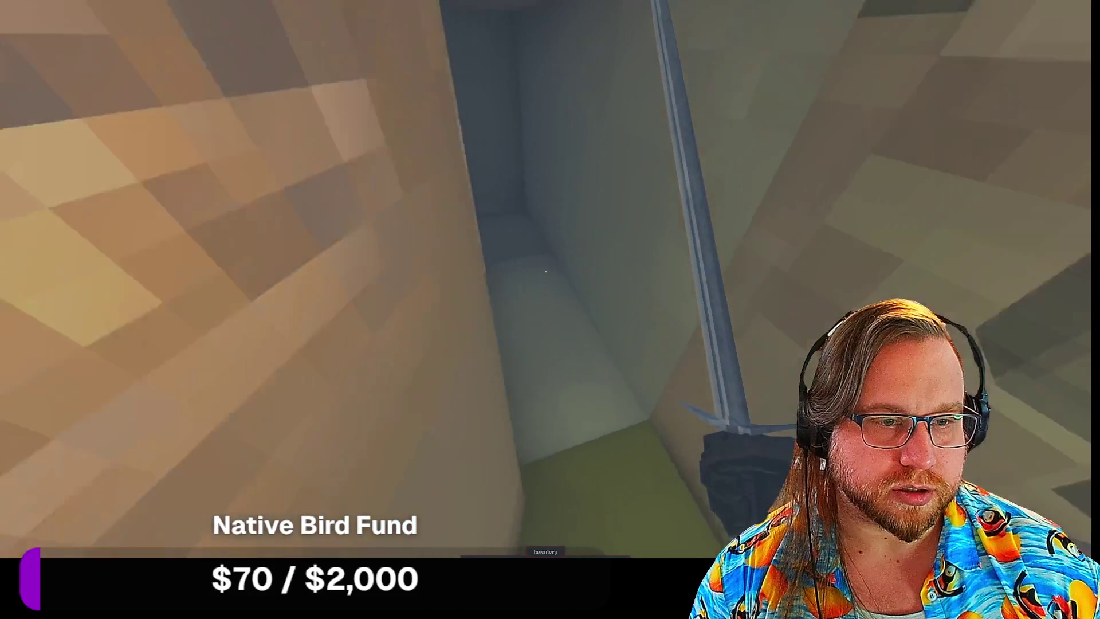
pyautogui.press('w')
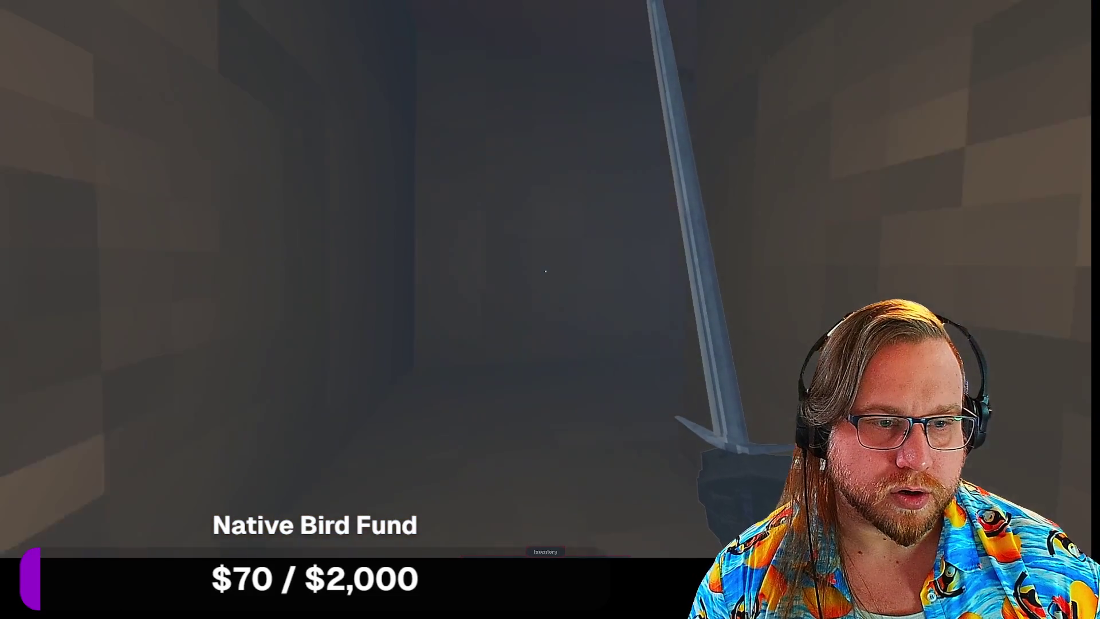
pyautogui.press('w')
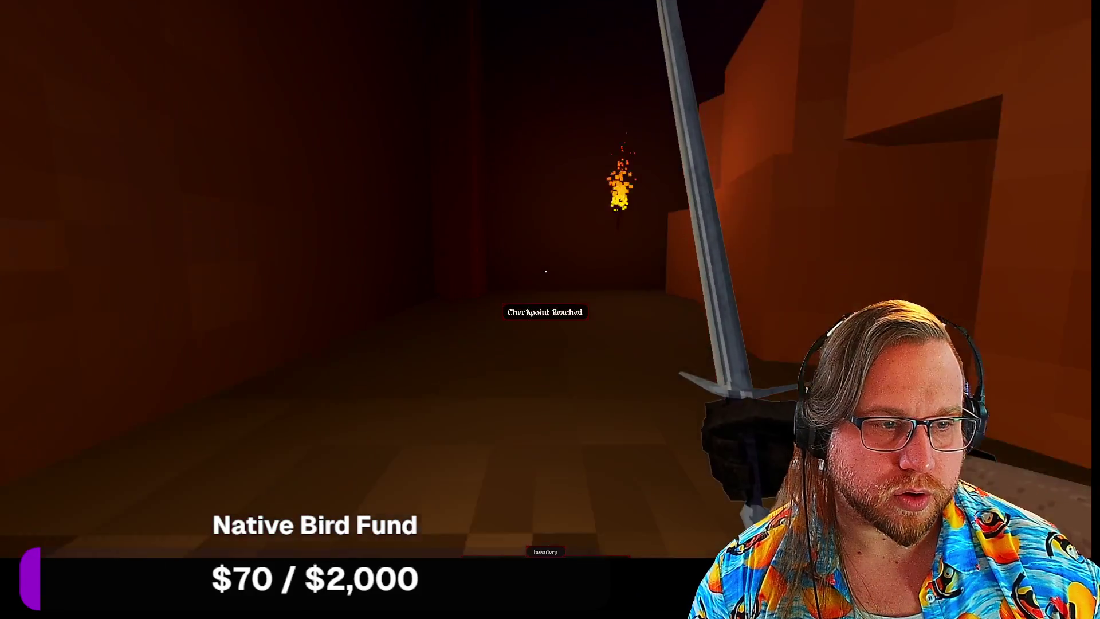
pyautogui.press('w')
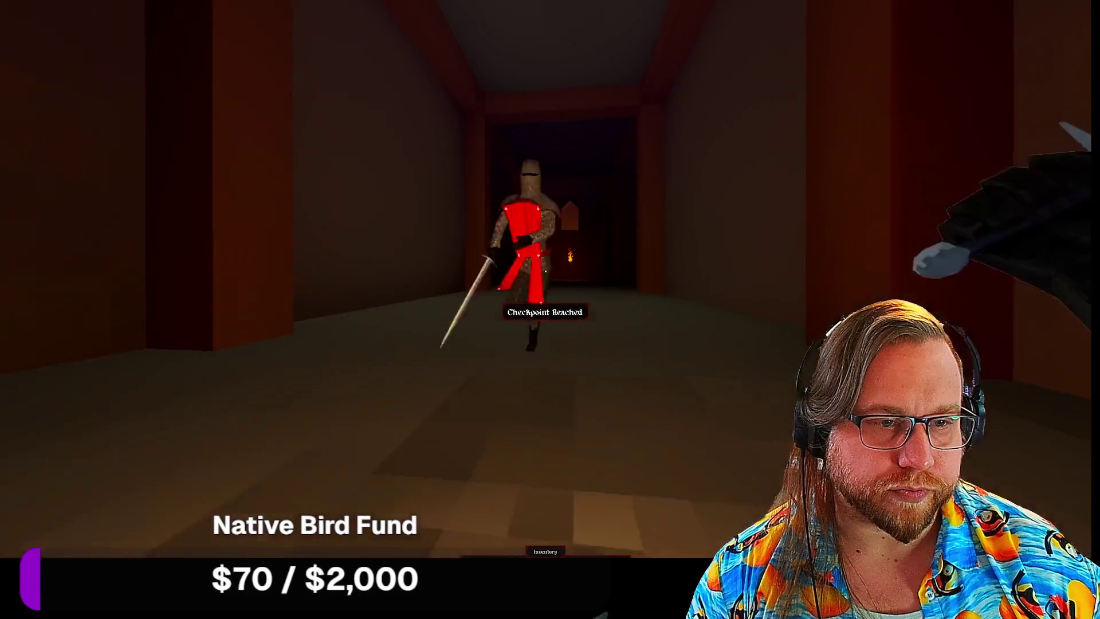
pyautogui.click(546, 271)
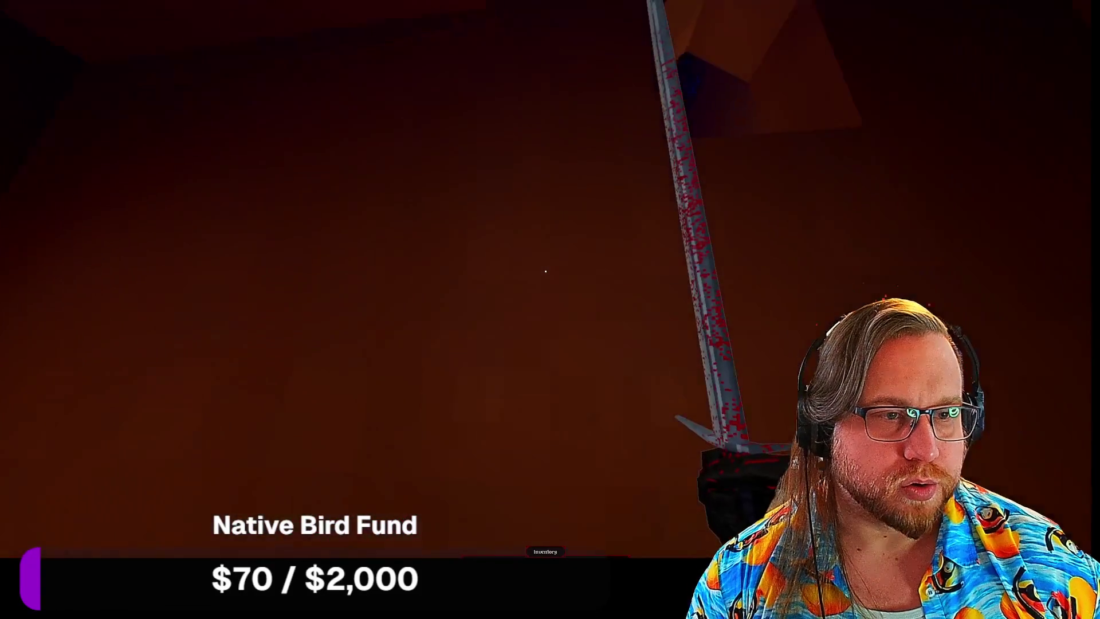
pyautogui.press('w')
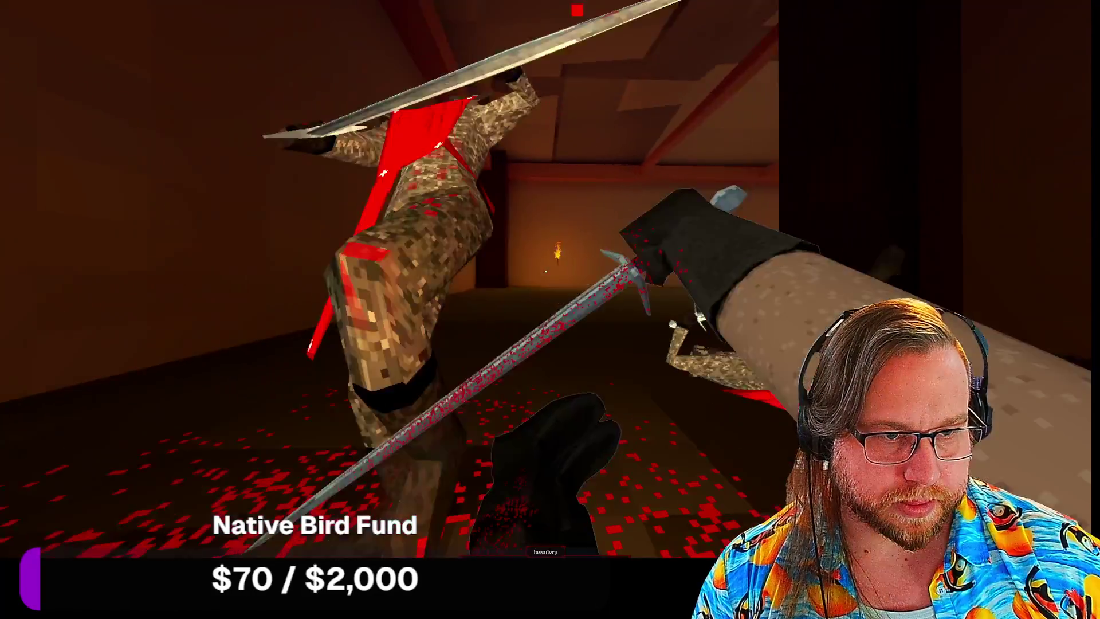
# Step: Move along the lava pit, attack enemies with the sword, then pause with Escape
pyautogui.press('w')
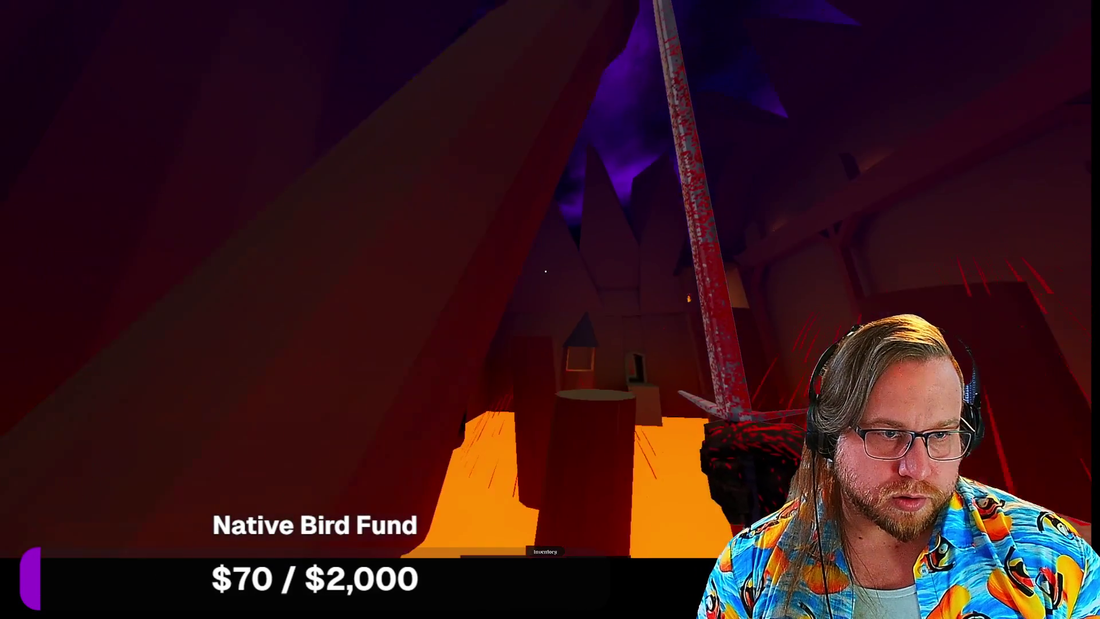
pyautogui.click(546, 272)
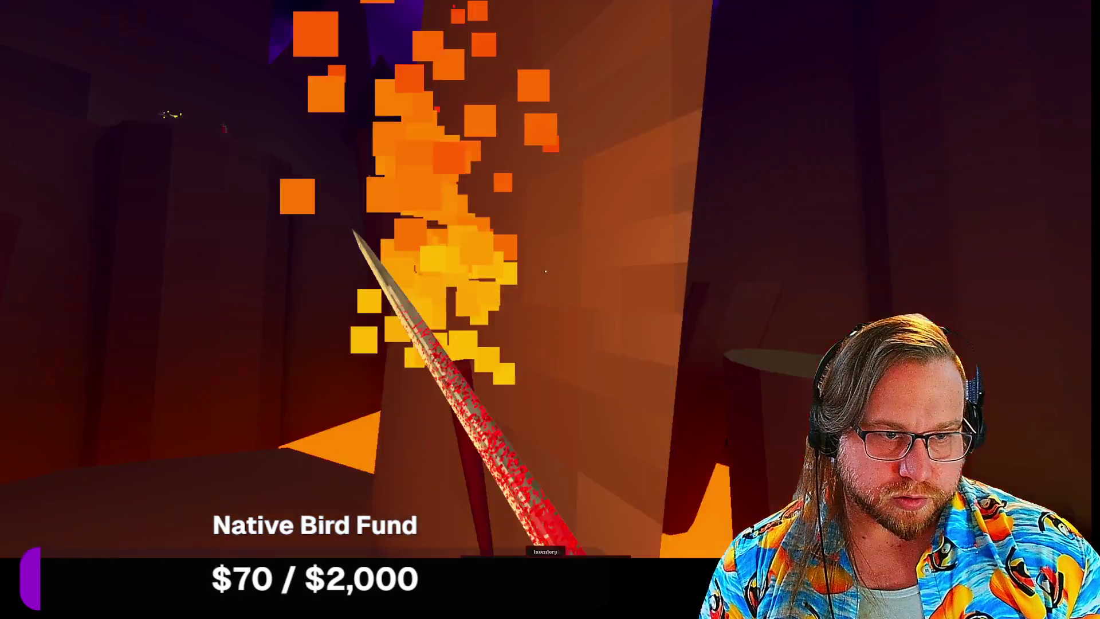
pyautogui.click(545, 272)
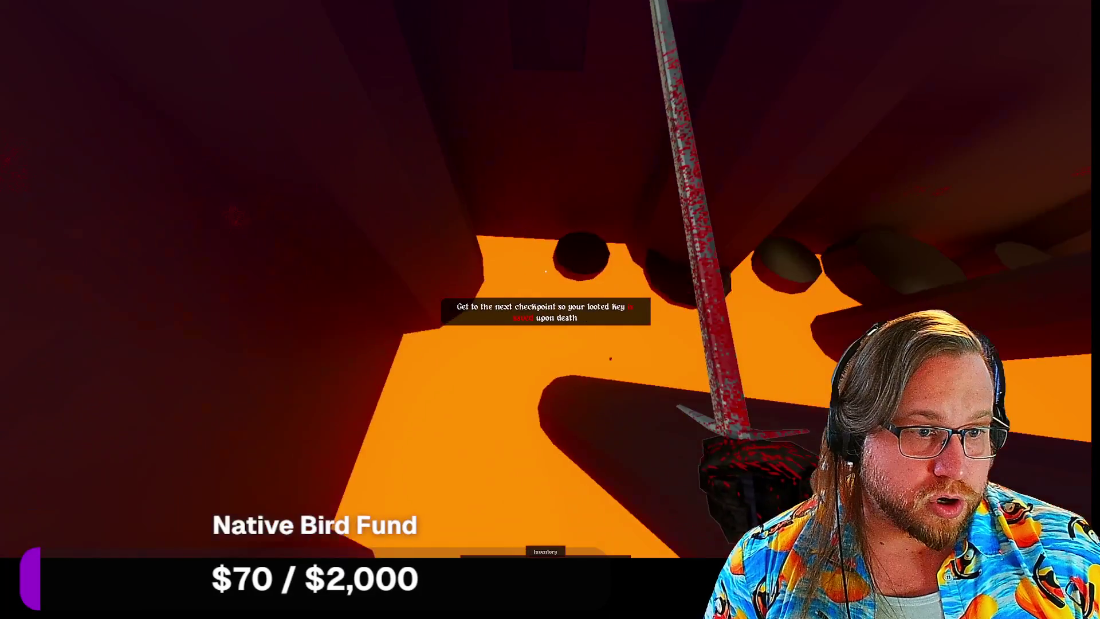
pyautogui.press('Escape')
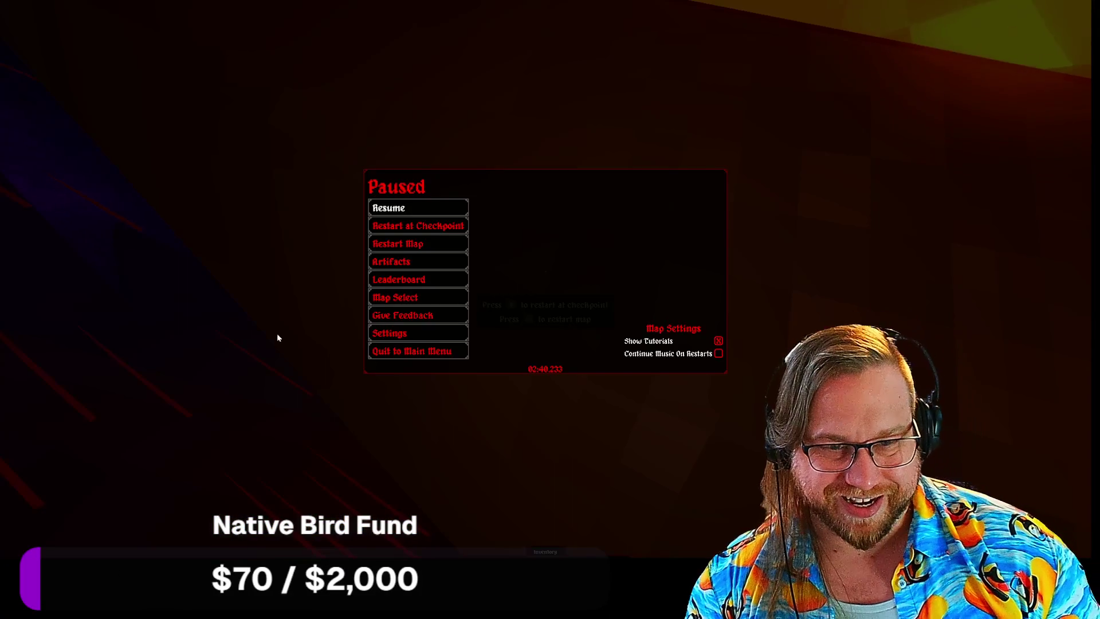
# Step: Quit the Bloodthief level to the main menu, then exit the game
pyautogui.click(412, 351)
pyautogui.click(543, 368)
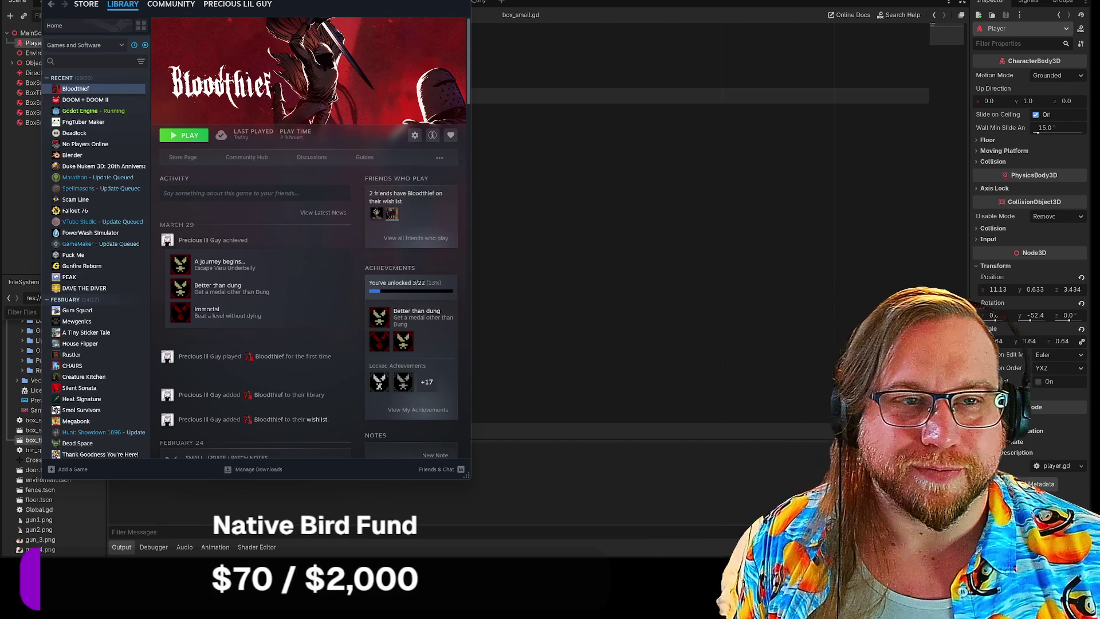
# Step: Close the Steam library window for Bloodthief with Alt+F4
pyautogui.hotkey('alt', 'F4')
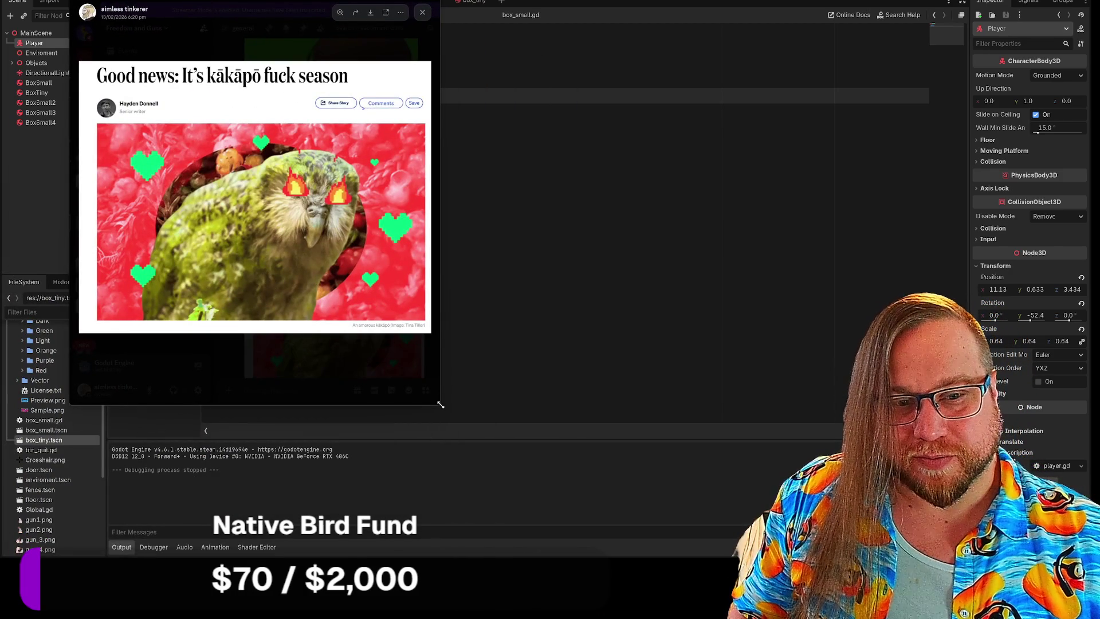
# Step: Enlarge and zoom the kākāpō article image, then shrink the viewer back to the Godot script editor
pyautogui.moveTo(437, 404)
pyautogui.mouseDown()
pyautogui.moveTo(700, 523)
pyautogui.moveTo(903, 557)
pyautogui.mouseUp()
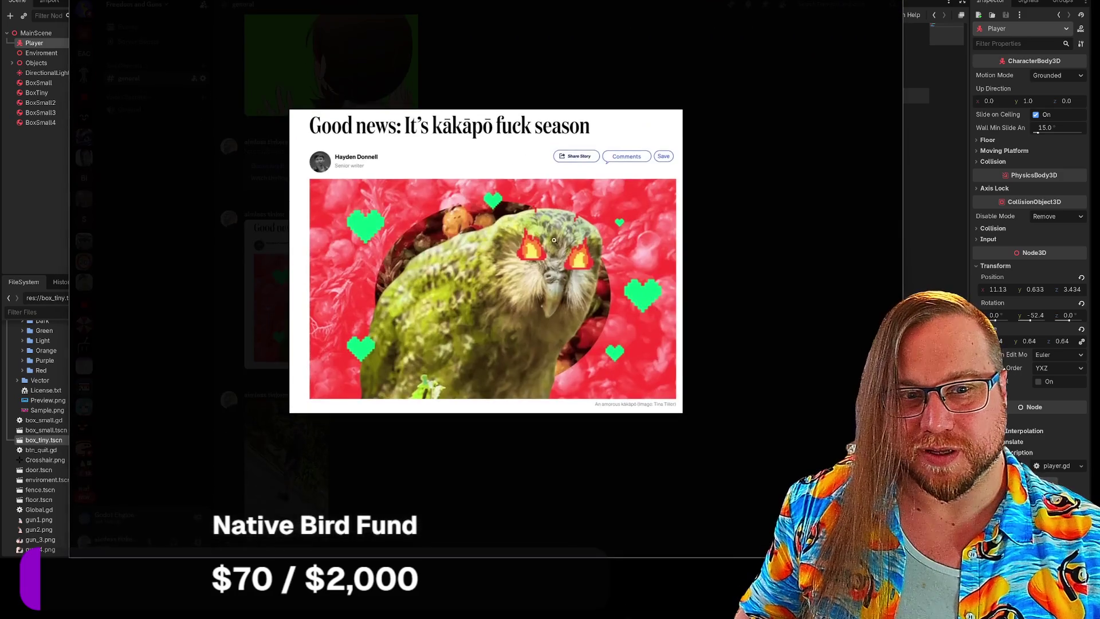
pyautogui.click(537, 215)
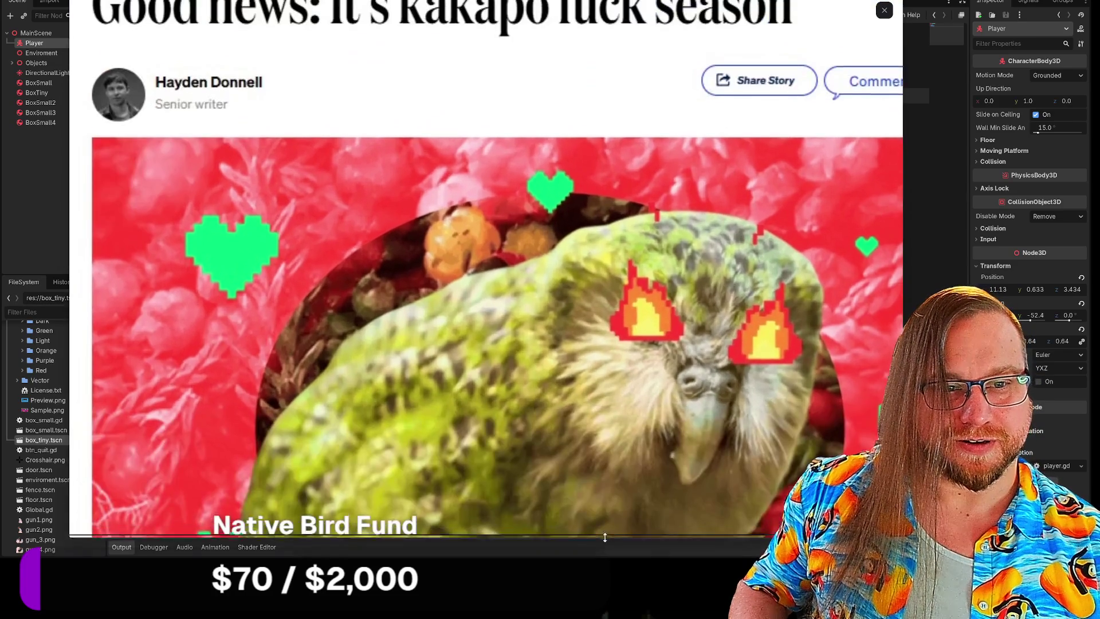
pyautogui.scroll(-1, 551, 171)
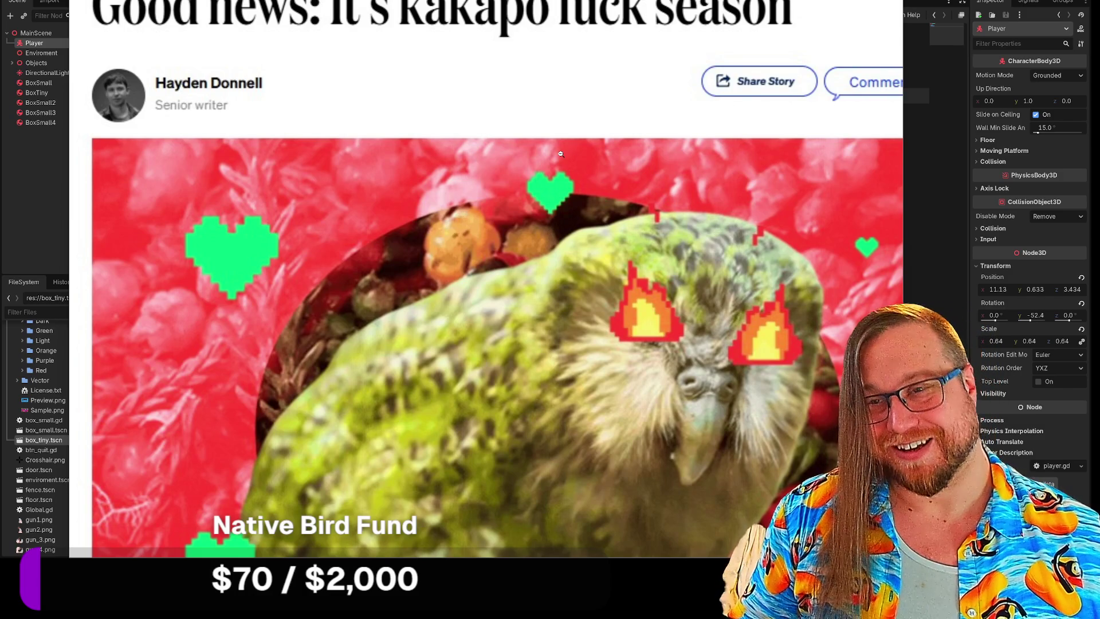
pyautogui.moveTo(623, 557); pyautogui.dragTo(622, 296)
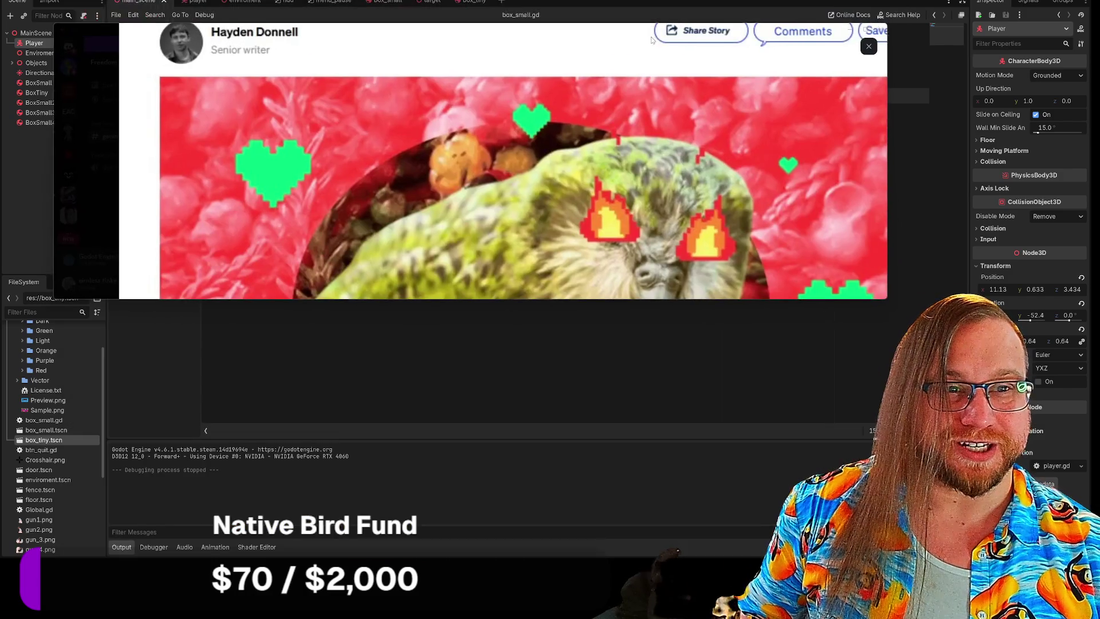
pyautogui.click(636, 372)
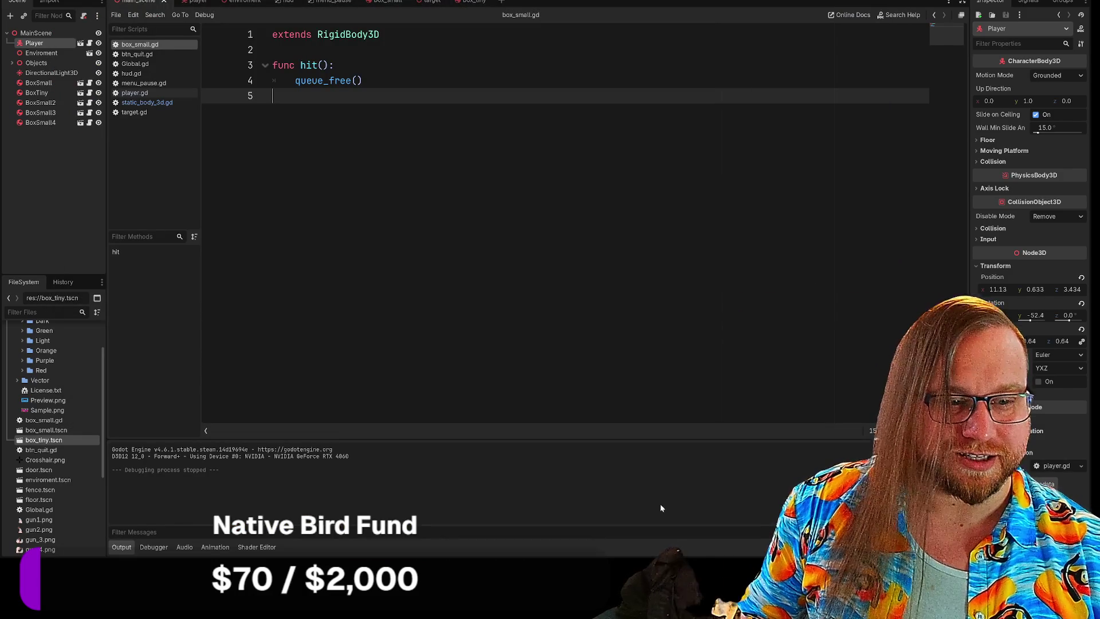
# Step: Bring the kākāpō picture back up, enlarge its view and zoom into the bird
pyautogui.hotkey('alt', 'Tab')
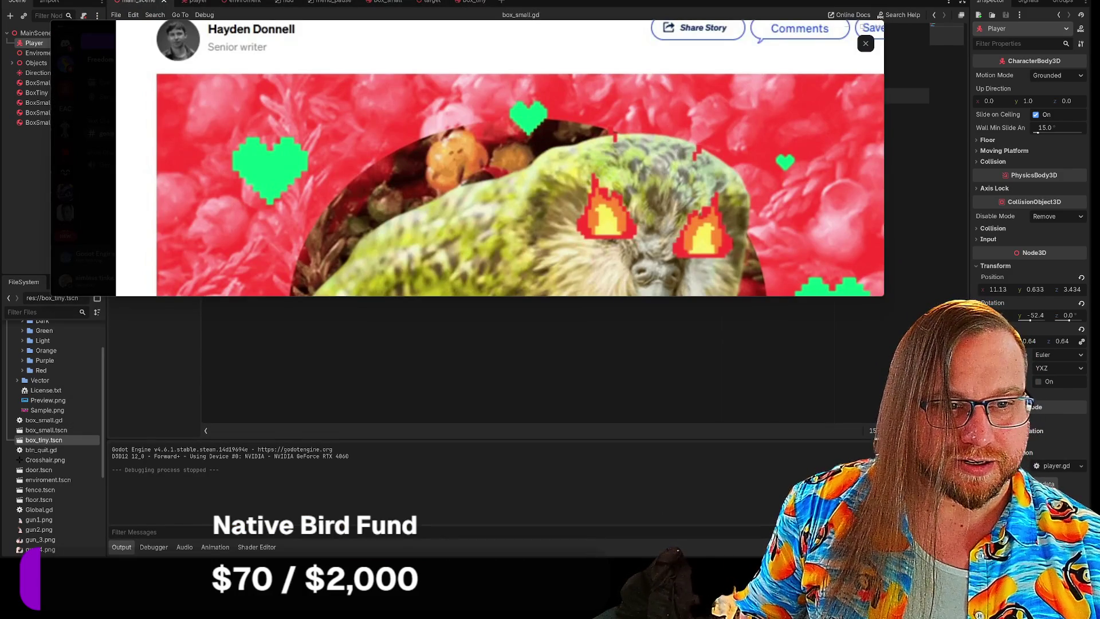
pyautogui.moveTo(622, 296)
pyautogui.mouseDown()
pyautogui.moveTo(650, 437)
pyautogui.moveTo(642, 527)
pyautogui.mouseUp()
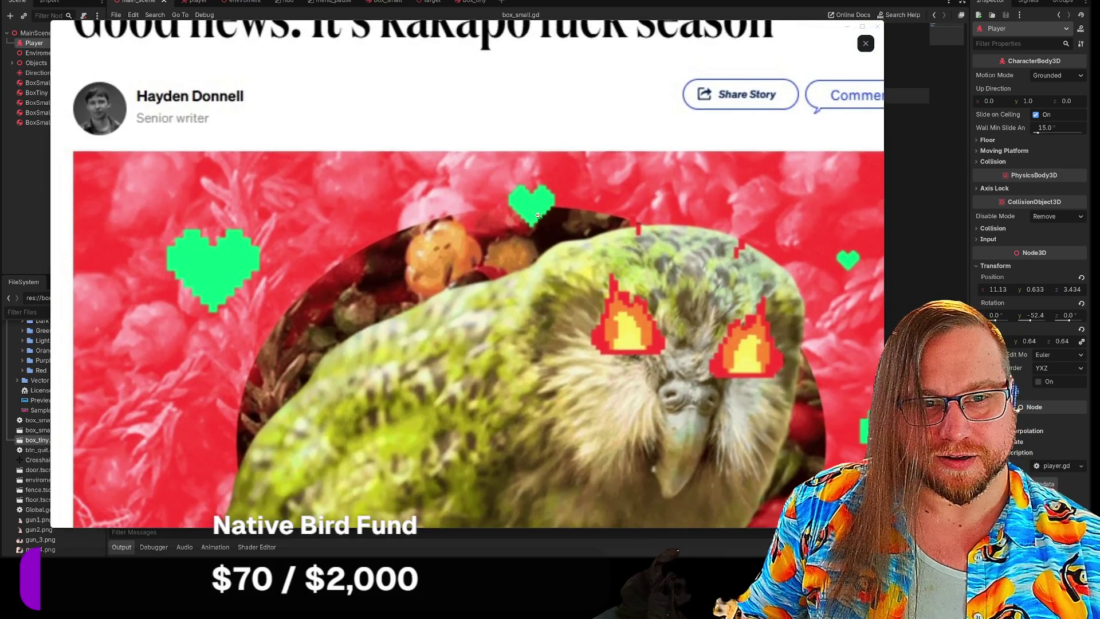
pyautogui.moveTo(565, 169); pyautogui.dragTo(556, 189)
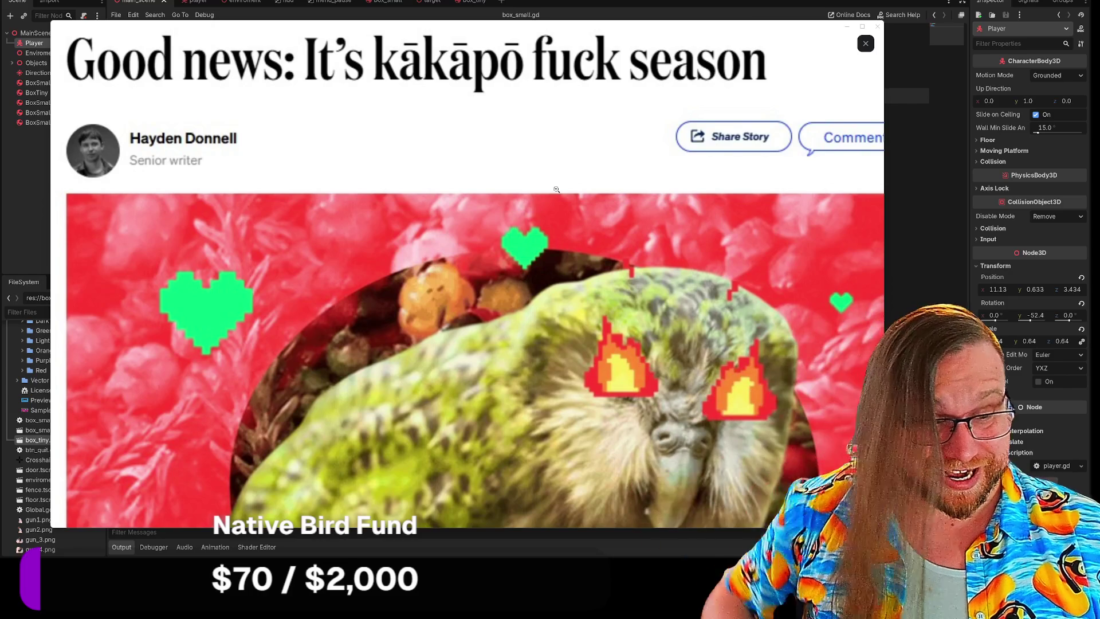
pyautogui.click(556, 189)
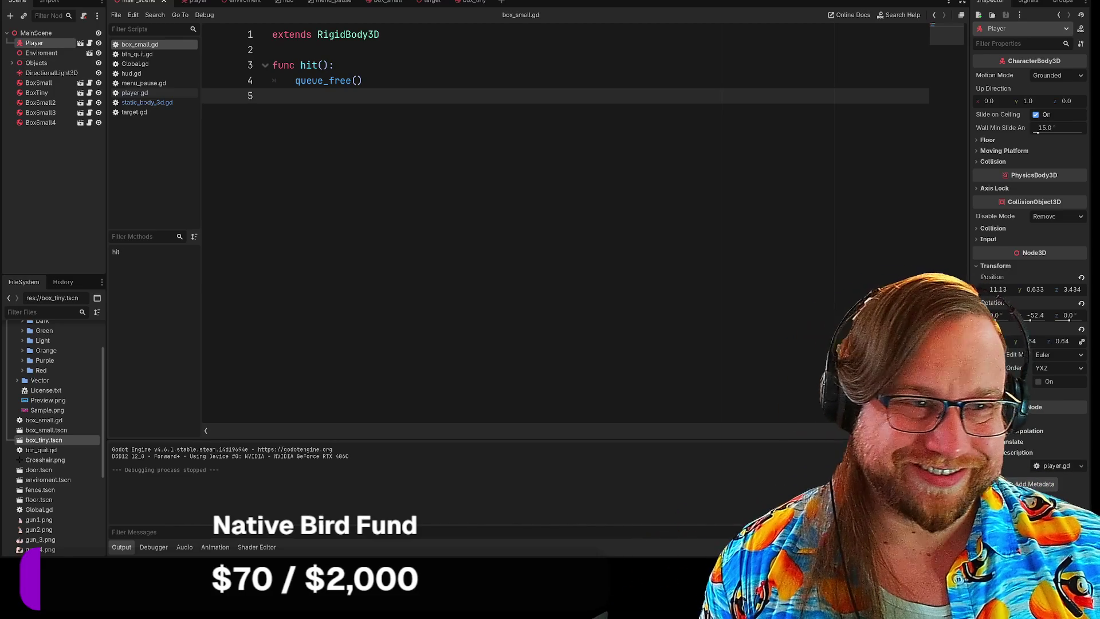
# Step: Expand Objects, select the first MeshInstance3D and frame it in the 3D view
pyautogui.click(12, 63)
pyautogui.click(12, 63)
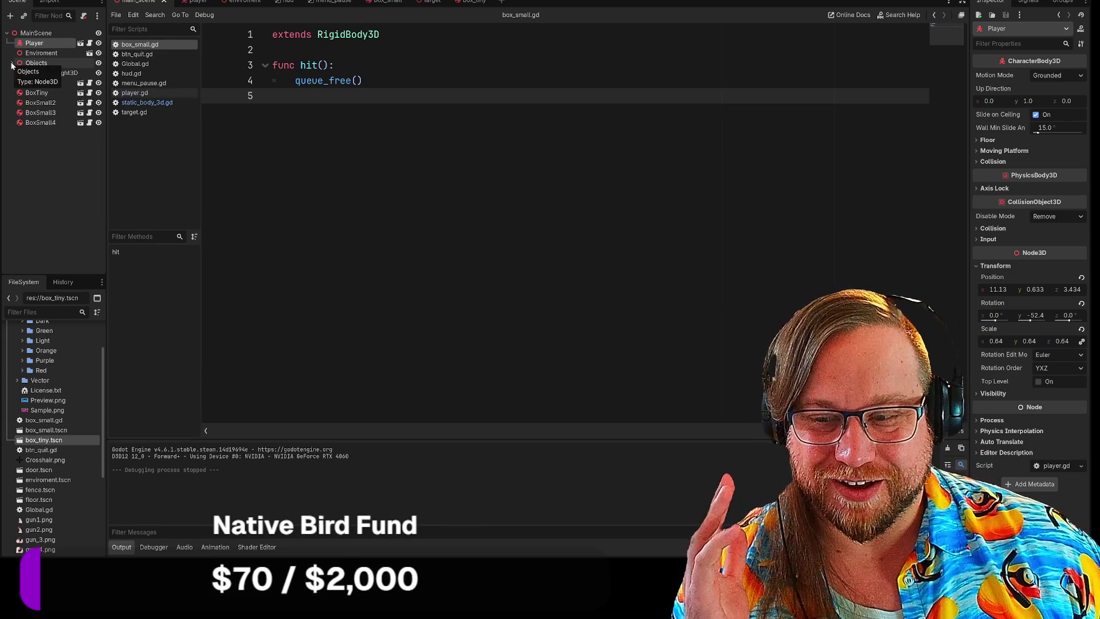
pyautogui.click(12, 63)
pyautogui.click(39, 83)
pyautogui.click(40, 73)
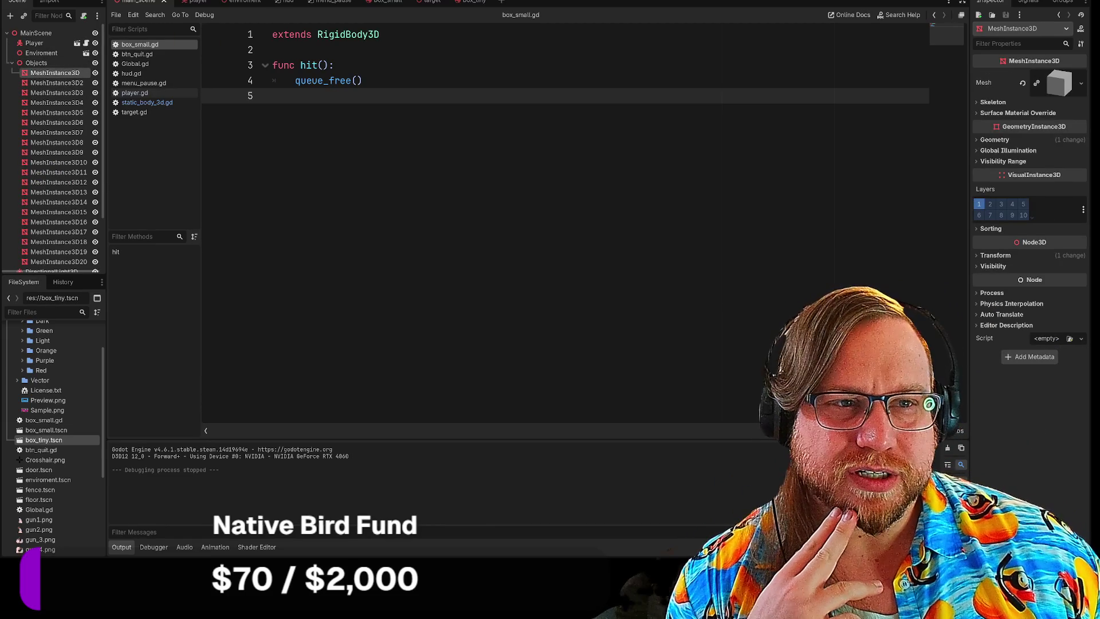
pyautogui.hotkey('ctrl', 'F2')
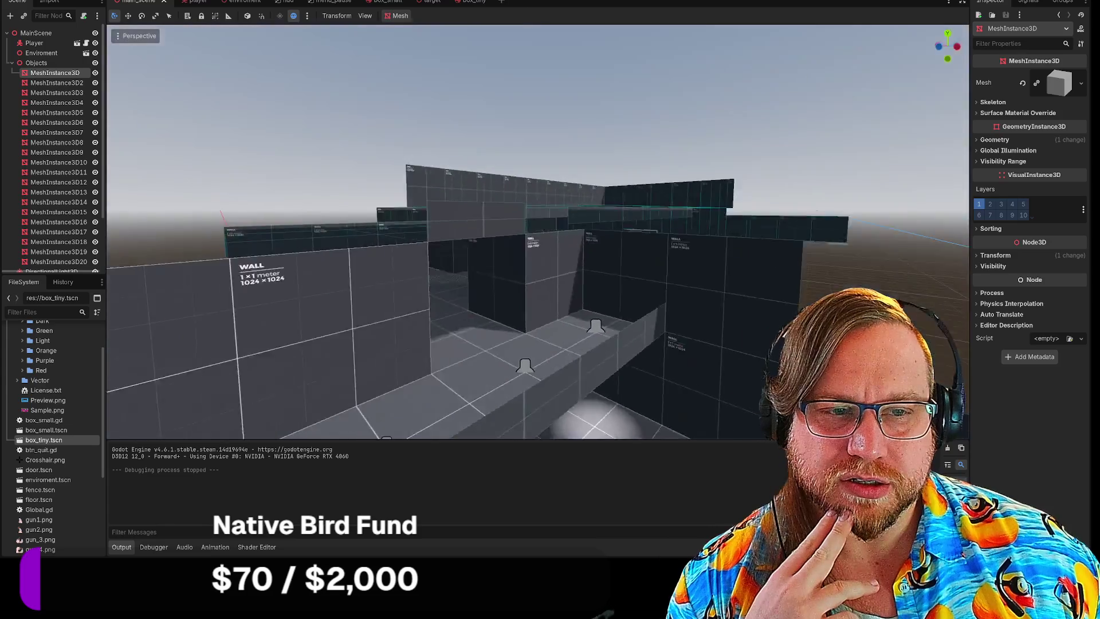
pyautogui.press('f')
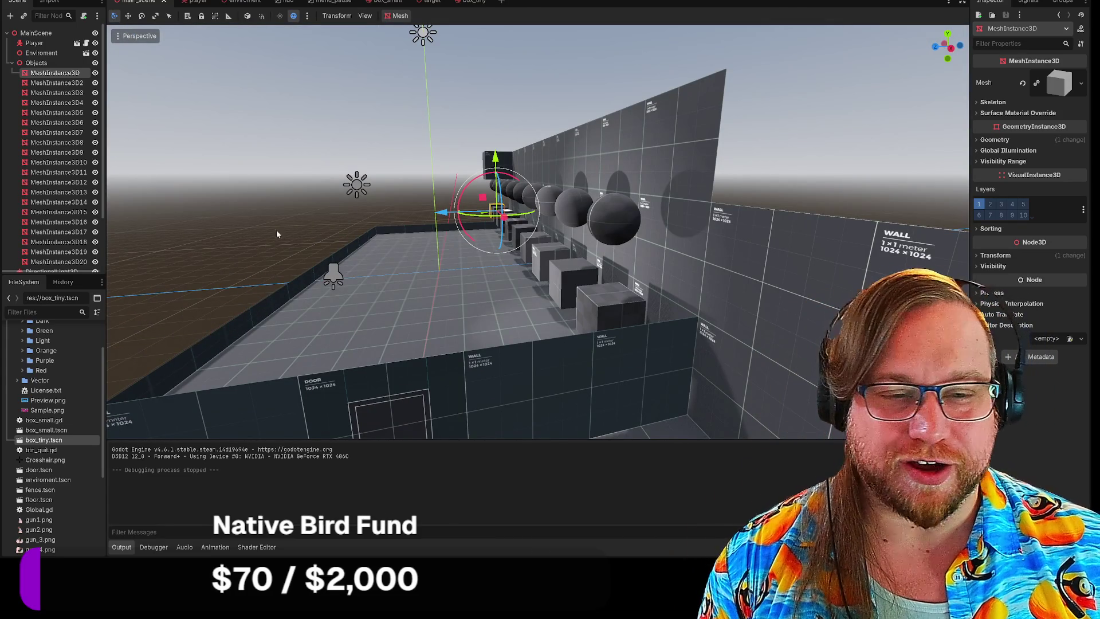
# Step: Collapse Objects and select BoxTiny beside the stairs
pyautogui.click(12, 63)
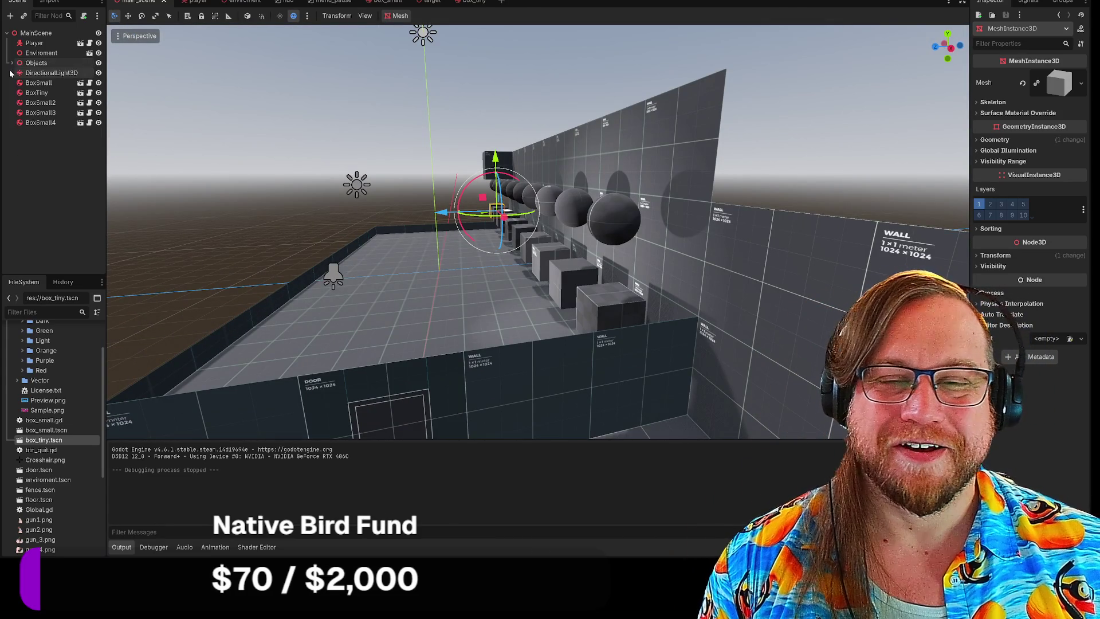
pyautogui.click(36, 85)
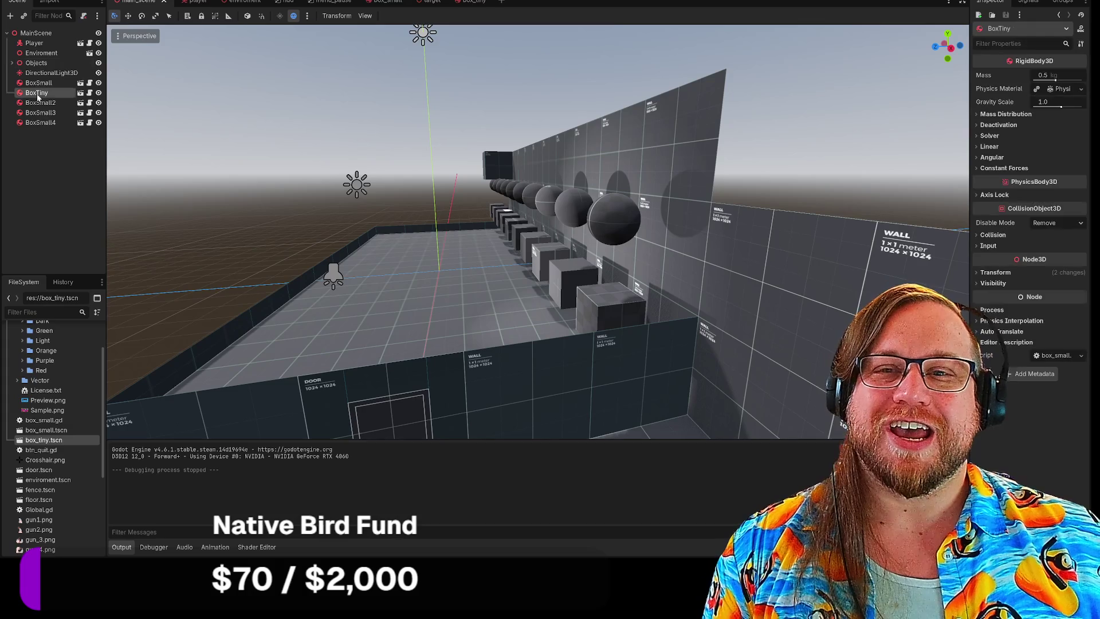
pyautogui.click(36, 93)
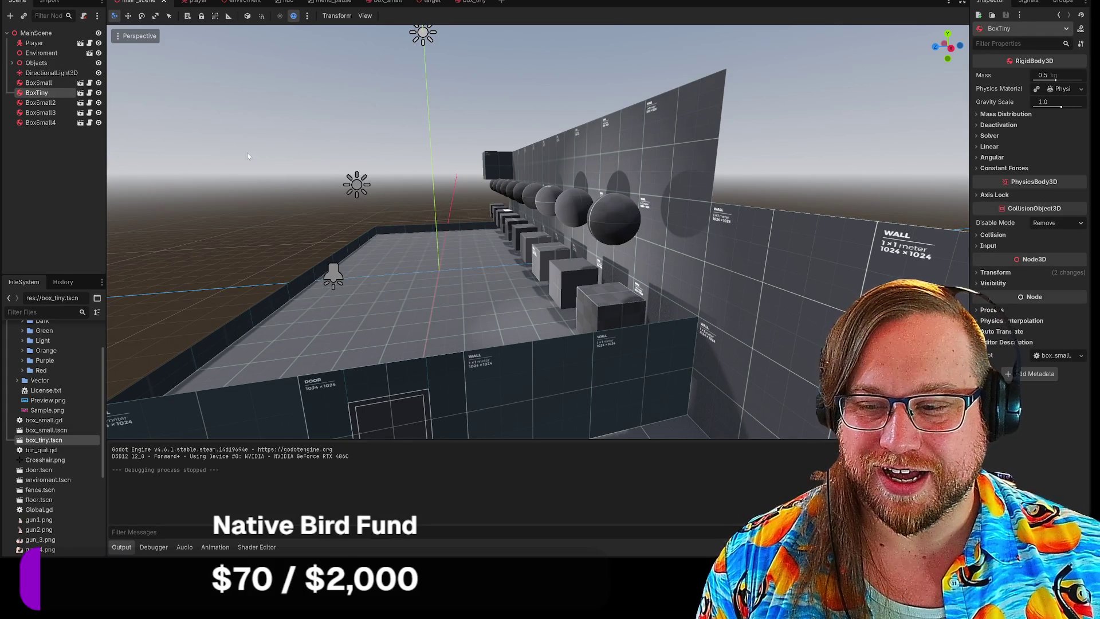
# Step: Fly the viewport camera close over BoxTiny and back out to see the stairs
pyautogui.press('w')
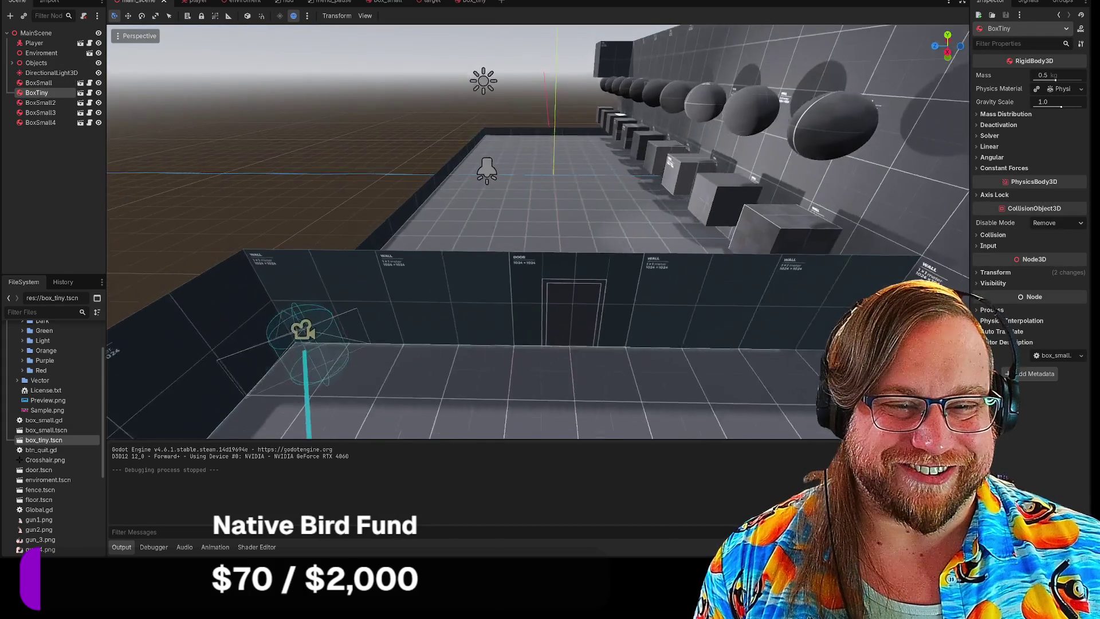
pyautogui.press('s')
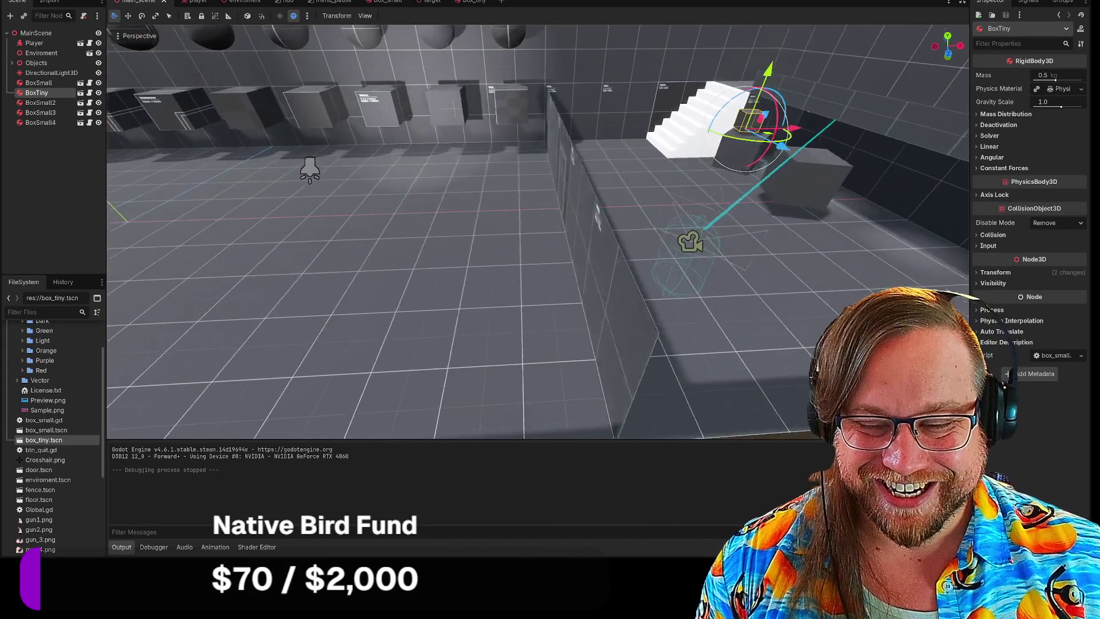
pyautogui.press('w')
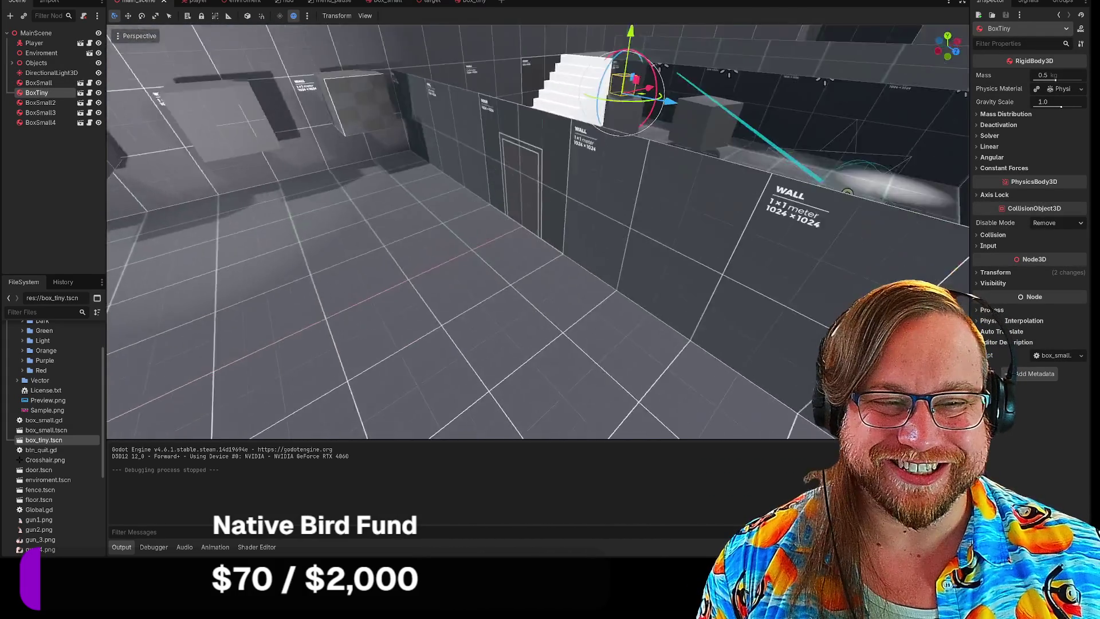
pyautogui.press('s')
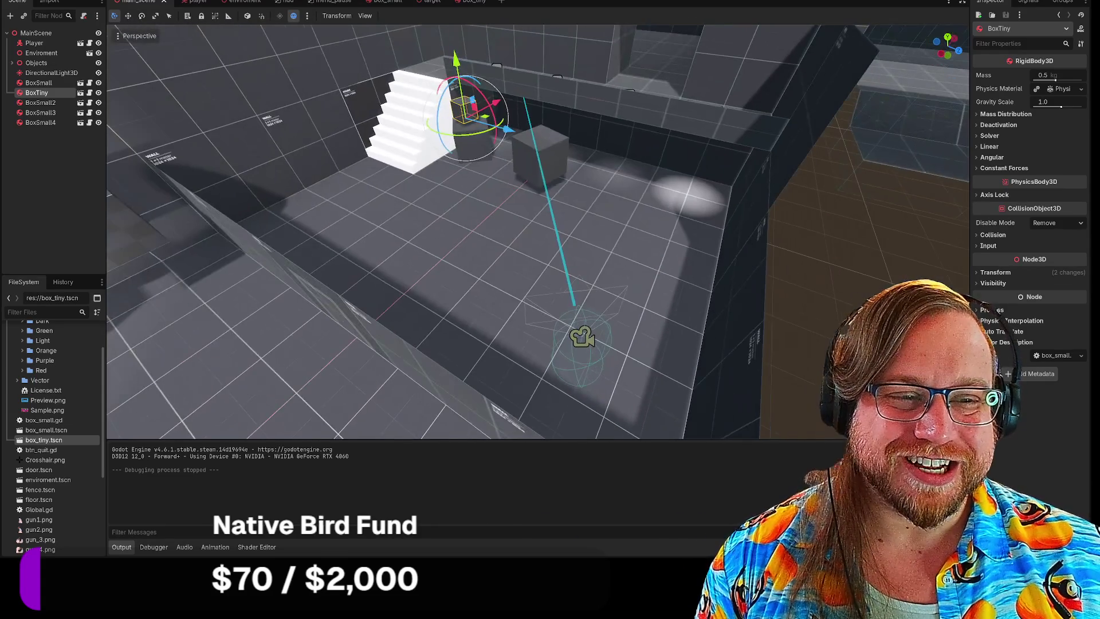
# Step: Run the game, walk up to the dark box and shoot it
pyautogui.press('F5')
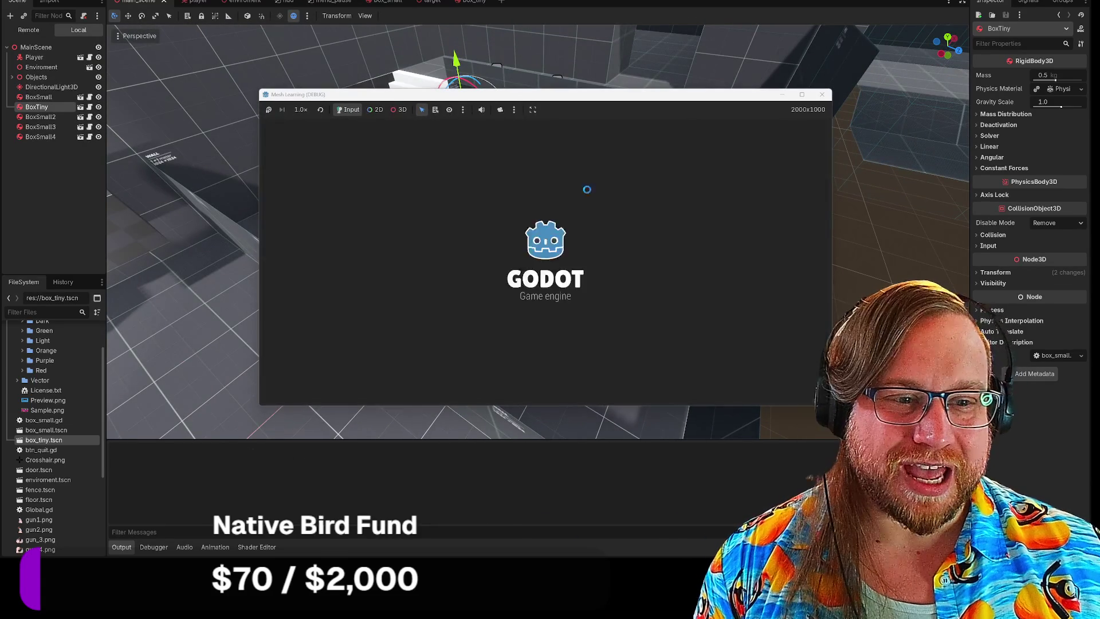
pyautogui.press('w')
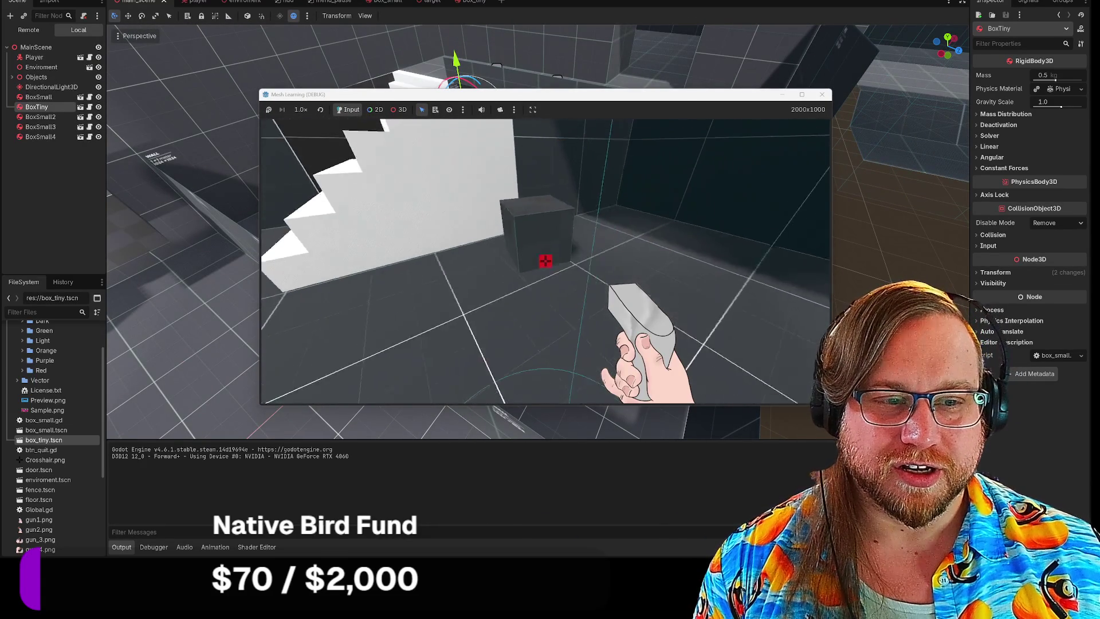
pyautogui.press('w')
pyautogui.click(544, 261)
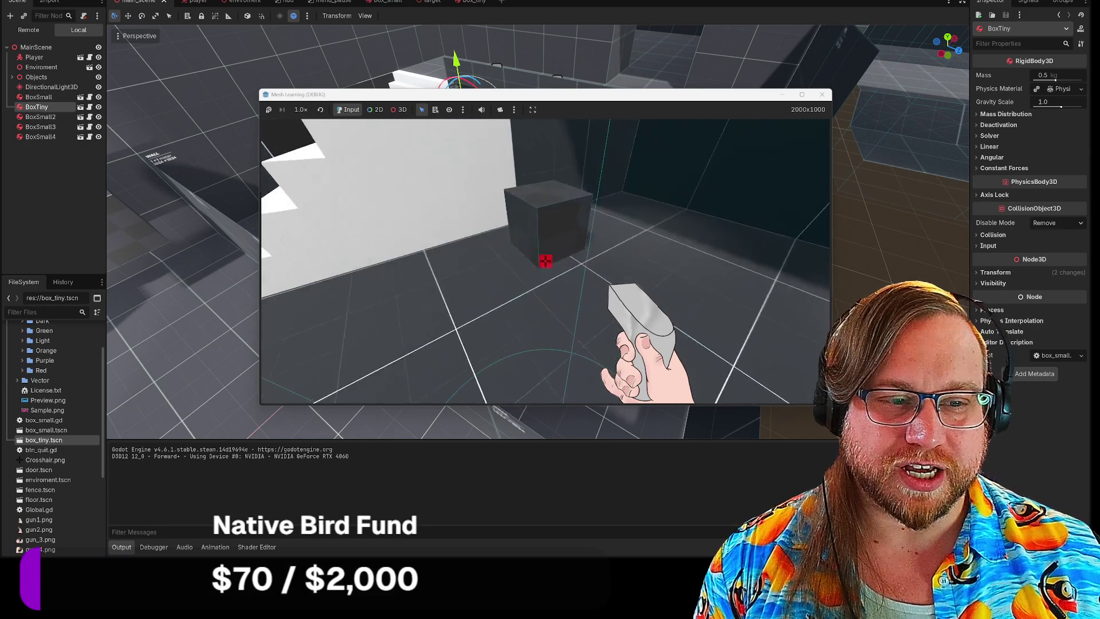
# Step: Walk around the level past the white stairs into the teal-lit corridor
pyautogui.press('w')
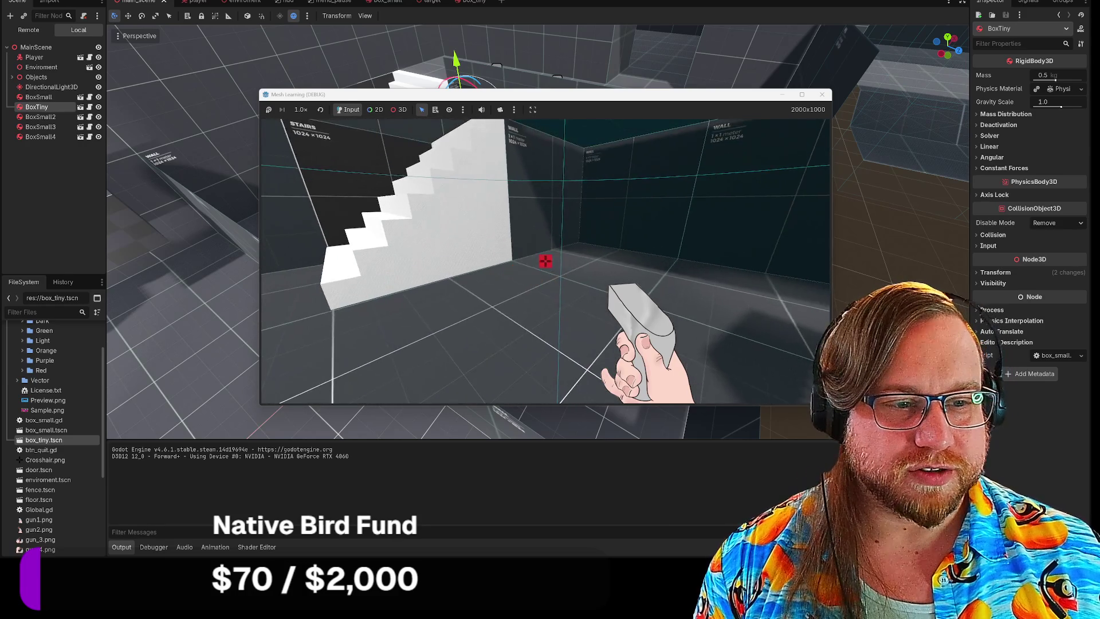
pyautogui.press('s')
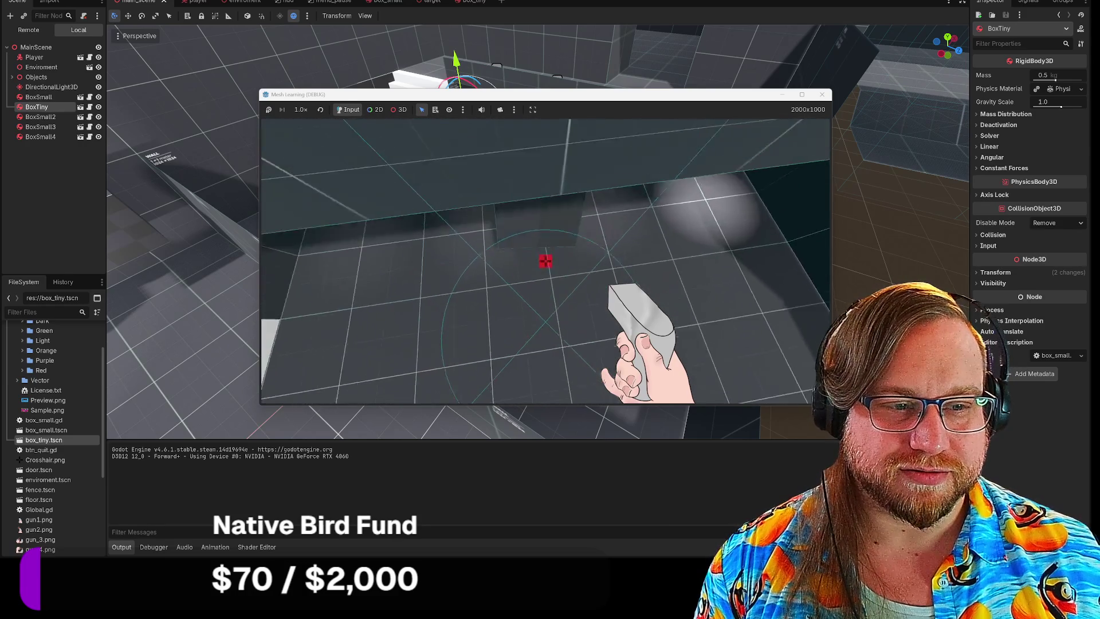
pyautogui.press('w')
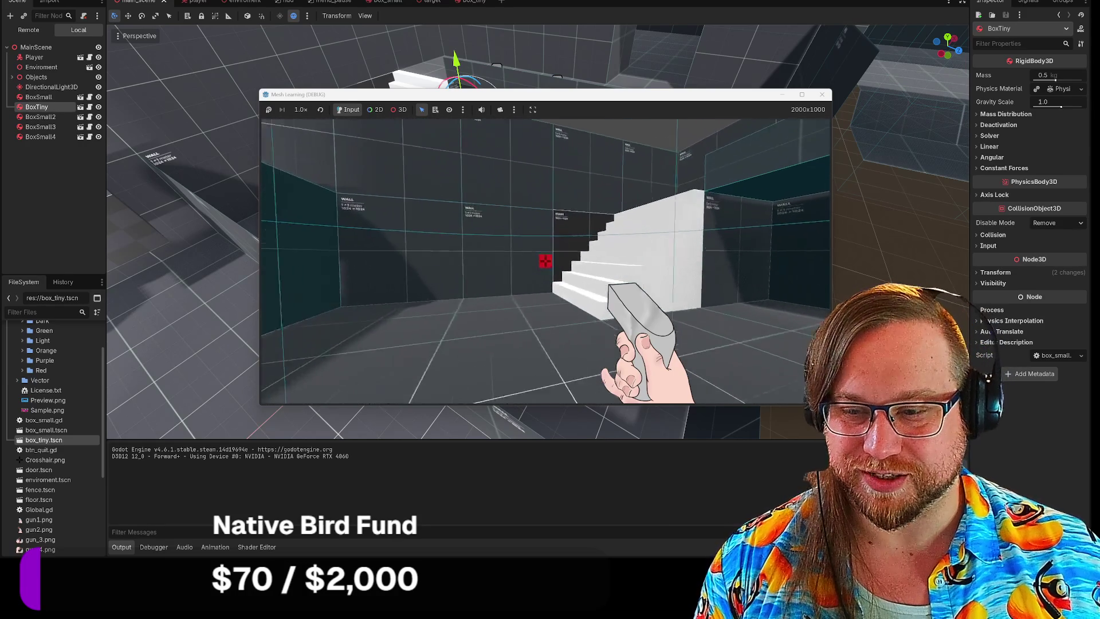
pyautogui.press('w')
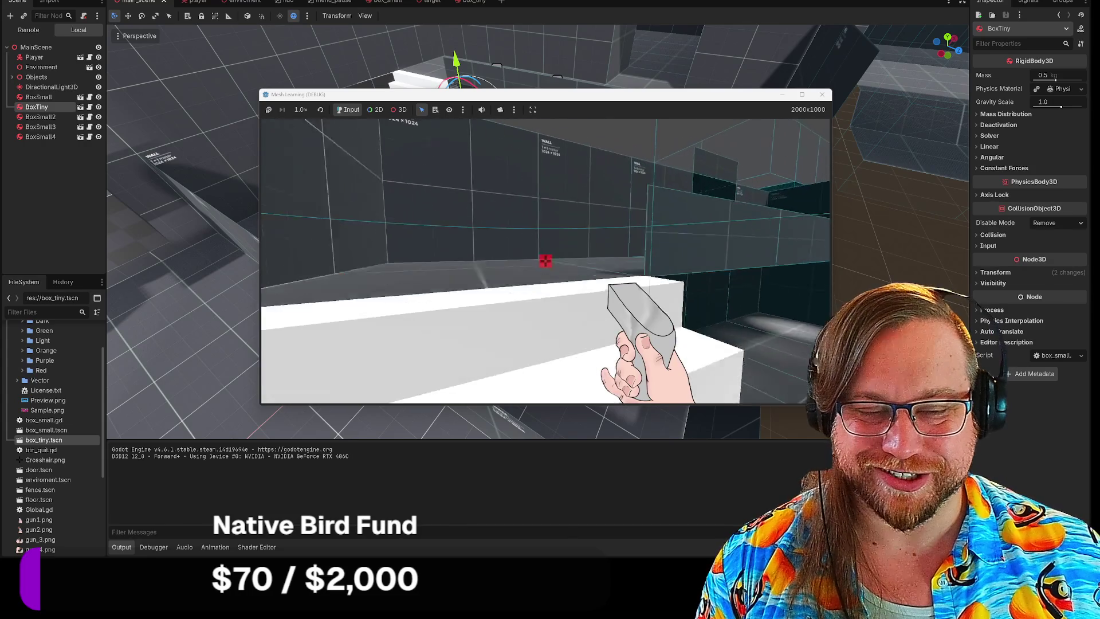
pyautogui.press('w')
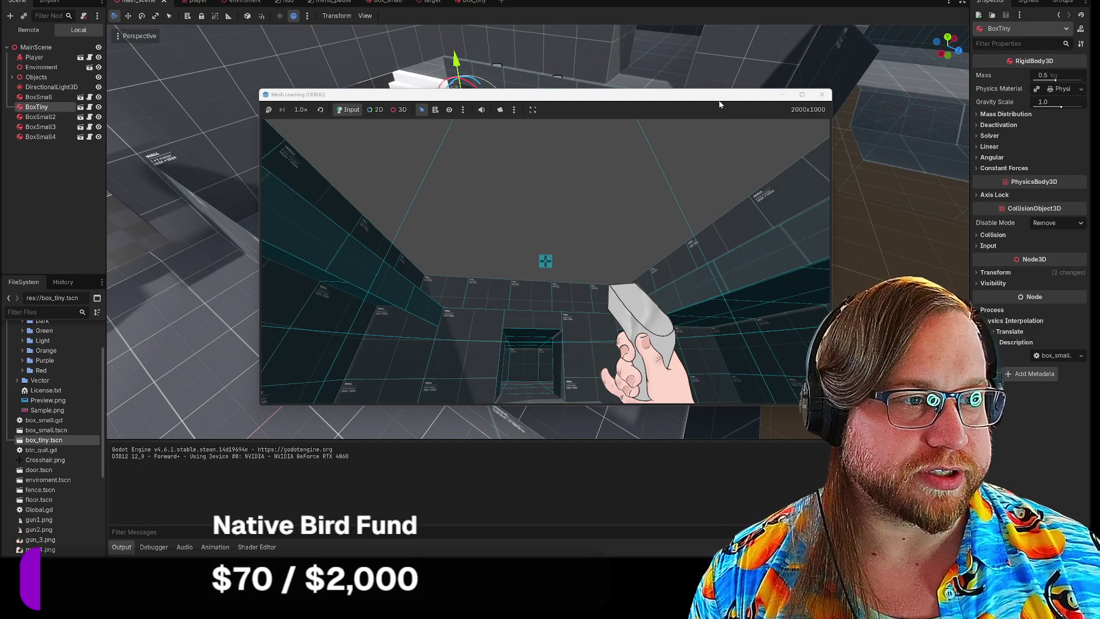
# Step: Stop the playtest, then select BoxSmall2 by the stairs and lift it about 0.42 units
pyautogui.click(743, 73)
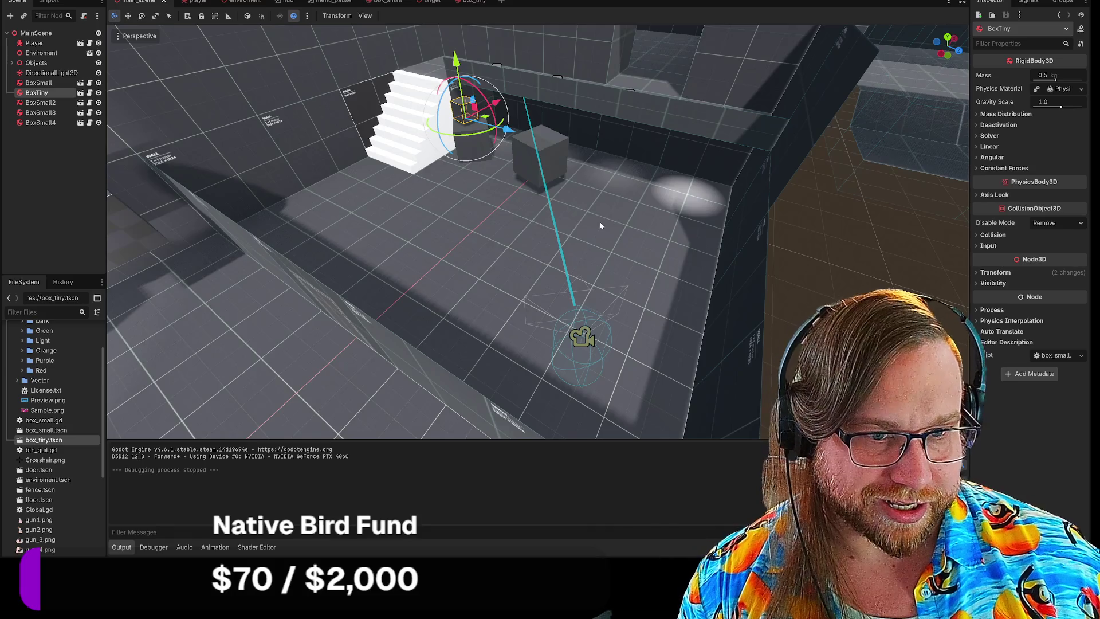
pyautogui.moveTo(537, 229)
pyautogui.mouseDown()
pyautogui.moveTo(515, 218)
pyautogui.moveTo(504, 240)
pyautogui.moveTo(527, 224)
pyautogui.moveTo(693, 276)
pyautogui.mouseUp()
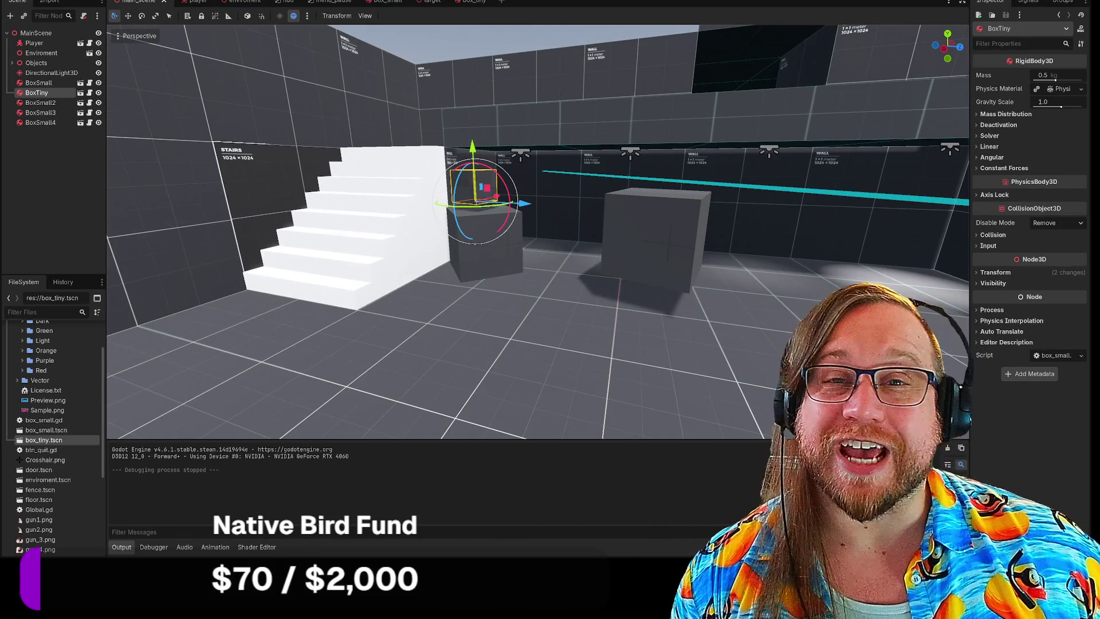
pyautogui.click(693, 276)
pyautogui.moveTo(665, 180); pyautogui.dragTo(665, 141)
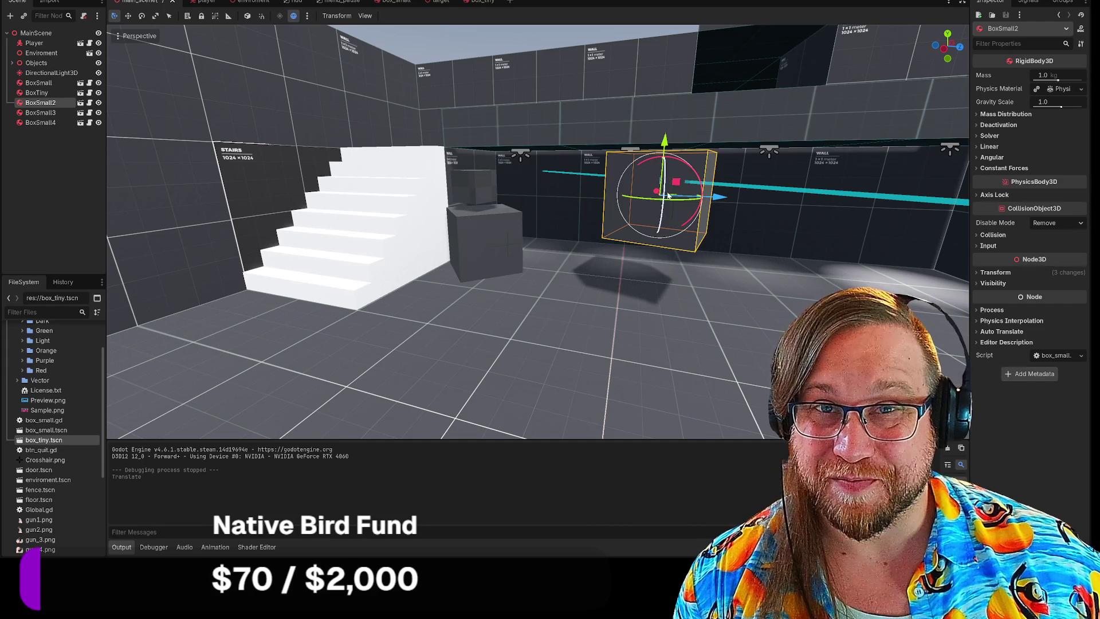
# Step: Run the game and walk the player up to the dark and big boxes by the stairs
pyautogui.press('F5')
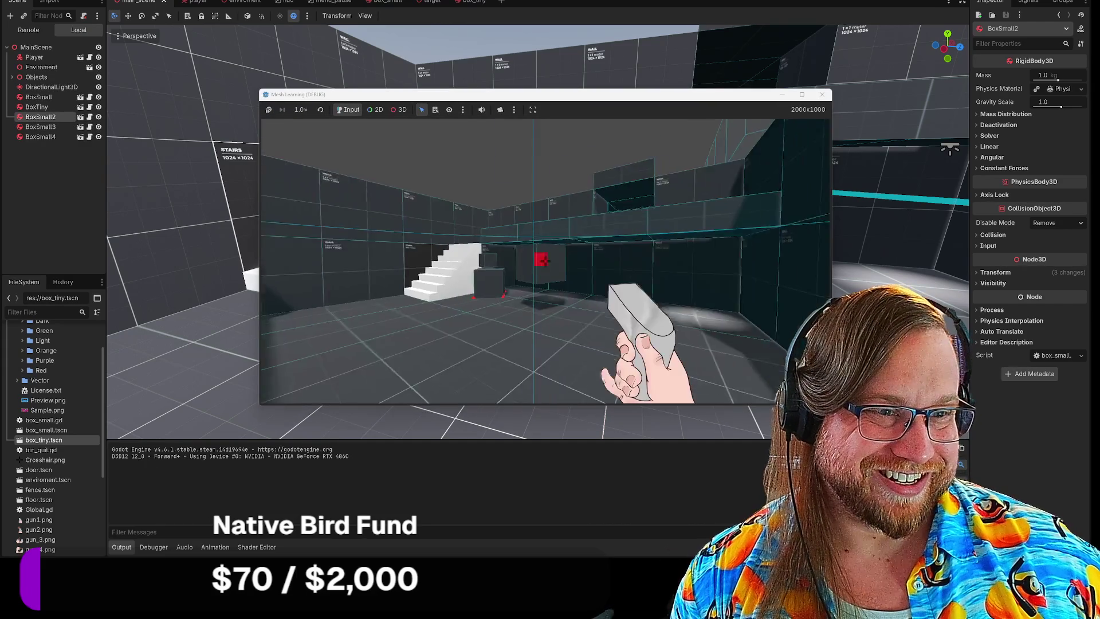
pyautogui.press('w')
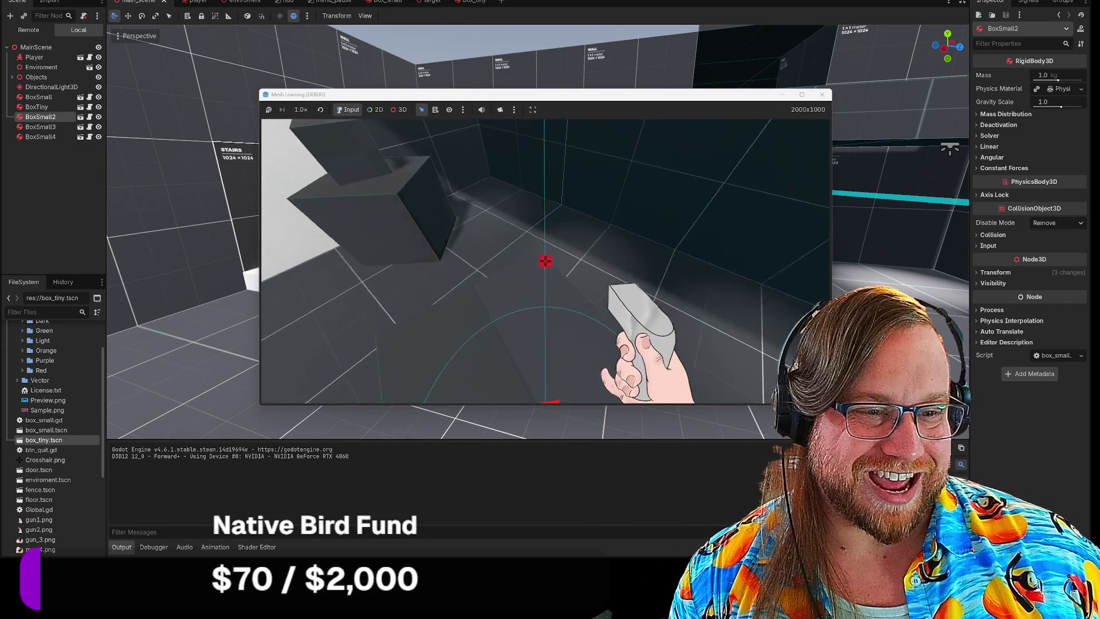
pyautogui.press('w')
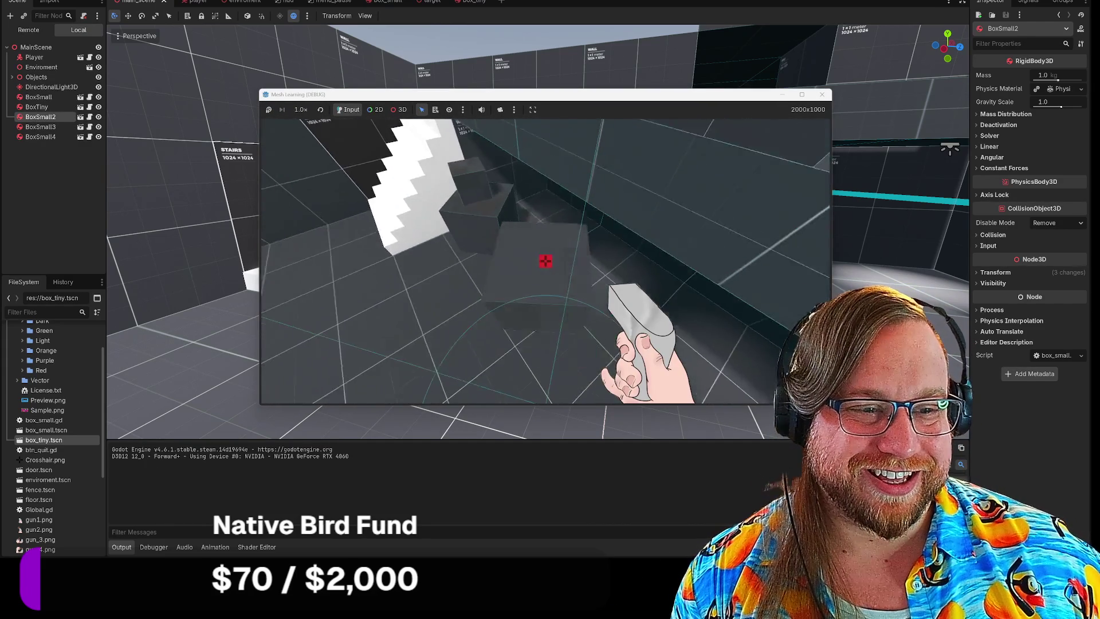
pyautogui.press('w')
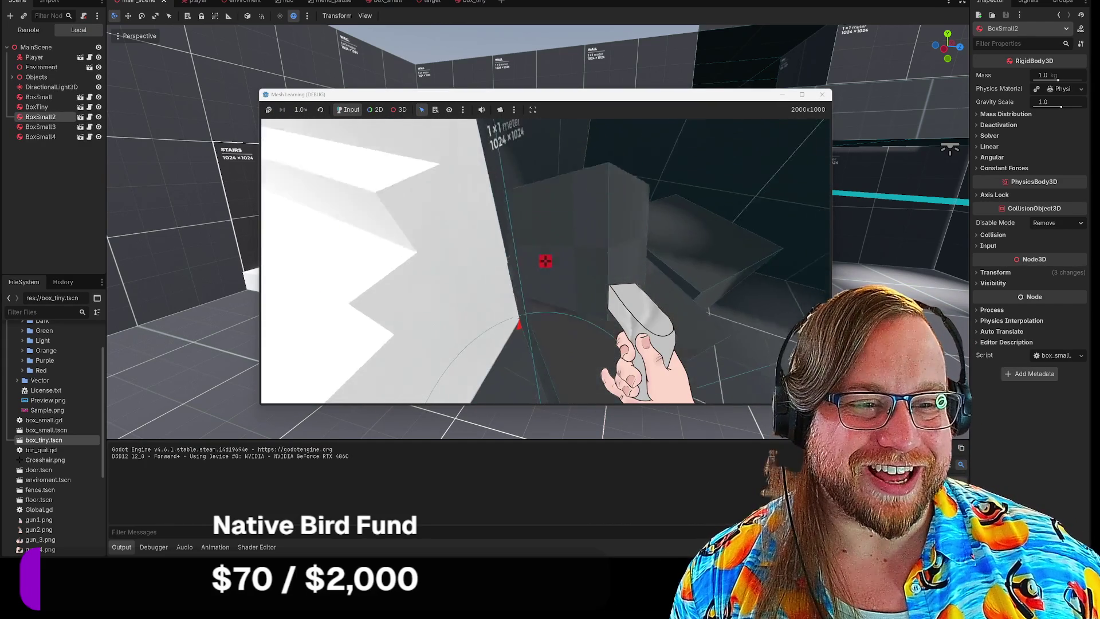
pyautogui.press('w')
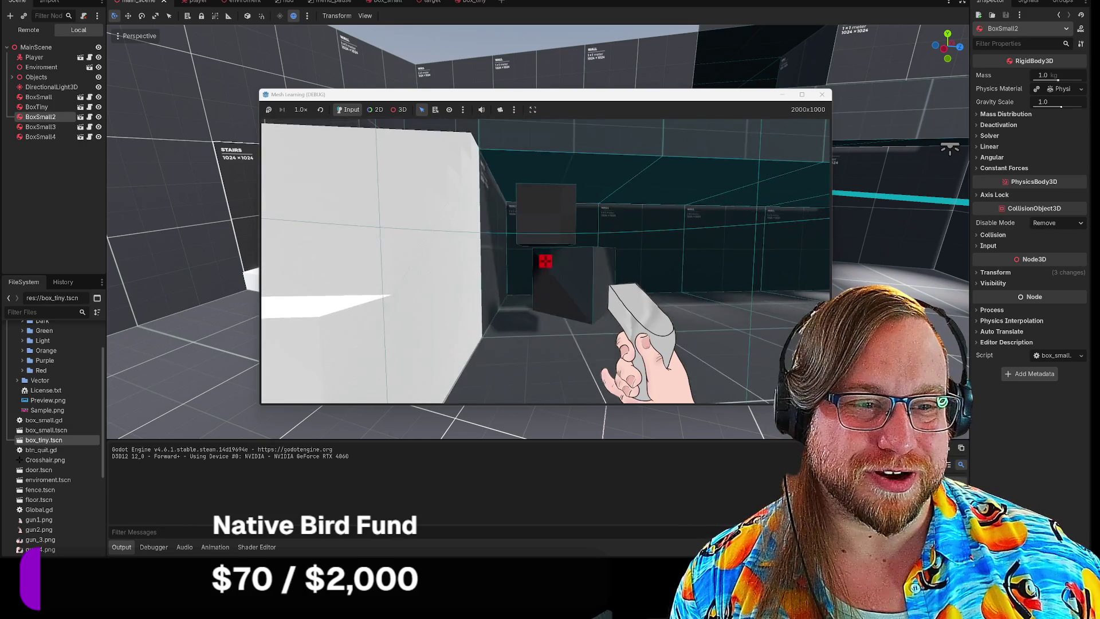
pyautogui.press('s')
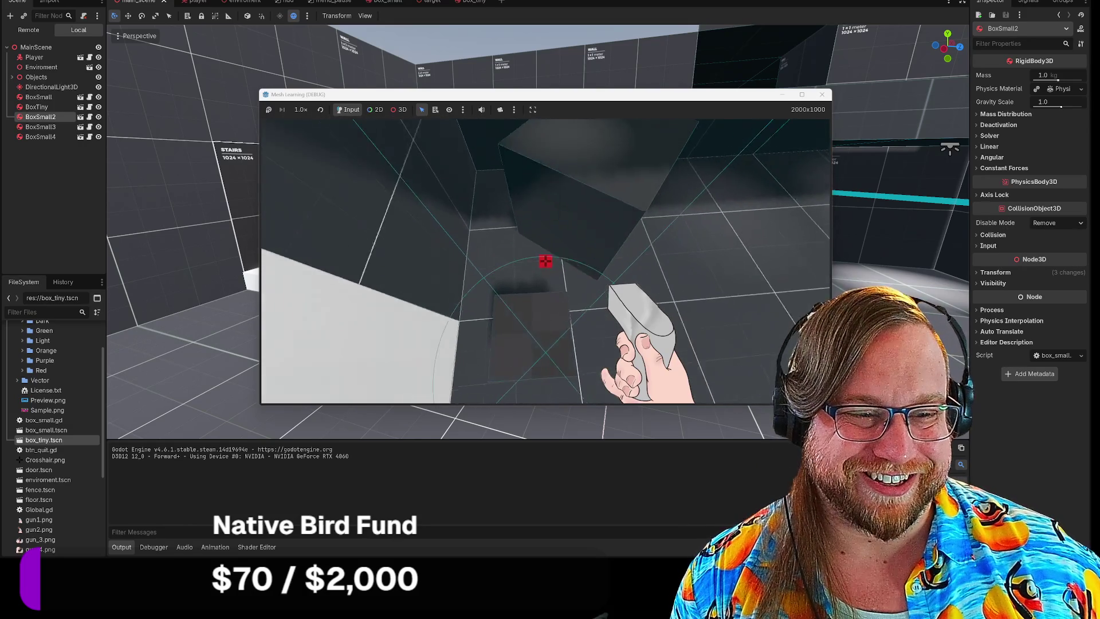
pyautogui.press('s')
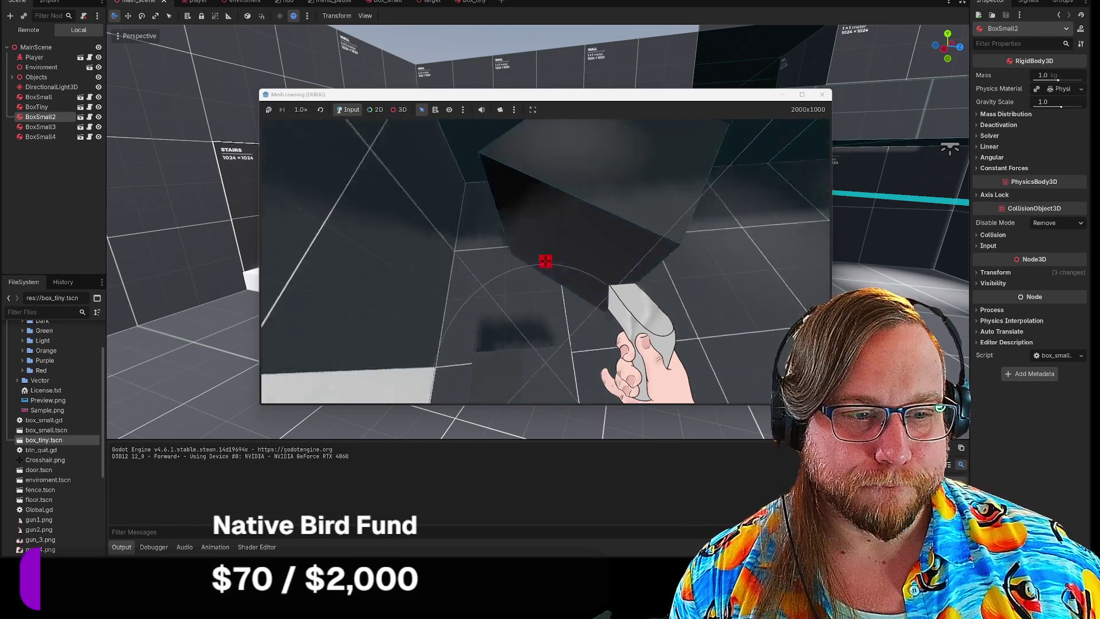
pyautogui.press('w')
pyautogui.press('d')
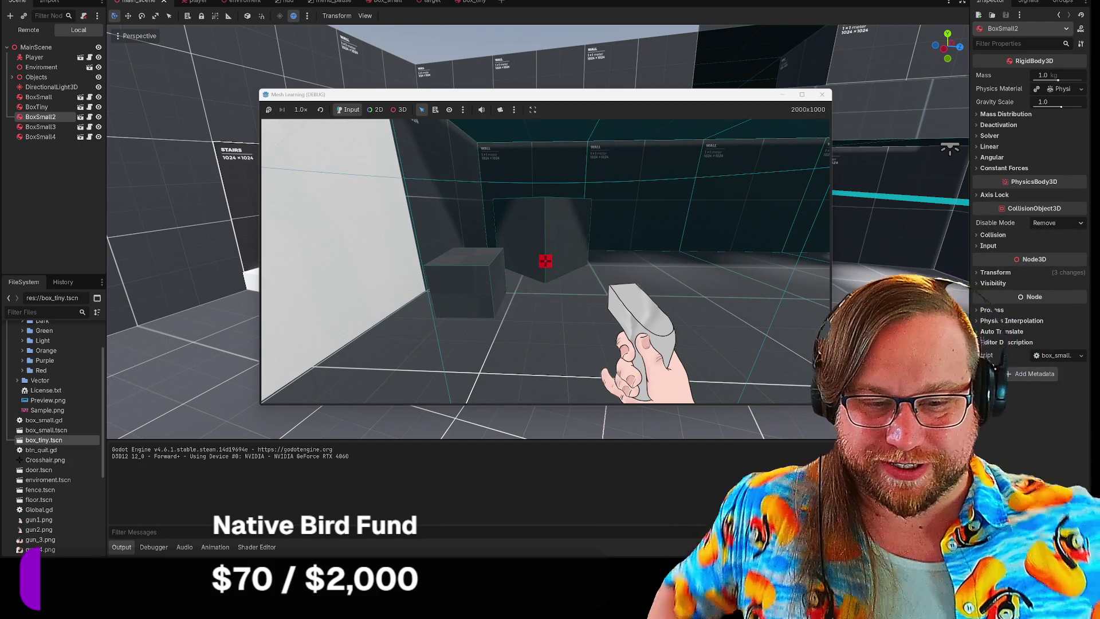
# Step: Walk along the white and teal walls, then release the mouse and stop the playtest
pyautogui.press('a')
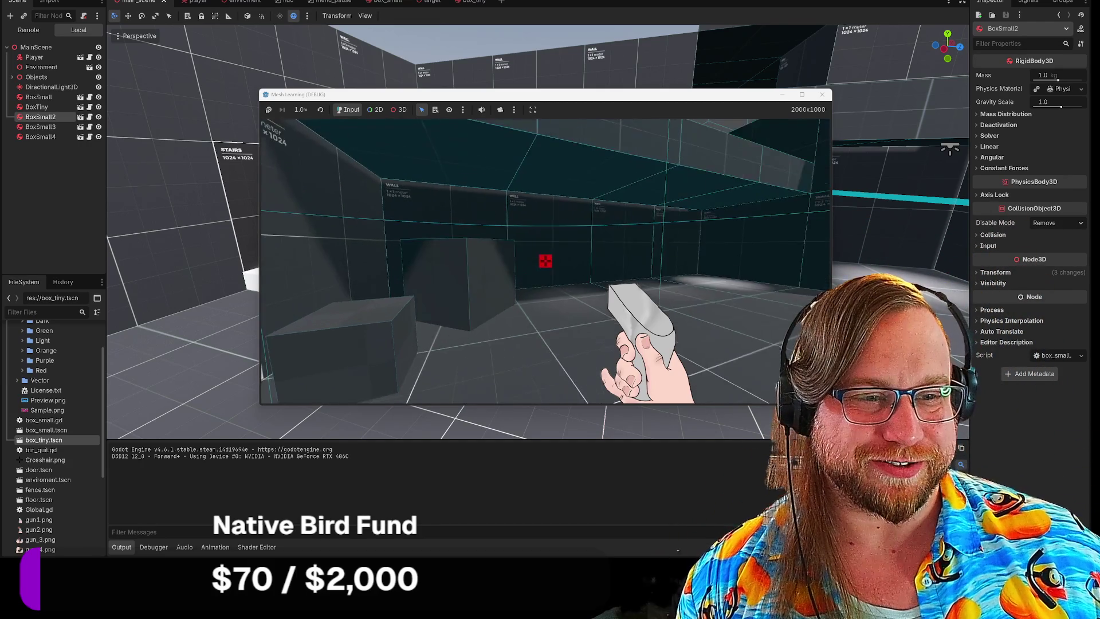
pyautogui.press('w')
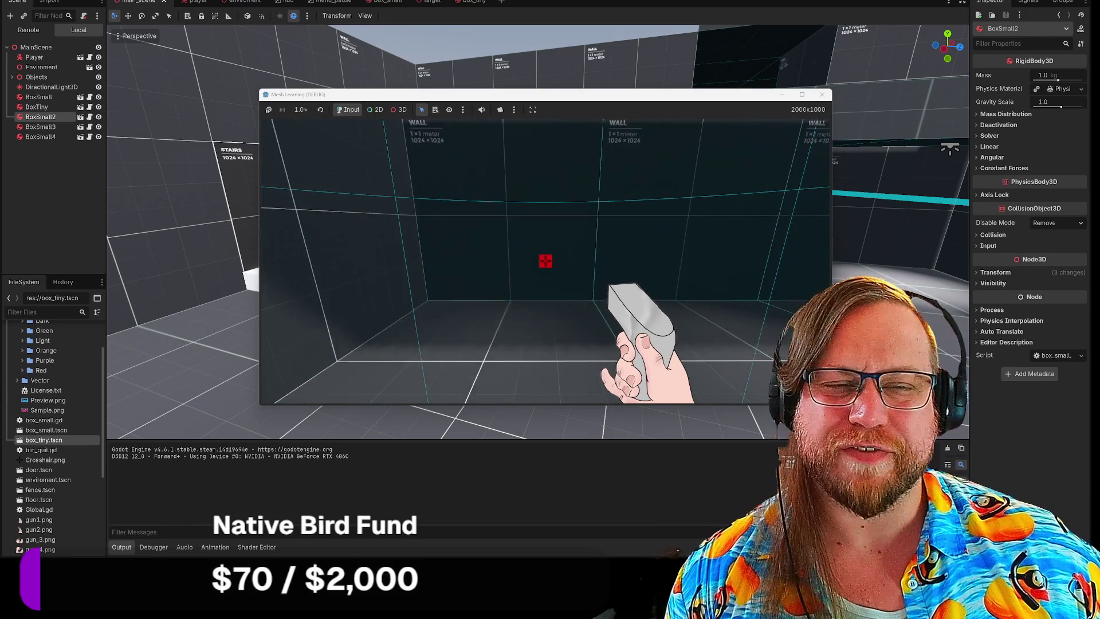
pyautogui.press('s')
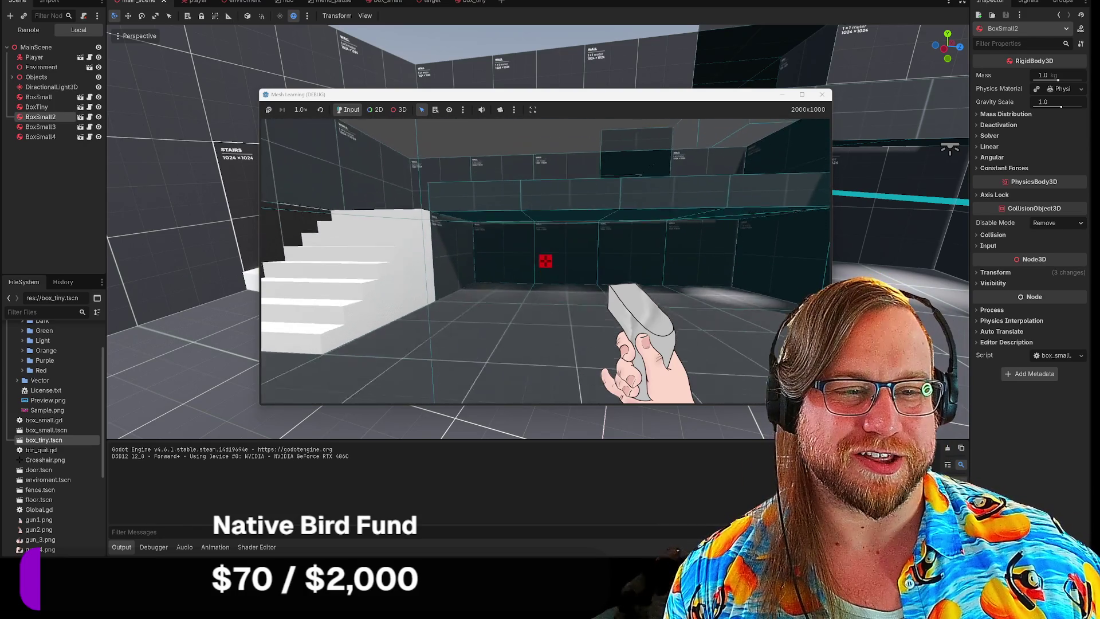
pyautogui.press('w')
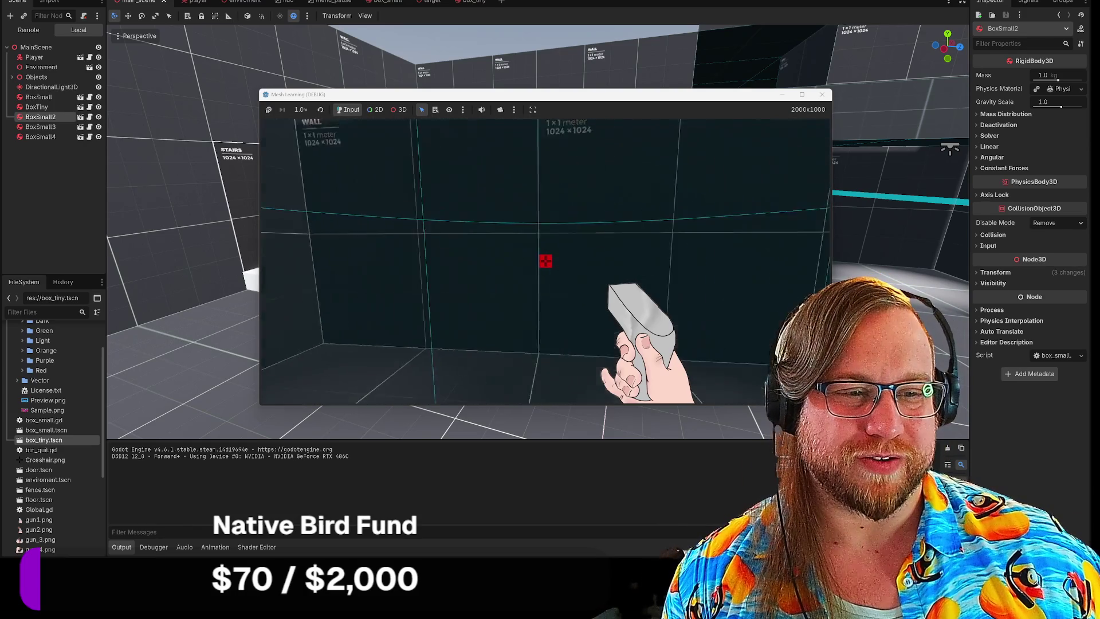
pyautogui.press('w')
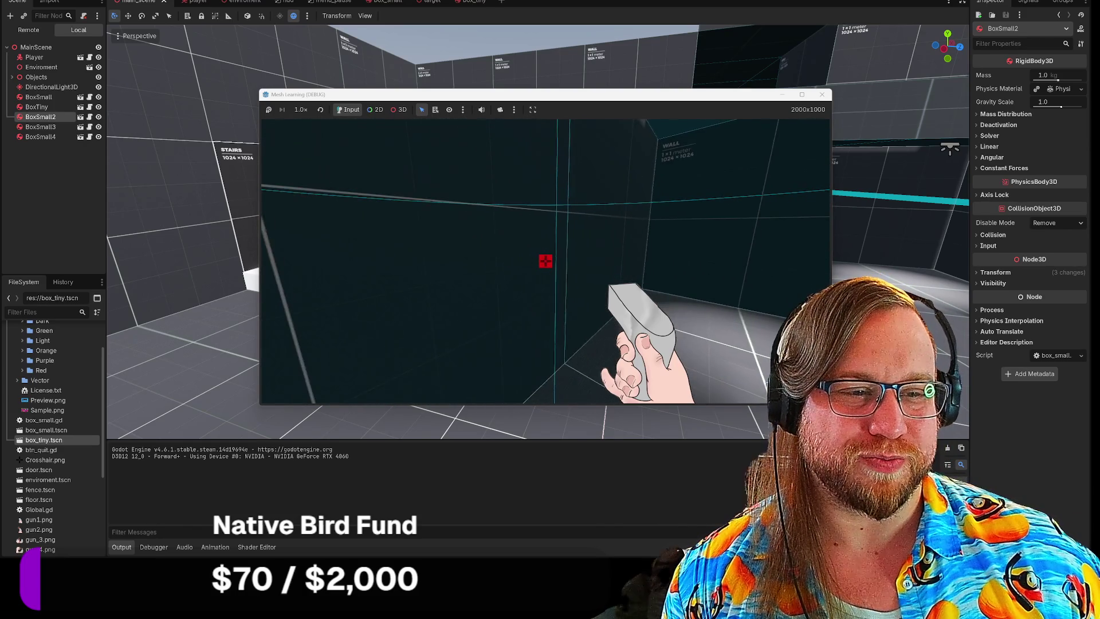
pyautogui.press('a')
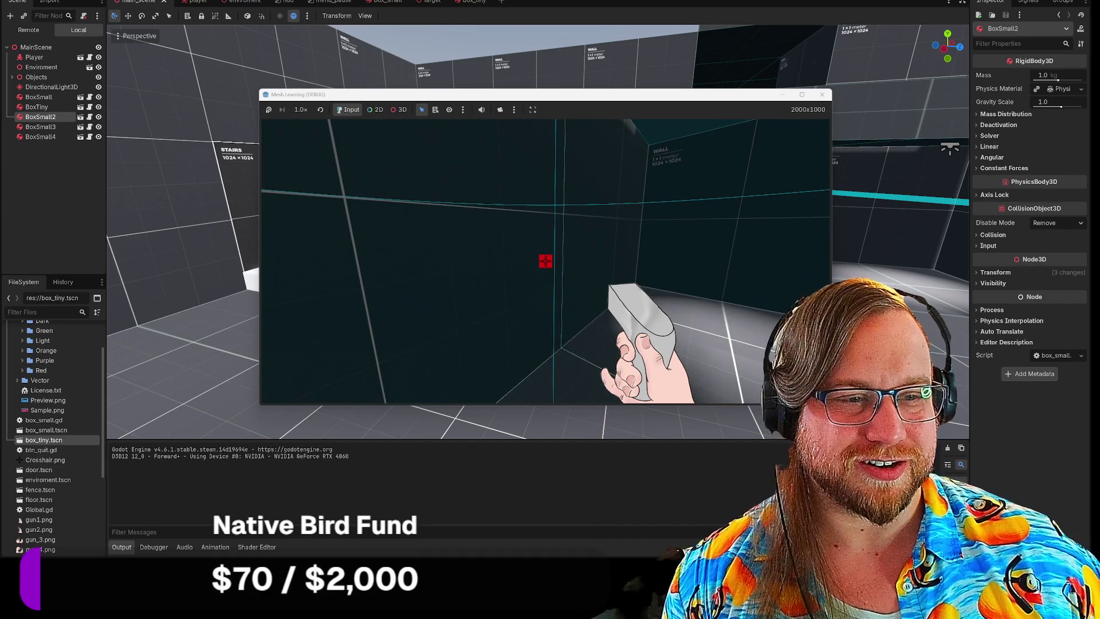
pyautogui.press('w')
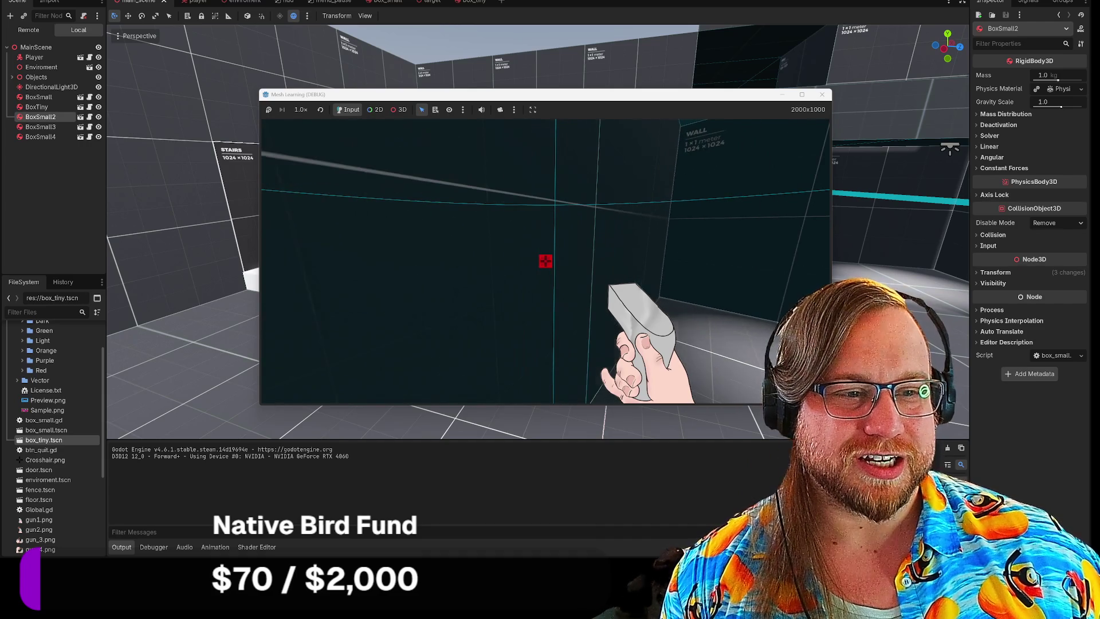
pyautogui.press('d')
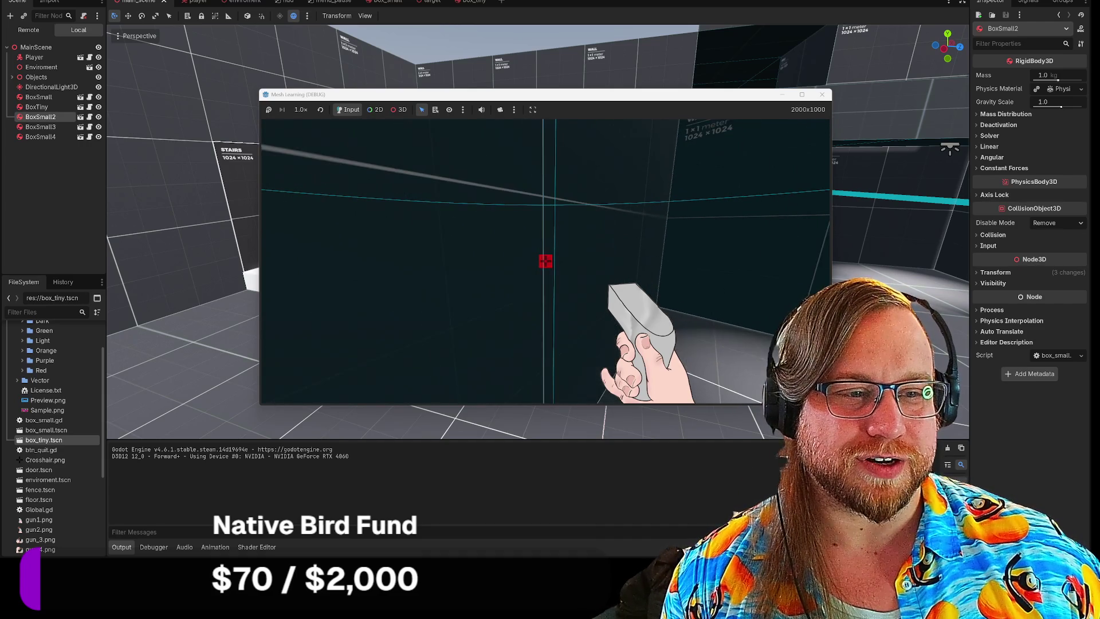
pyautogui.press('d')
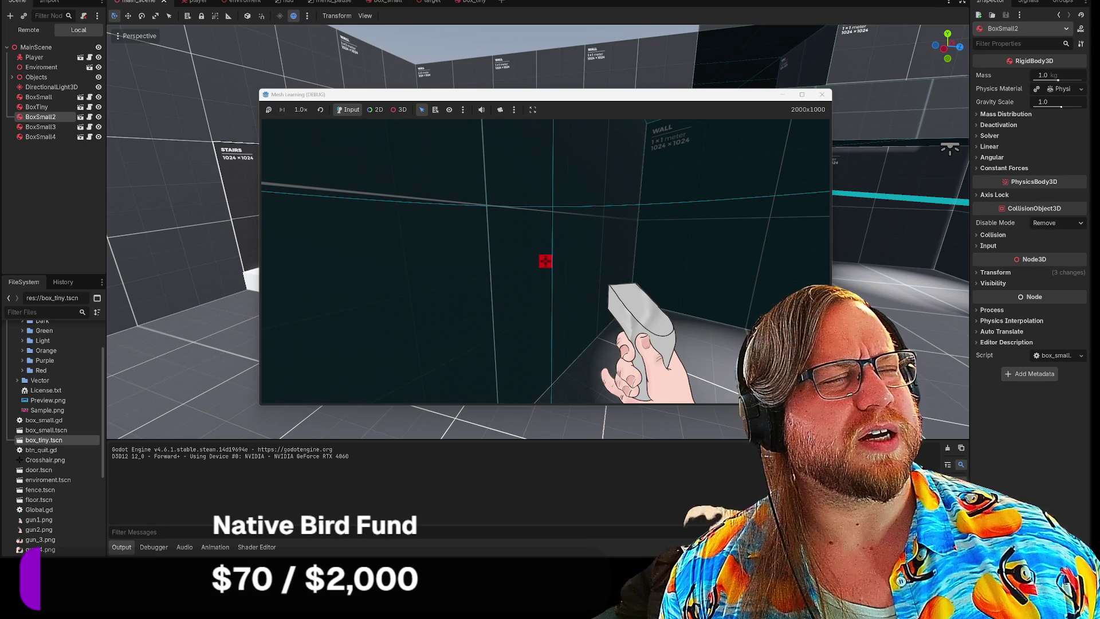
pyautogui.press('Escape')
pyautogui.click(820, 94)
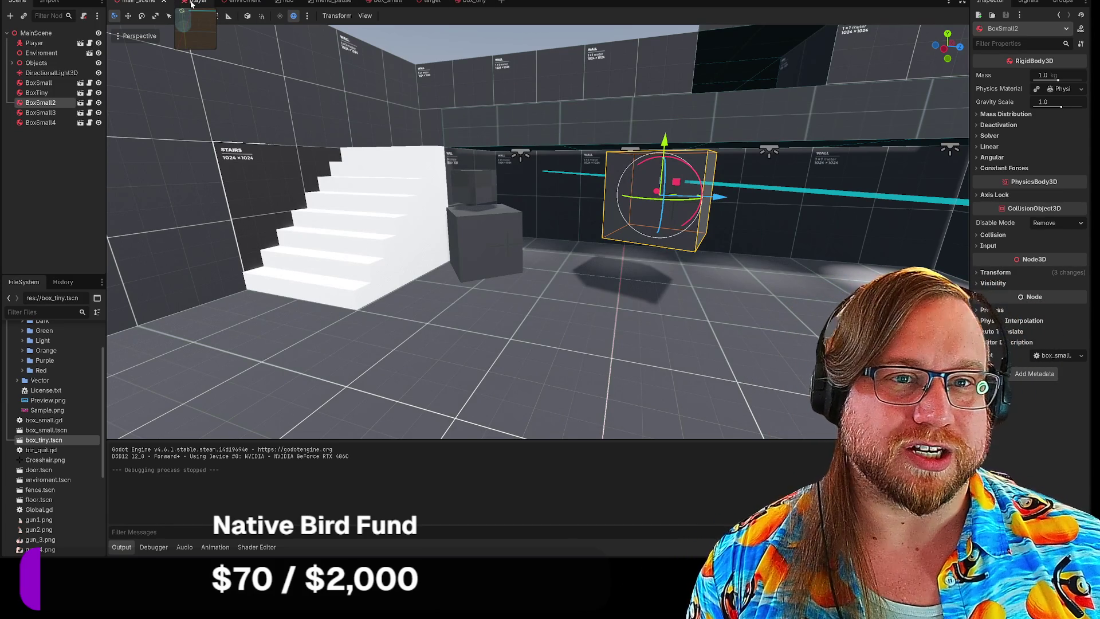
# Step: Browse the open scene tabs and reorder them so BoxTiny's tab comes before BoxSmall's
pyautogui.click(192, 5)
pyautogui.click(139, 1)
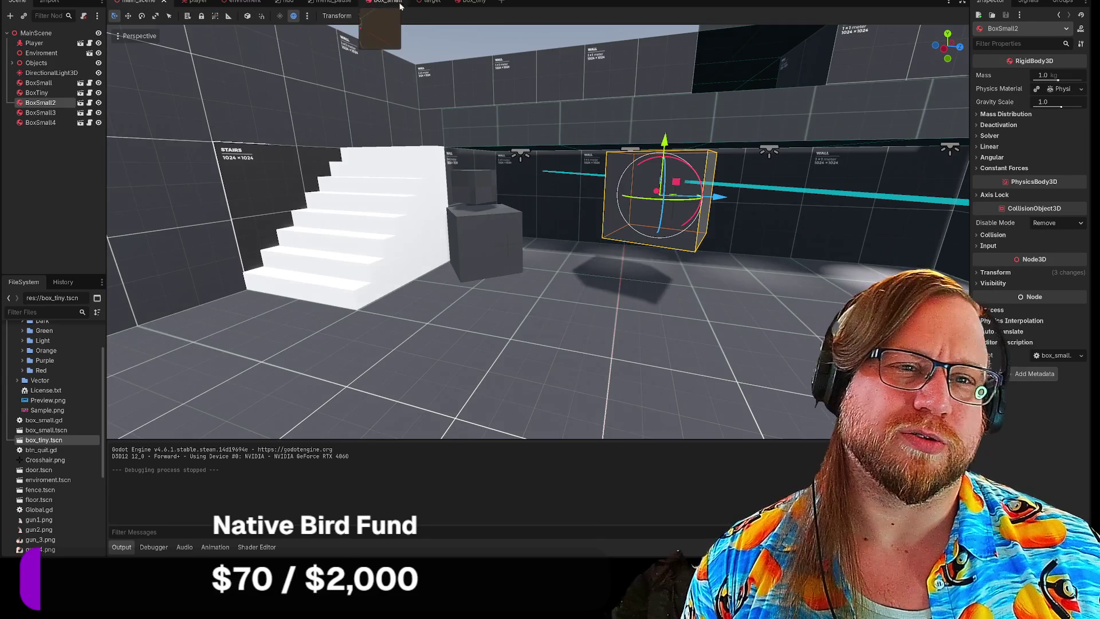
pyautogui.click(383, 2)
pyautogui.click(427, 2)
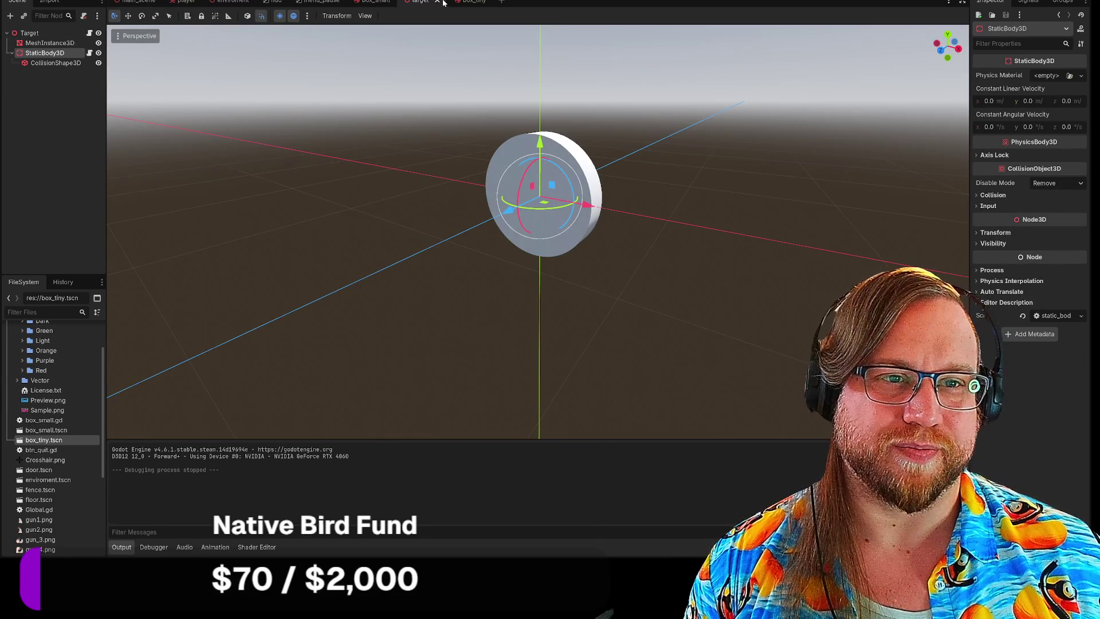
pyautogui.click(386, 2)
pyautogui.click(430, 3)
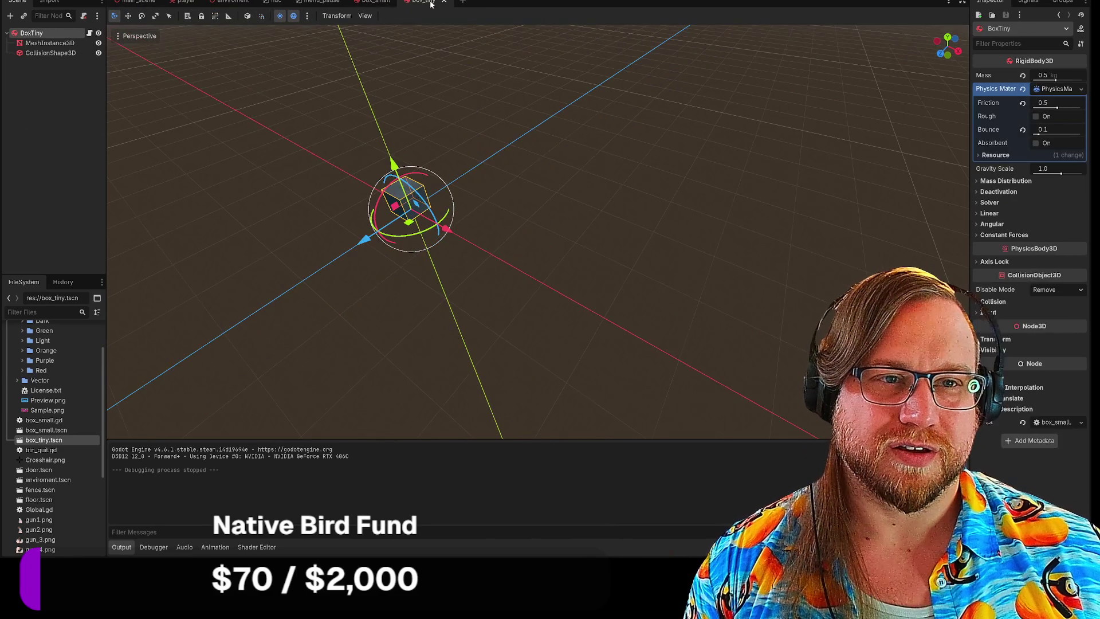
pyautogui.moveTo(424, 3)
pyautogui.mouseDown()
pyautogui.moveTo(381, 5)
pyautogui.moveTo(397, 3)
pyautogui.mouseUp()
pyautogui.click(428, 2)
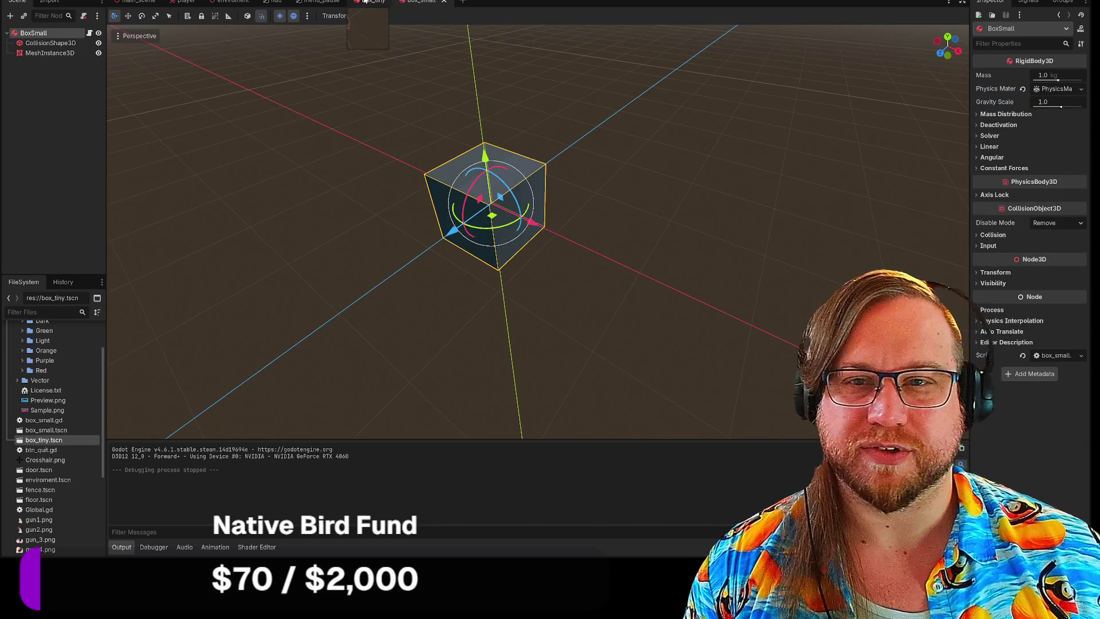
pyautogui.click(372, 2)
# Step: In box_tiny, move MeshInstance3D below CollisionShape3D to match BoxSmall, then return to main_scene
pyautogui.moveTo(49, 43); pyautogui.dragTo(46, 40)
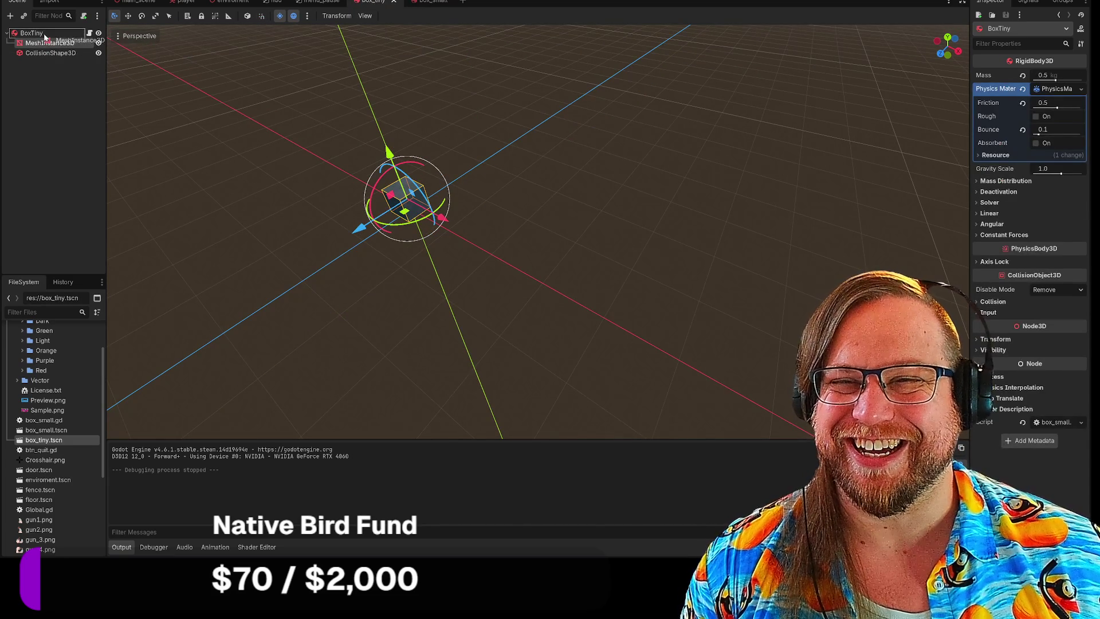
pyautogui.click(430, 2)
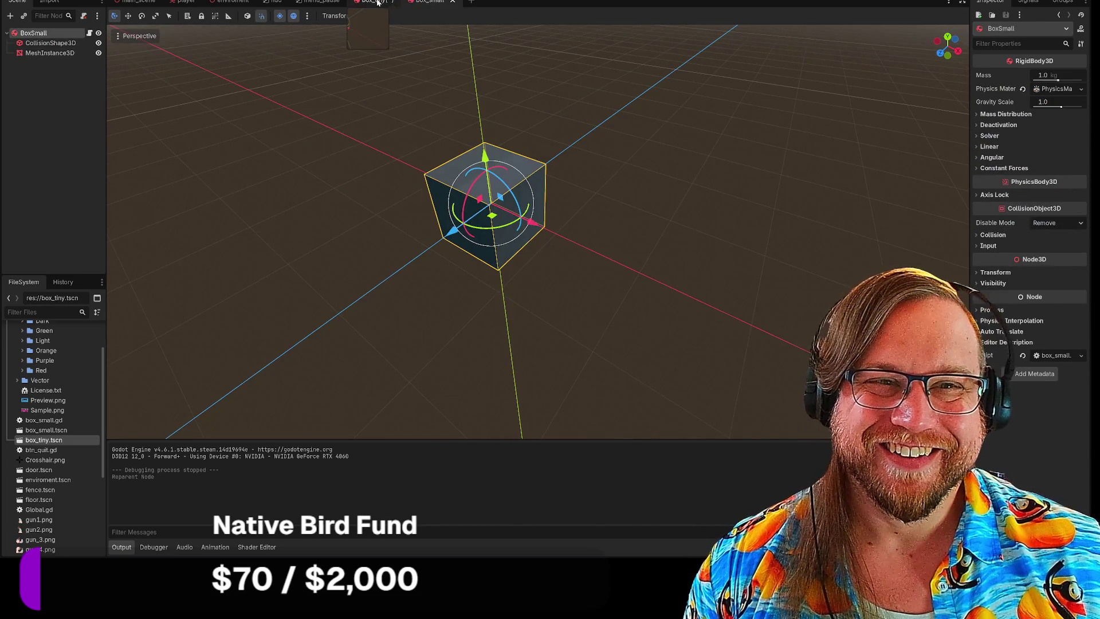
pyautogui.click(378, 2)
pyautogui.click(400, 16)
pyautogui.press('Escape')
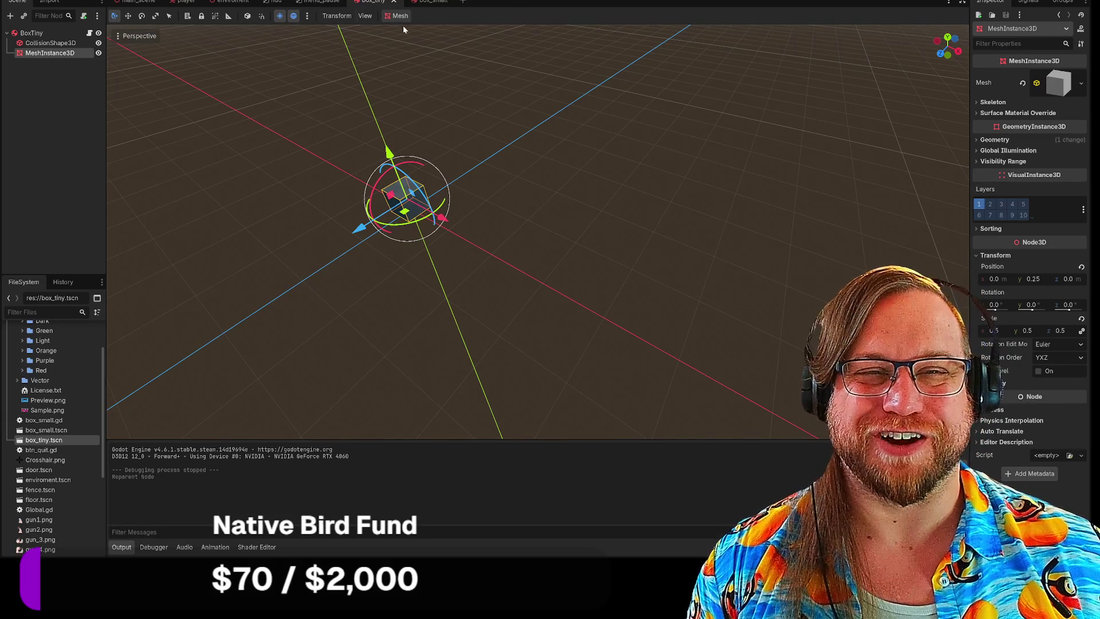
pyautogui.click(138, 5)
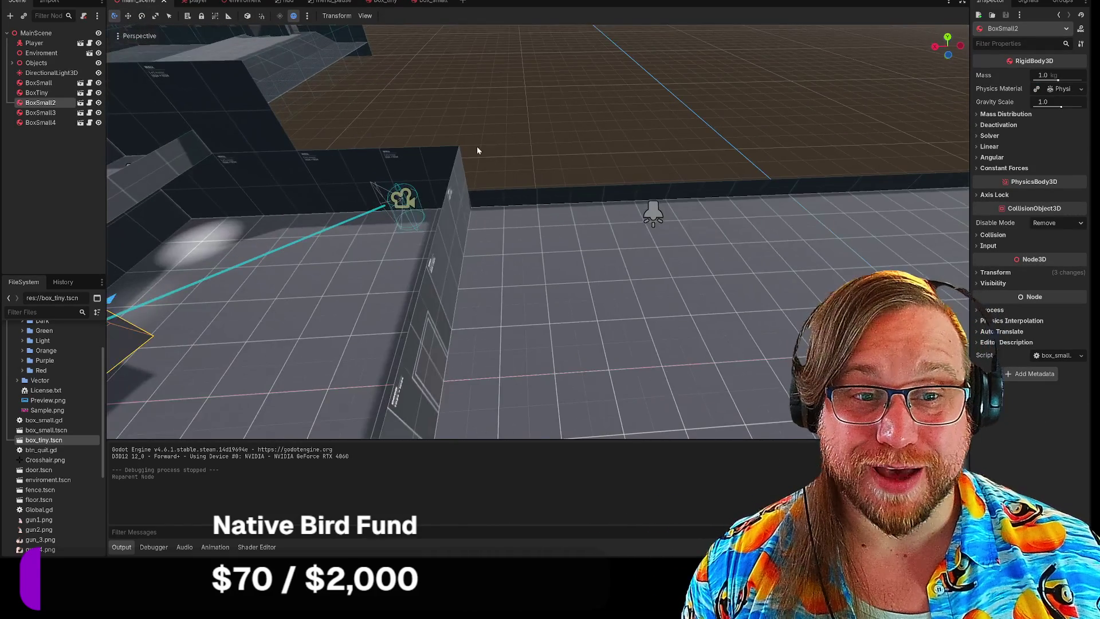
# Step: Drag the Player to X 10.97, Z 3.884 and fly the view back over the room
pyautogui.click(417, 217)
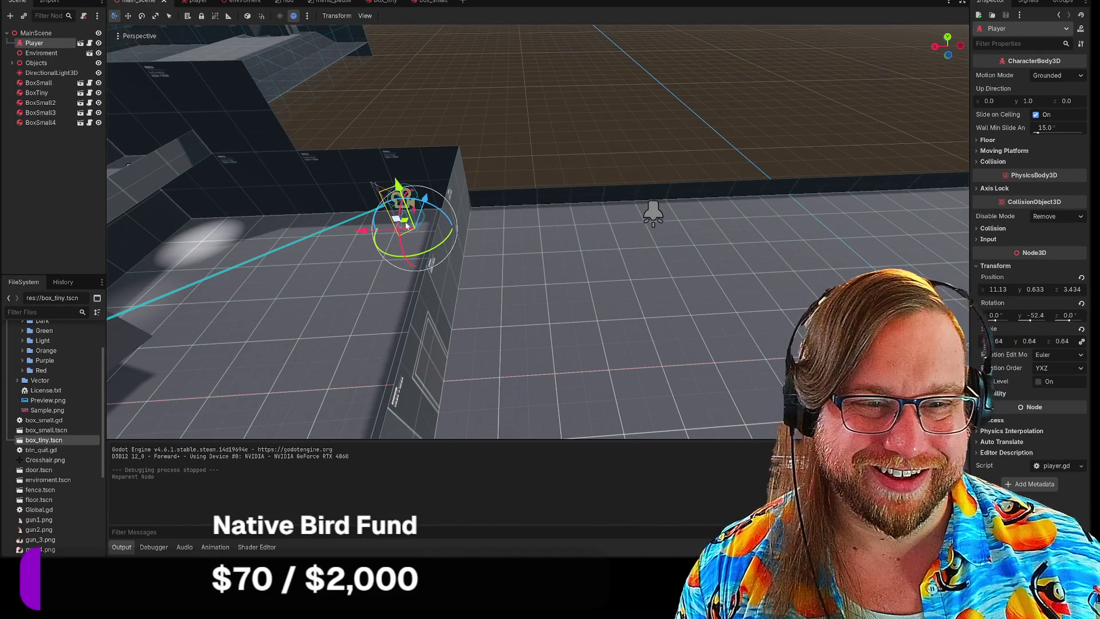
pyautogui.moveTo(409, 224); pyautogui.dragTo(418, 211)
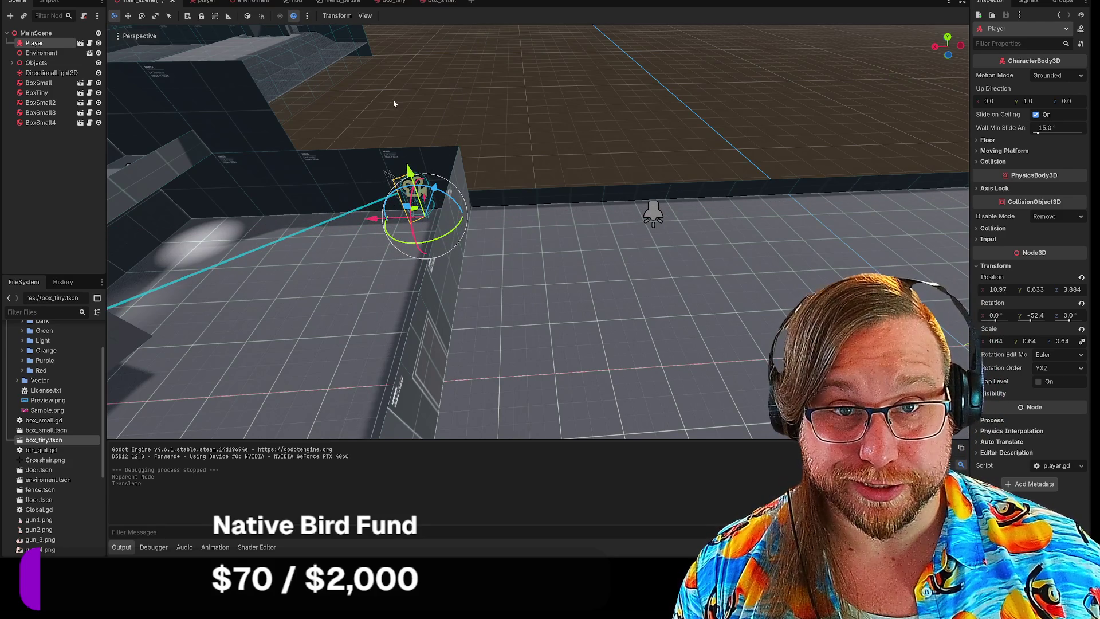
pyautogui.moveTo(385, 100)
pyautogui.mouseDown()
pyautogui.moveTo(476, 123)
pyautogui.moveTo(435, 148)
pyautogui.moveTo(452, 137)
pyautogui.moveTo(458, 160)
pyautogui.moveTo(441, 108)
pyautogui.mouseUp()
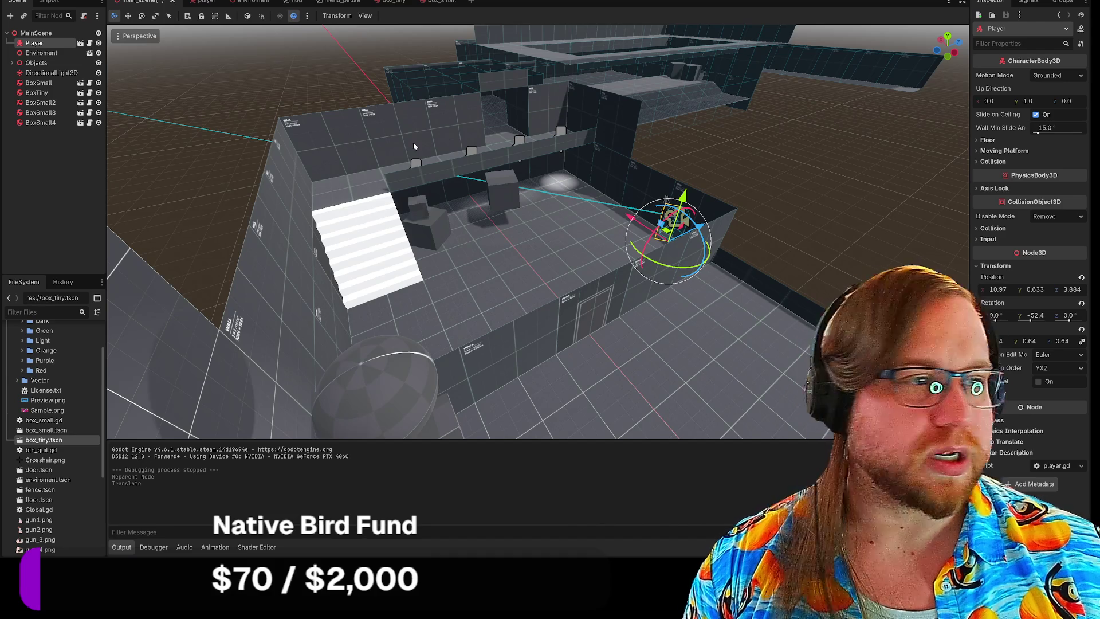
pyautogui.click(393, 2)
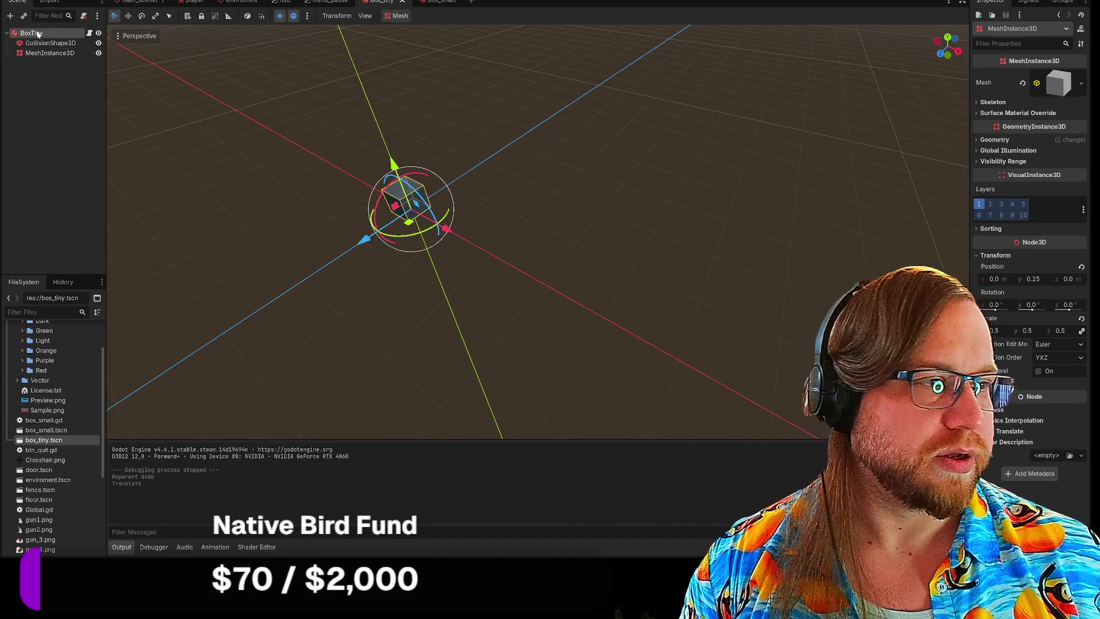
# Step: Select BoxTiny and look through its RigidBody3D inspector sections: Mass Distribution, Deactivation, Solver, Linear, Angular, Constant Forces
pyautogui.click(34, 34)
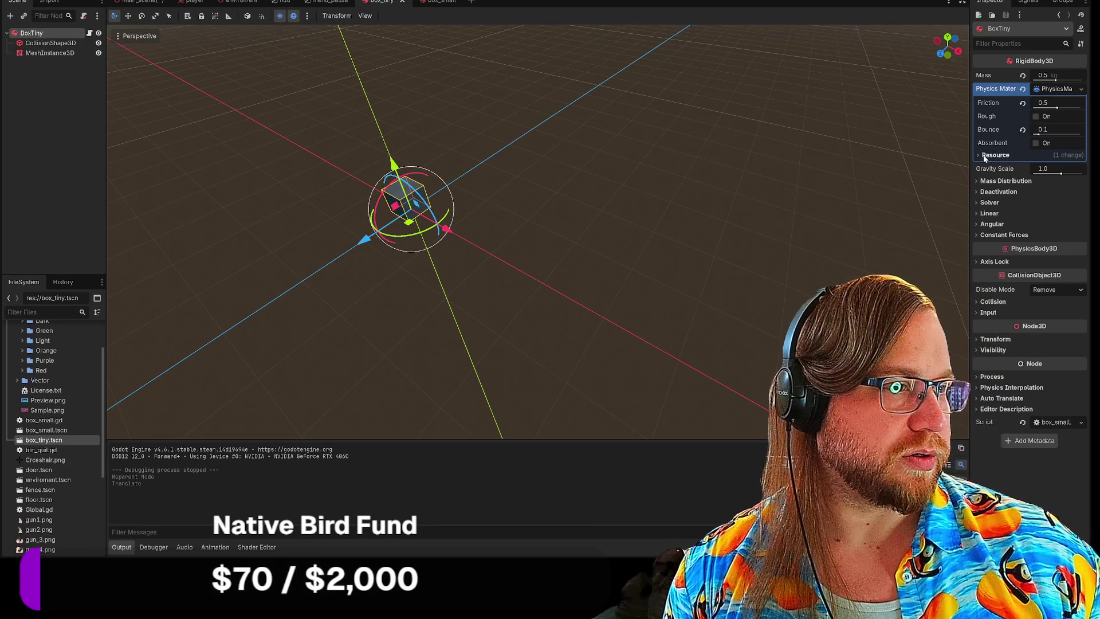
pyautogui.click(981, 181)
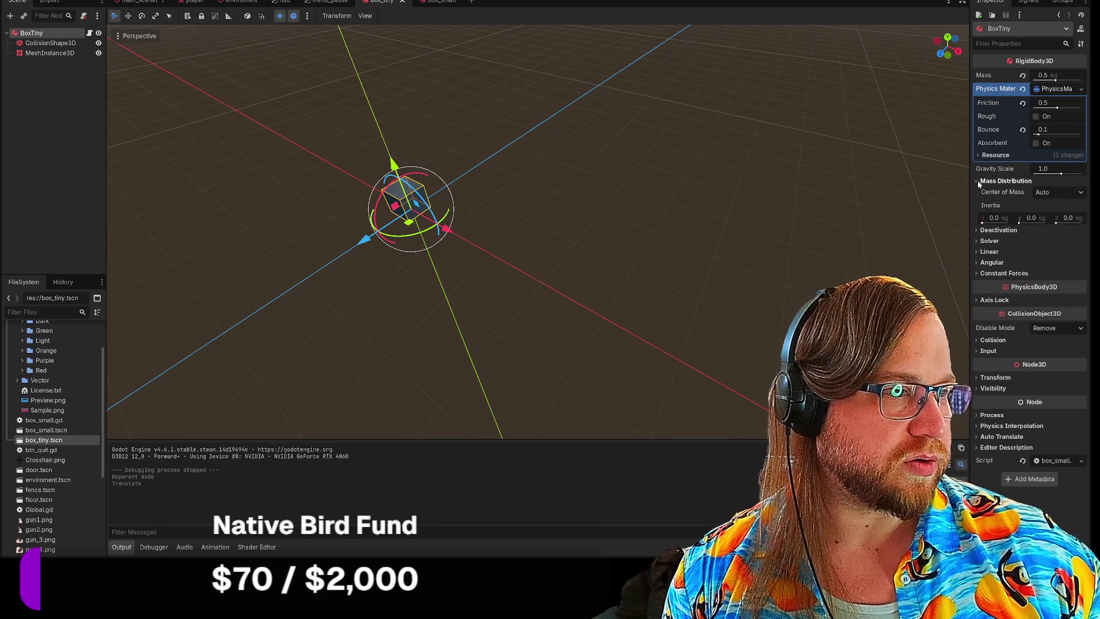
pyautogui.click(976, 181)
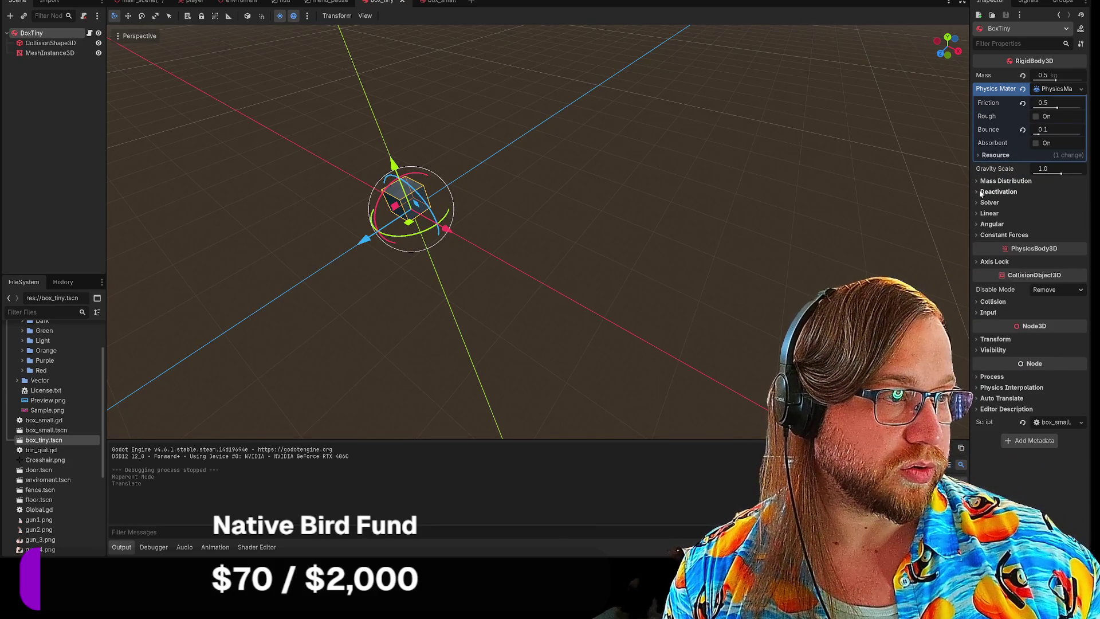
pyautogui.click(975, 194)
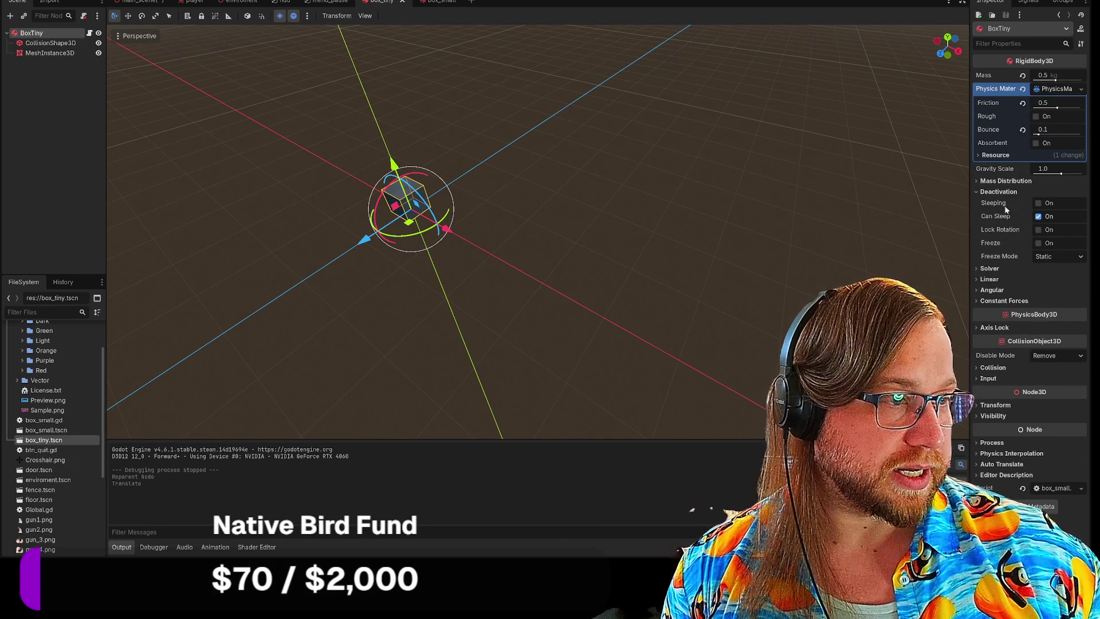
pyautogui.click(976, 193)
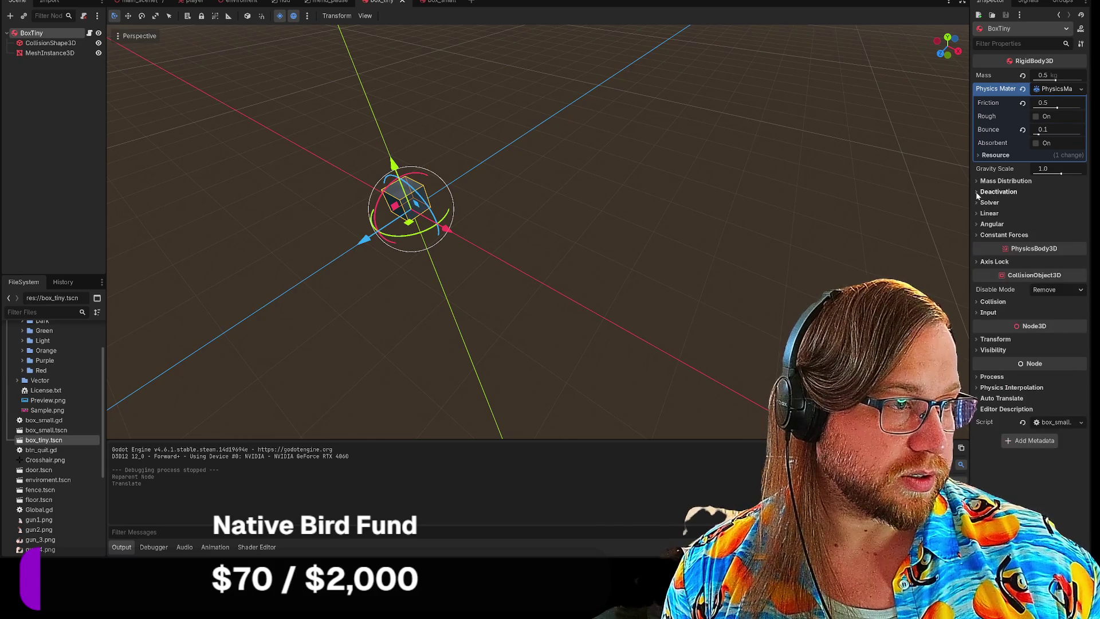
pyautogui.click(977, 236)
pyautogui.click(977, 235)
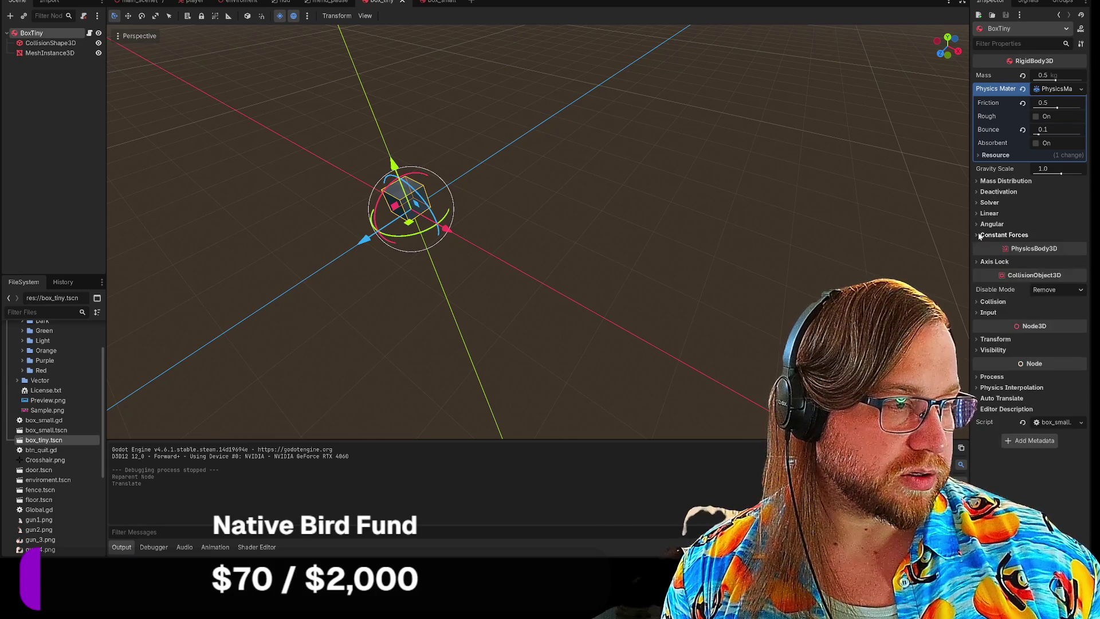
pyautogui.click(977, 225)
pyautogui.click(977, 225)
pyautogui.click(976, 213)
pyautogui.click(976, 213)
pyautogui.click(977, 213)
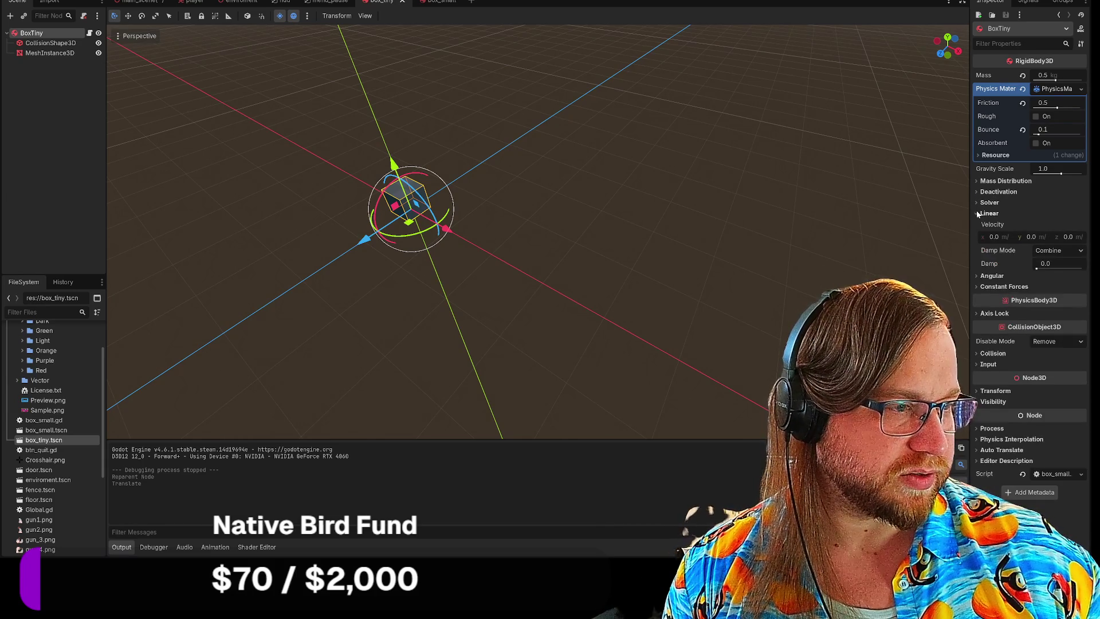
pyautogui.click(976, 213)
pyautogui.click(977, 202)
pyautogui.click(977, 202)
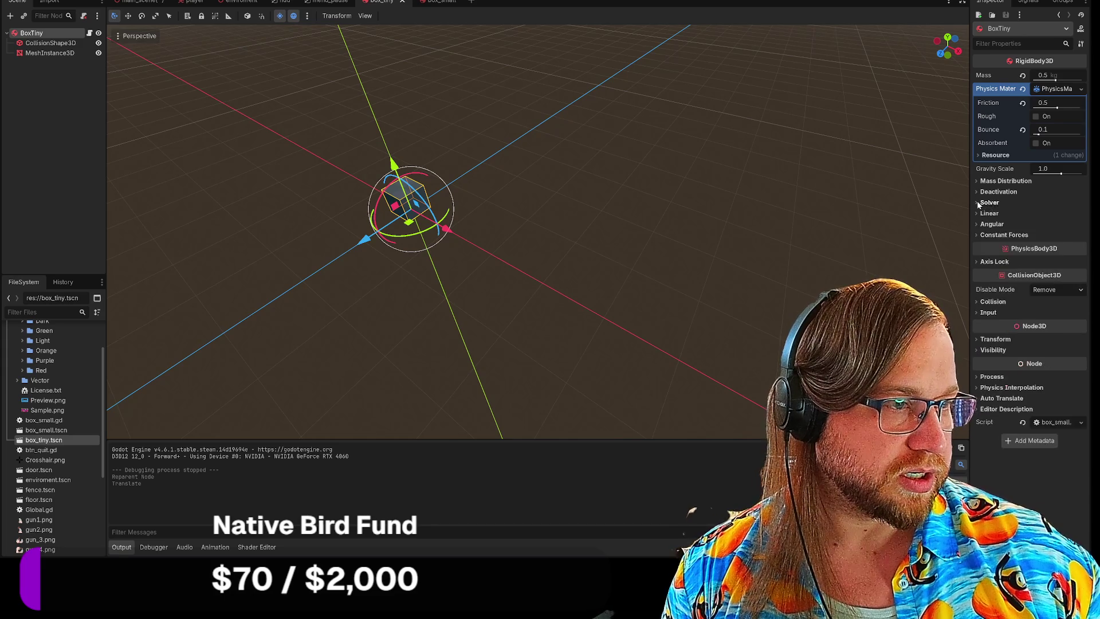
# Step: Turn off Can Sleep under Deactivation for BoxTiny and run the game
pyautogui.click(976, 193)
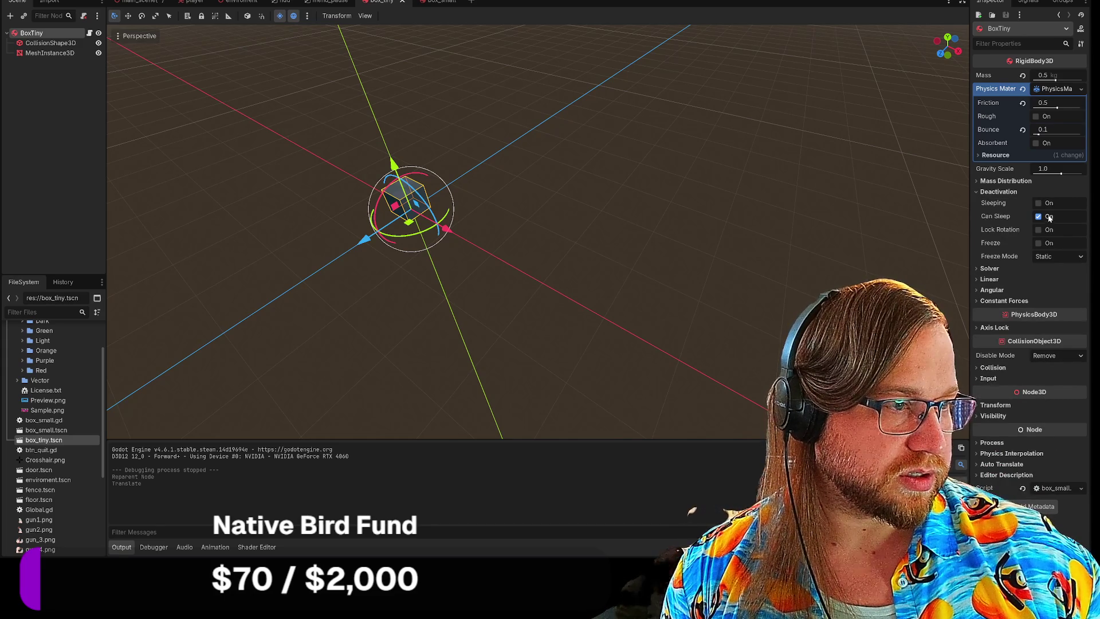
pyautogui.click(1039, 217)
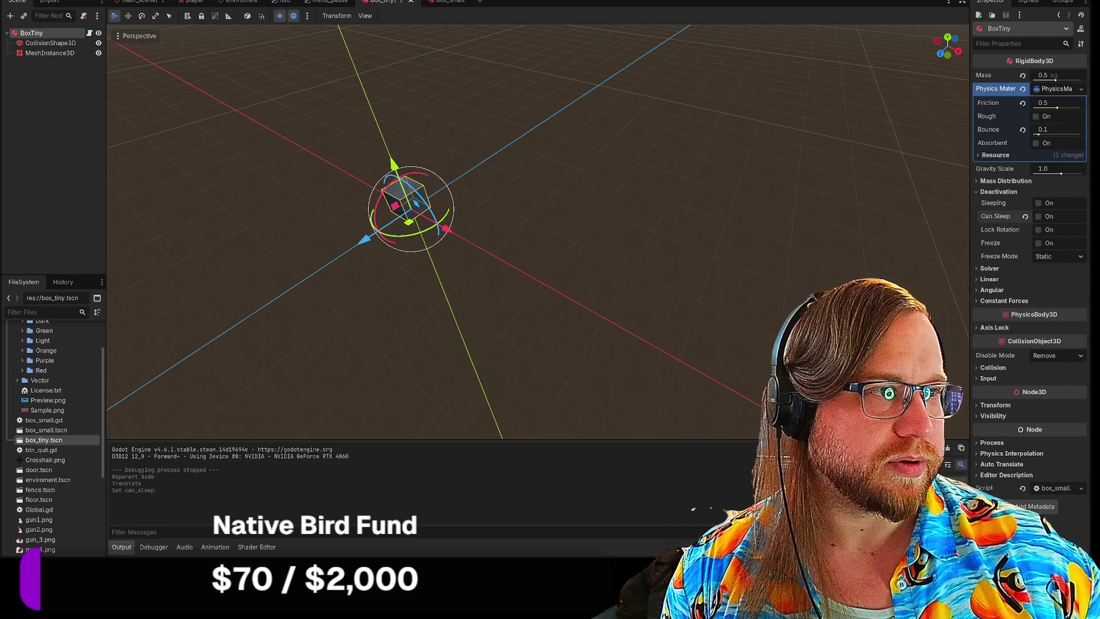
pyautogui.press('F5')
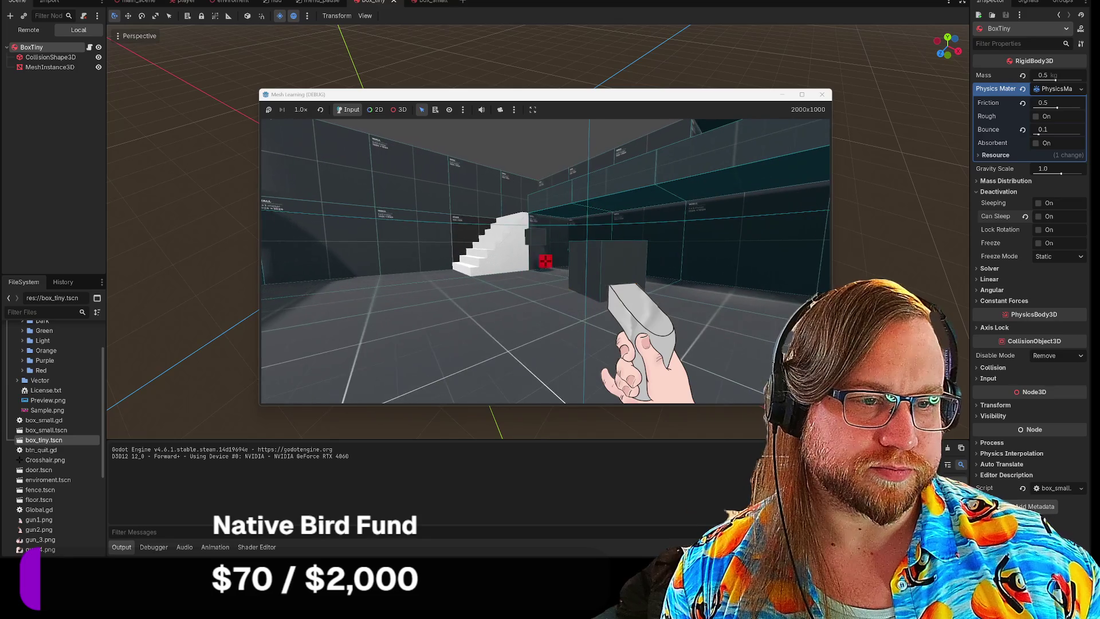
# Step: Walk forward, back and up to the tiny box in the running game, then stop the playtest
pyautogui.press('w')
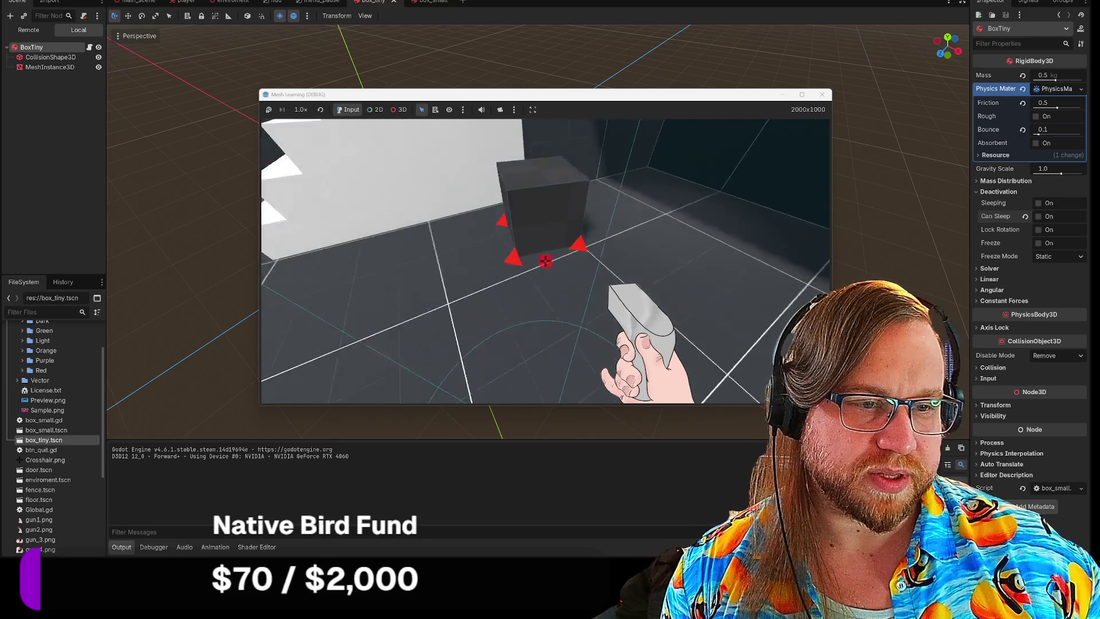
pyautogui.press('s')
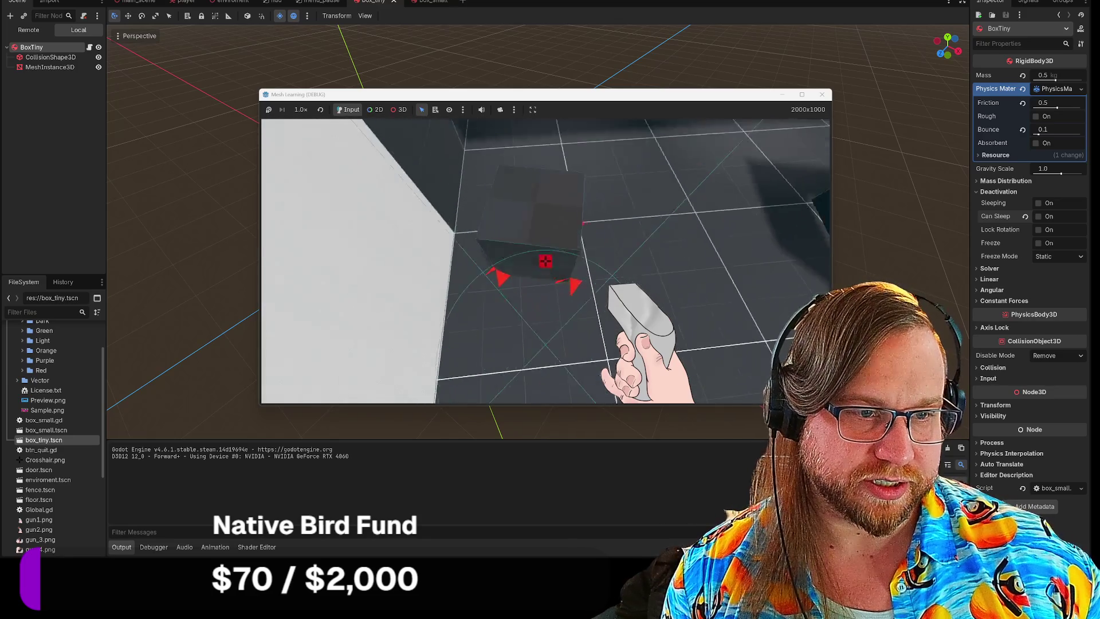
pyautogui.press('w')
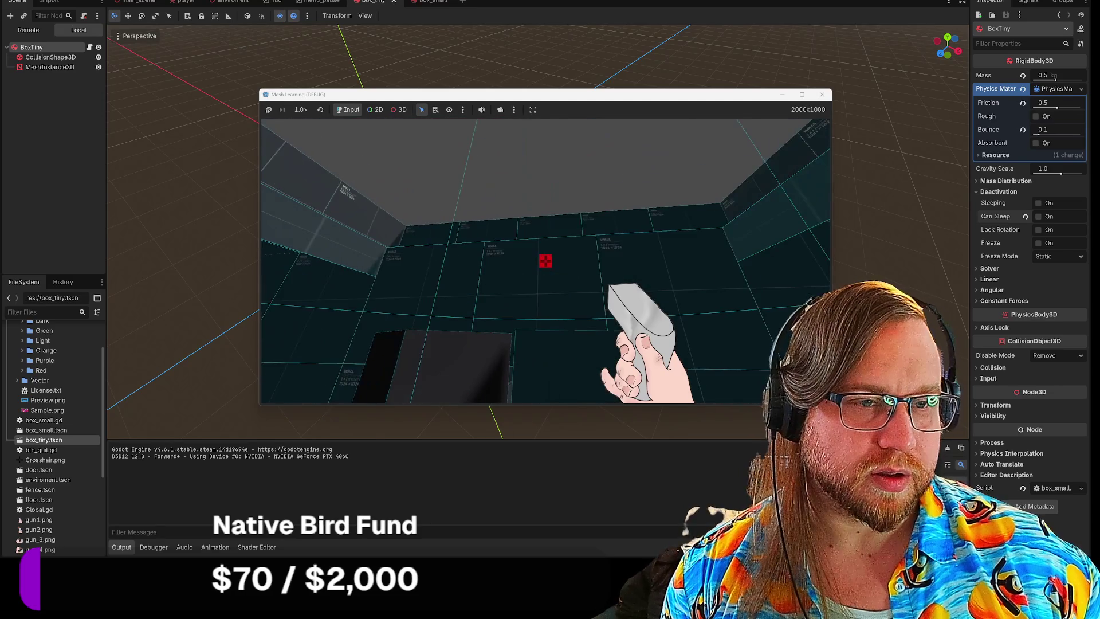
pyautogui.click(822, 94)
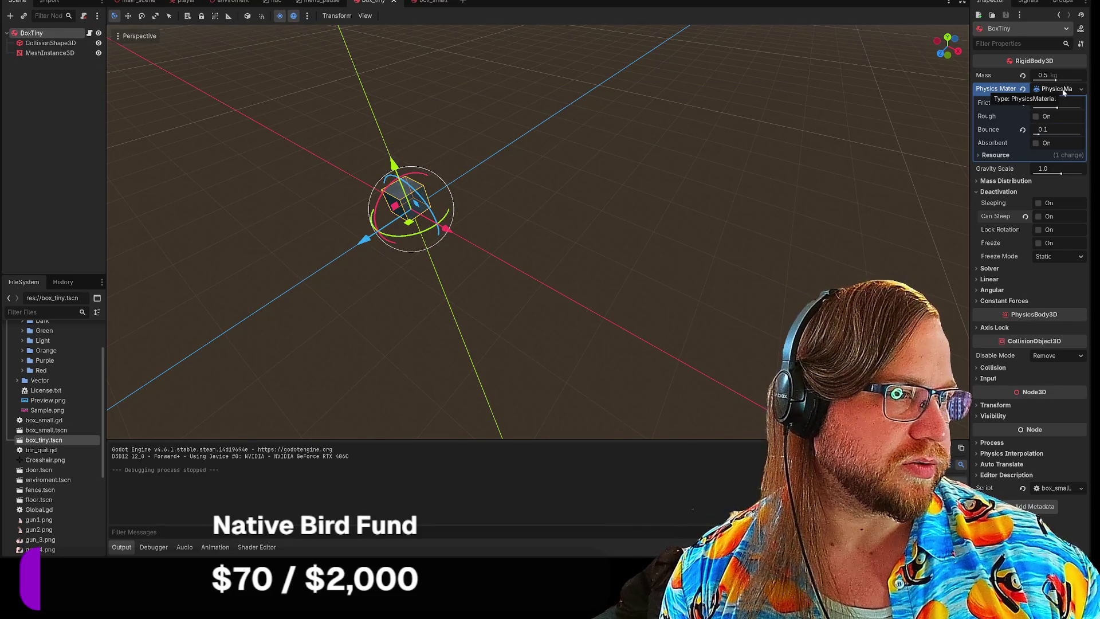
# Step: In box_small, uncheck Can Sleep under BoxSmall's Deactivation, then run the game with F5
pyautogui.click(421, 1)
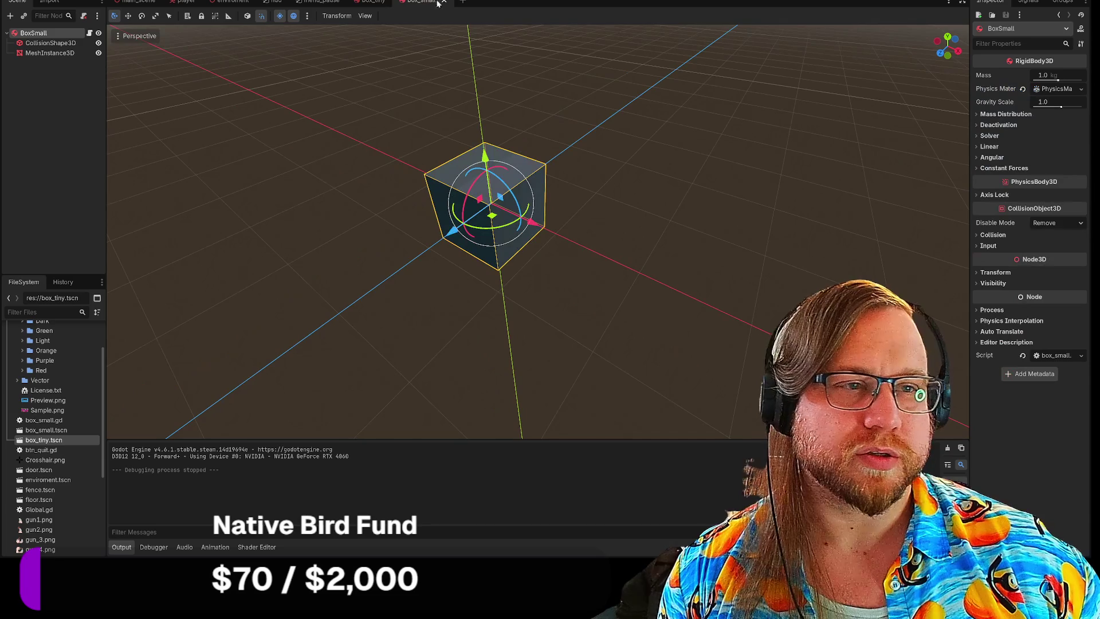
pyautogui.click(978, 125)
pyautogui.click(1039, 150)
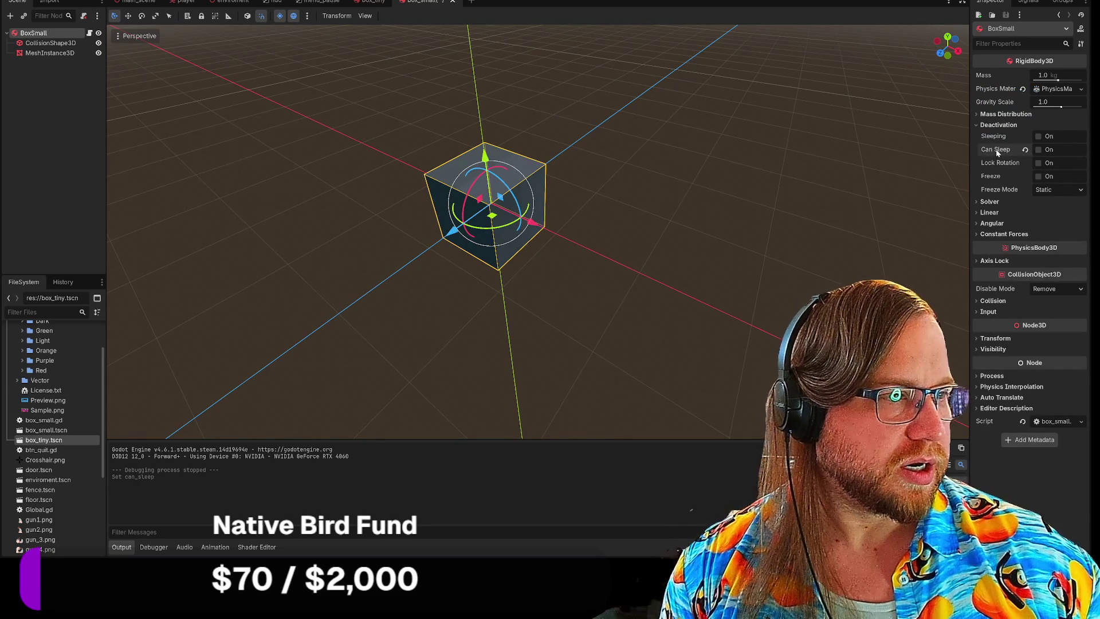
pyautogui.moveTo(996, 151)
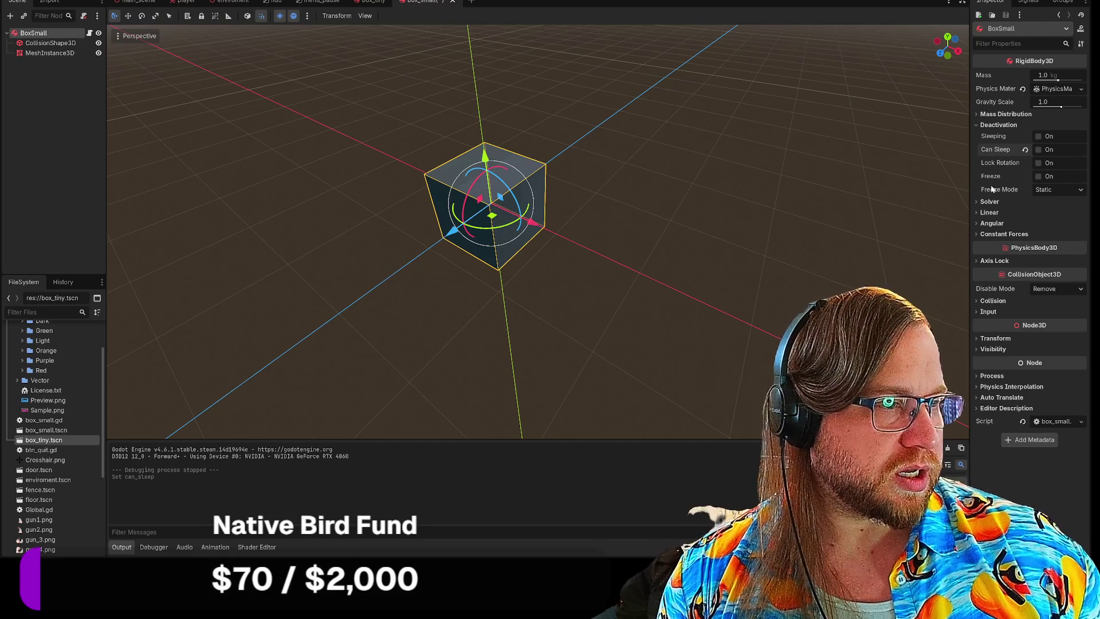
pyautogui.moveTo(991, 192)
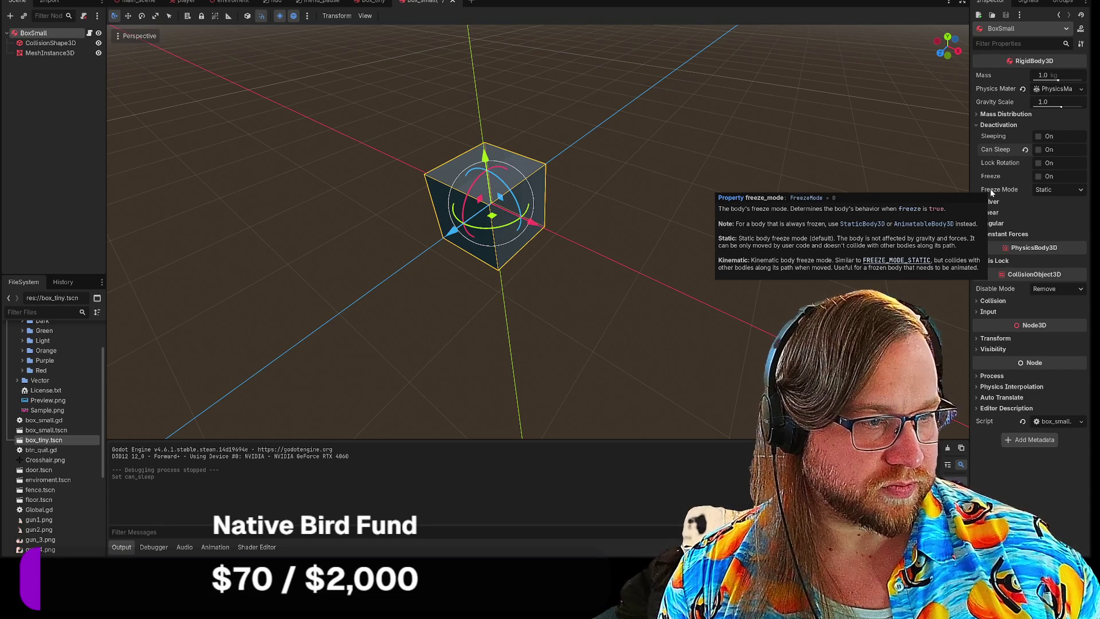
pyautogui.press('F5')
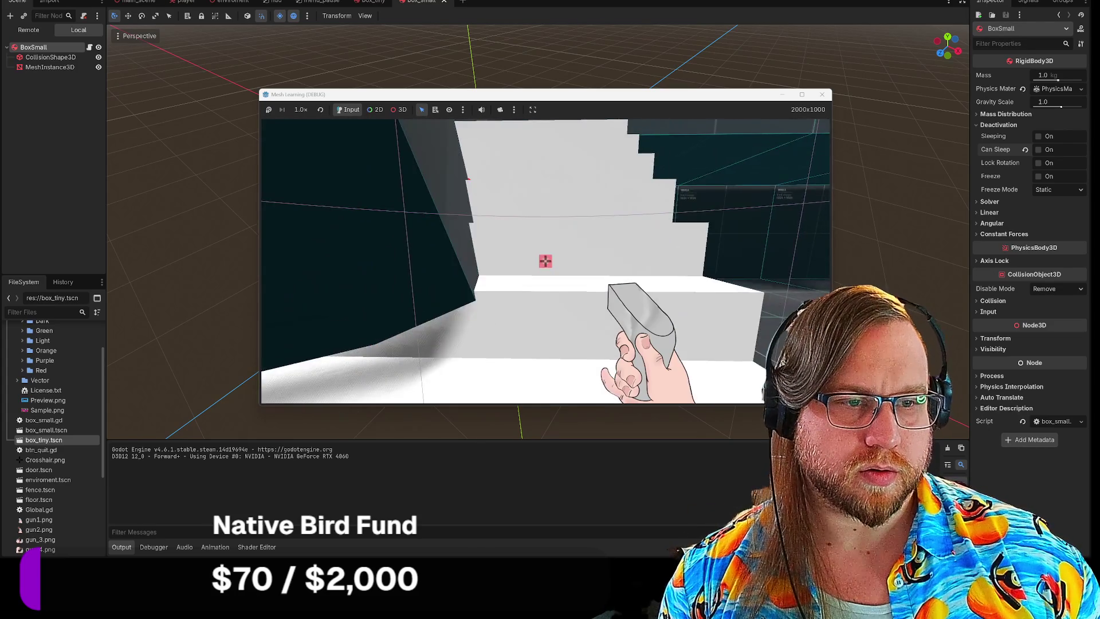
# Step: Walk around the dark box by the stairs, pushing it over, then stop the game with F8
pyautogui.press('s')
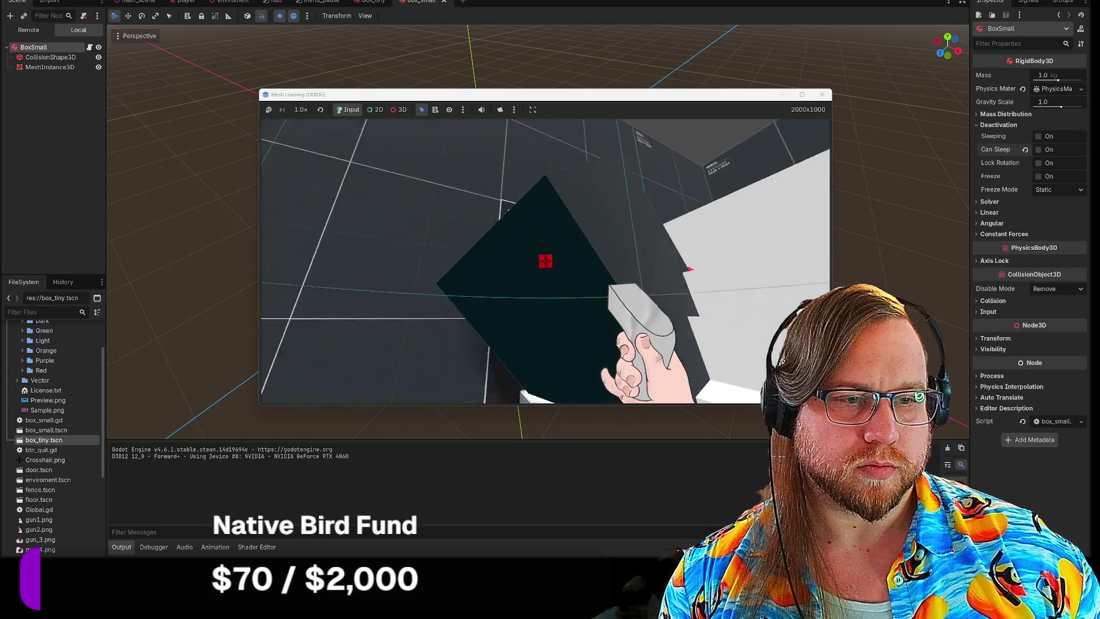
pyautogui.press('w')
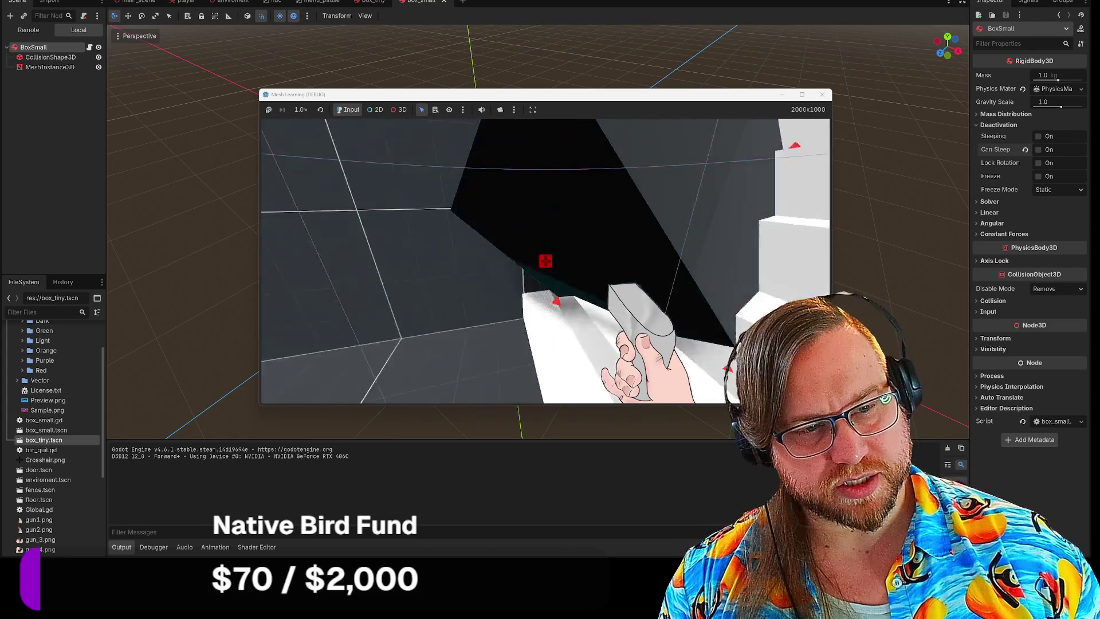
pyautogui.press('a')
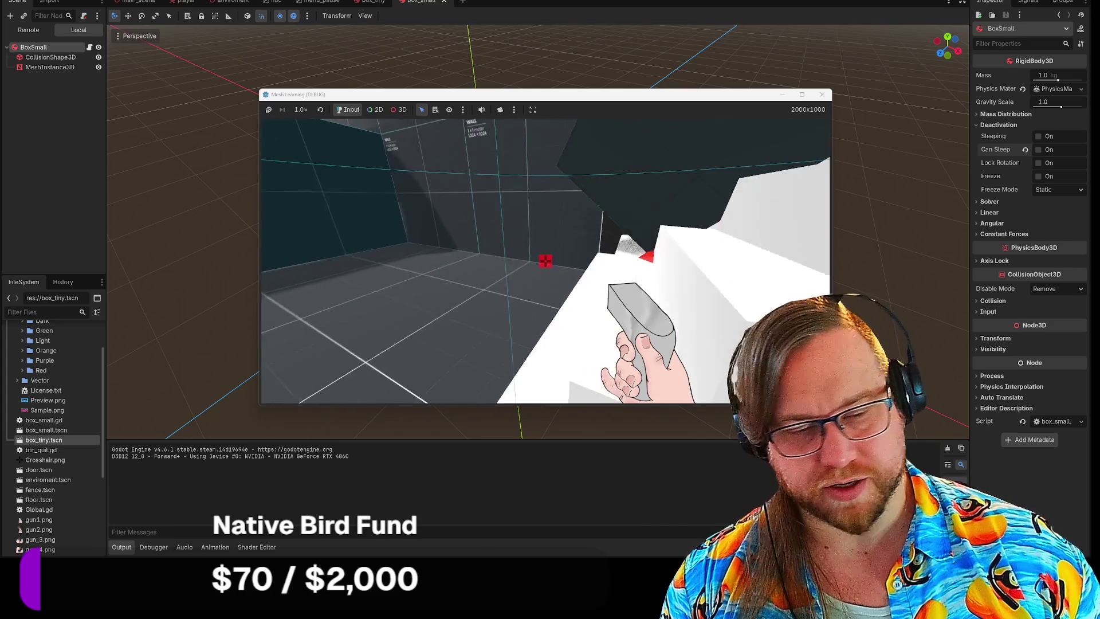
pyautogui.press('d')
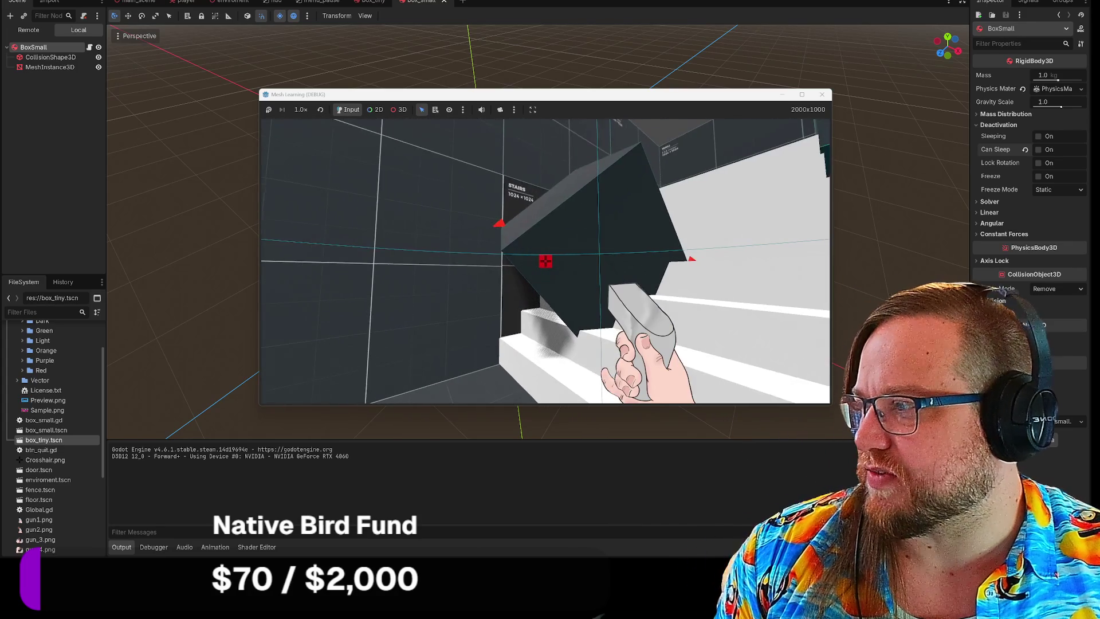
pyautogui.press('F8')
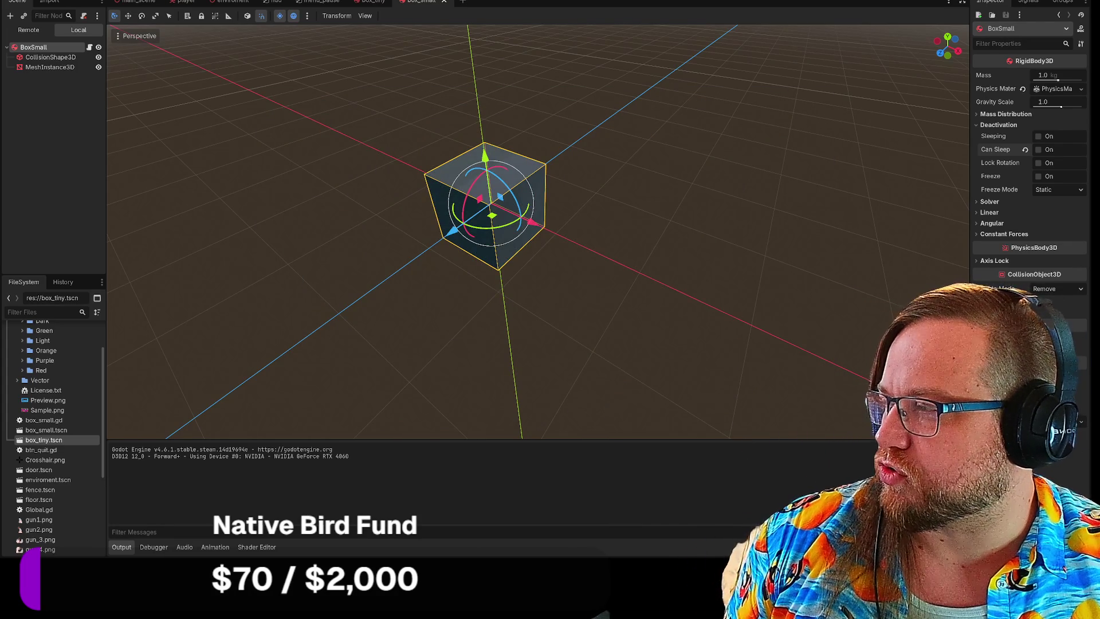
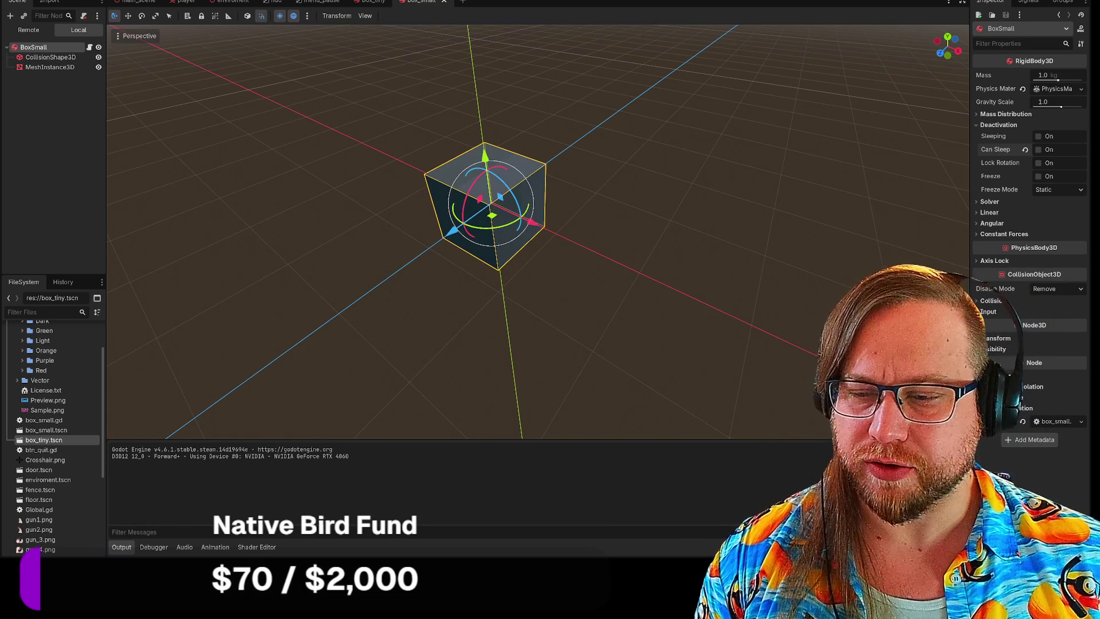
# Step: Test-run the main level and look around, then switch to the environment scene
pyautogui.click(138, 2)
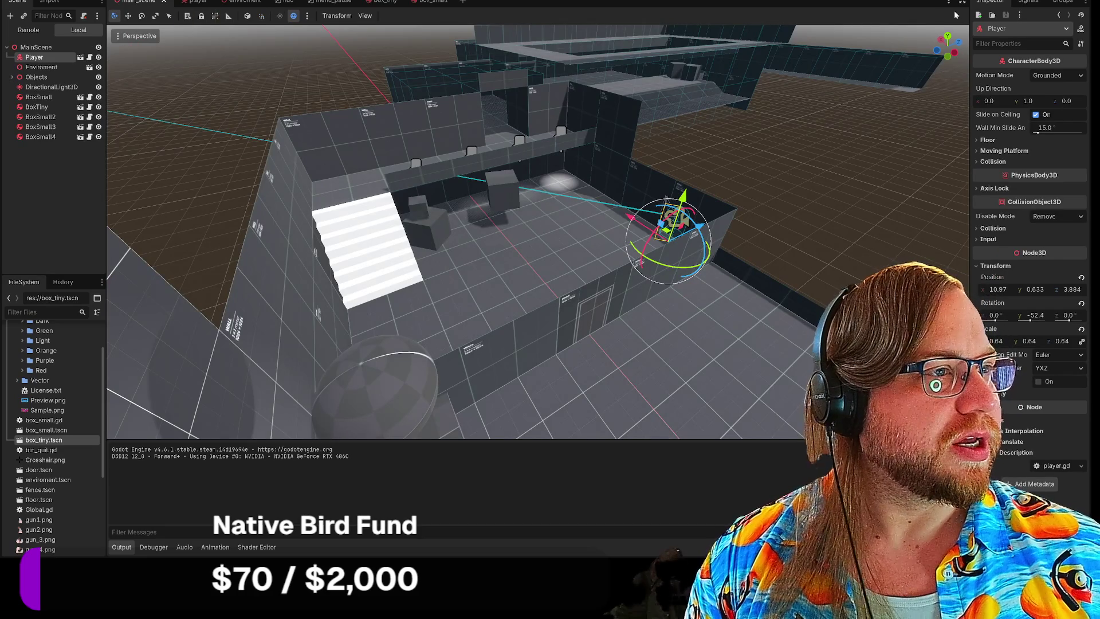
pyautogui.press('F8')
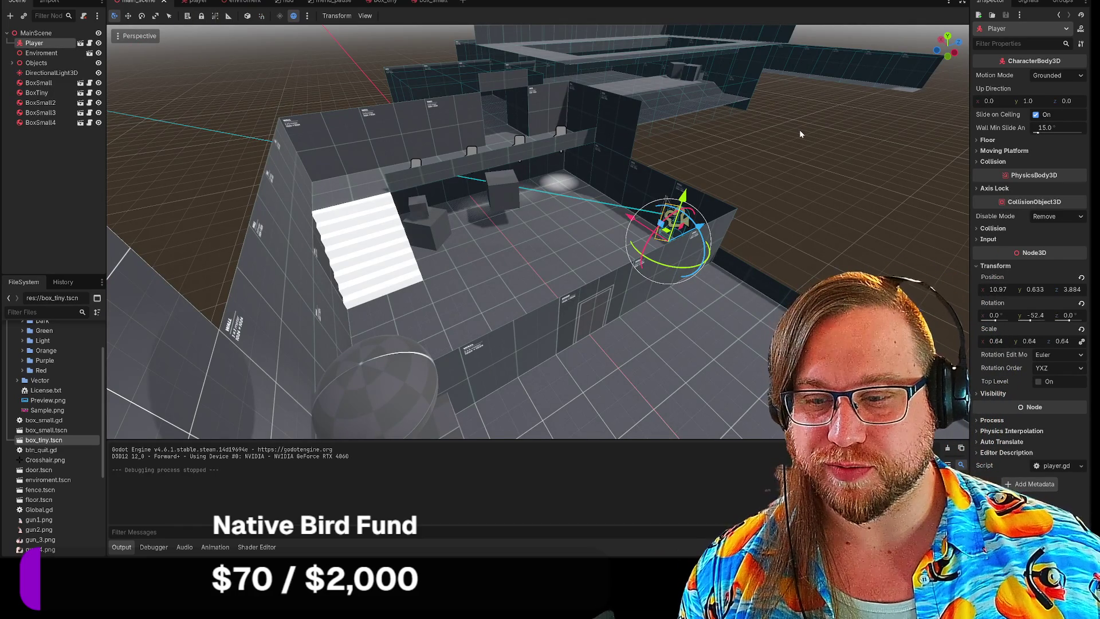
pyautogui.moveTo(854, 148)
pyautogui.mouseDown()
pyautogui.moveTo(745, 168)
pyautogui.moveTo(814, 166)
pyautogui.moveTo(779, 175)
pyautogui.moveTo(756, 167)
pyautogui.moveTo(753, 140)
pyautogui.moveTo(717, 157)
pyautogui.moveTo(835, 145)
pyautogui.mouseUp()
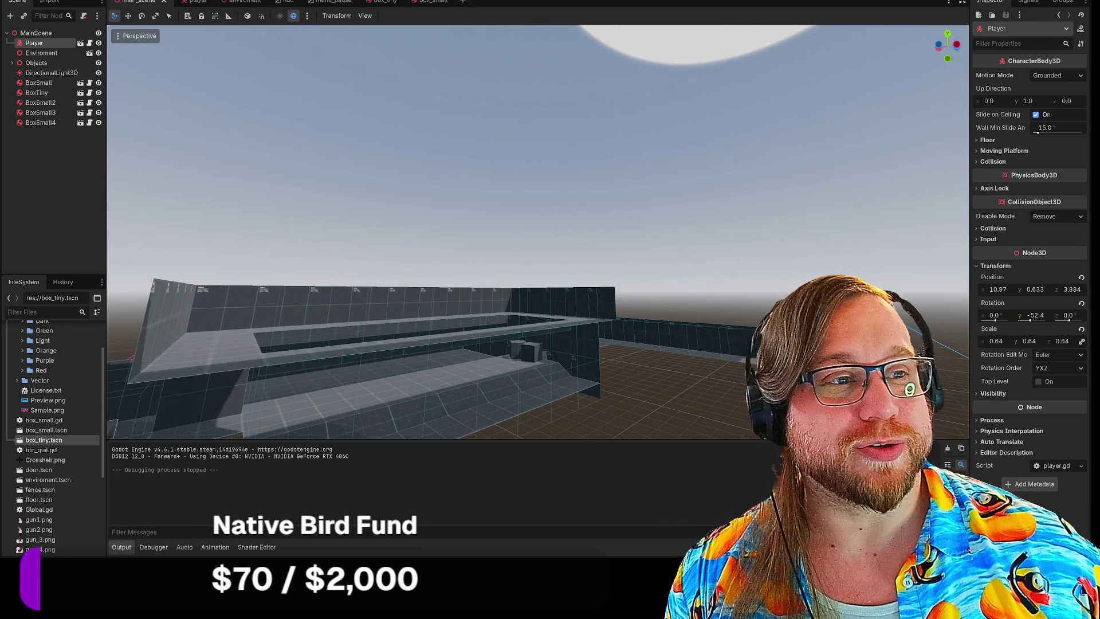
pyautogui.press('w')
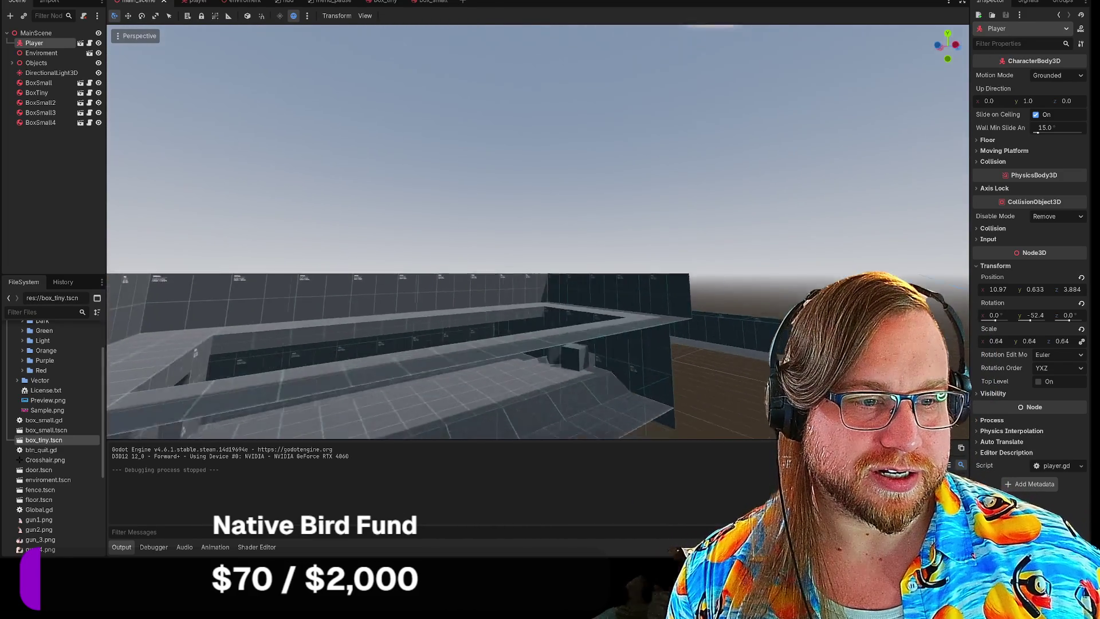
pyautogui.press('s')
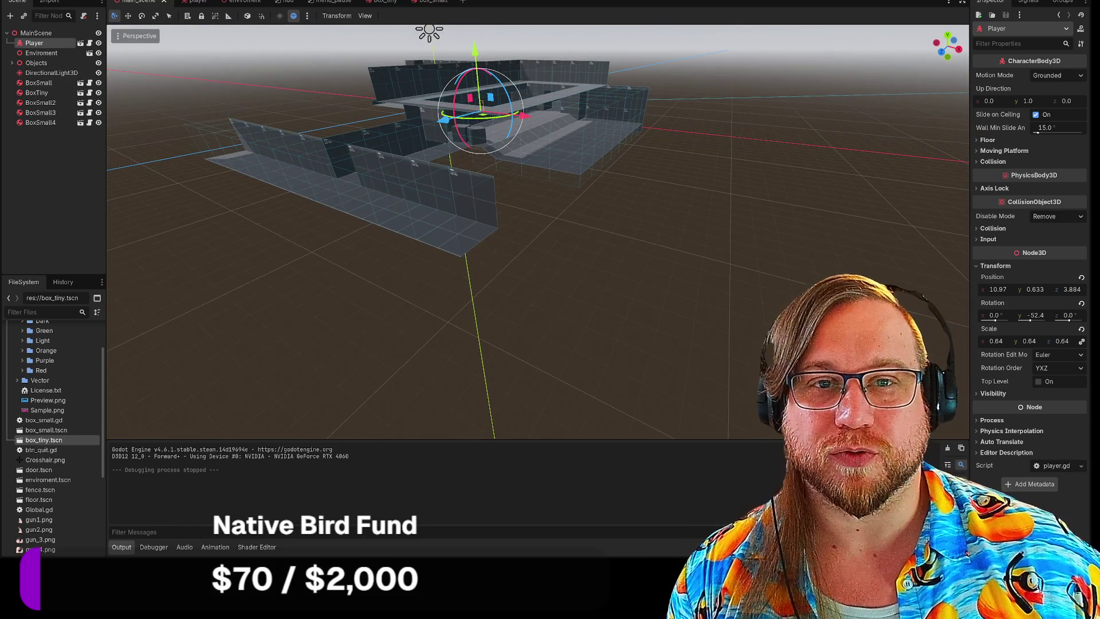
pyautogui.click(252, 3)
# Step: Select floor tiles Floor145, Floor118 and Floor119 beside the wall corridor
pyautogui.press('f')
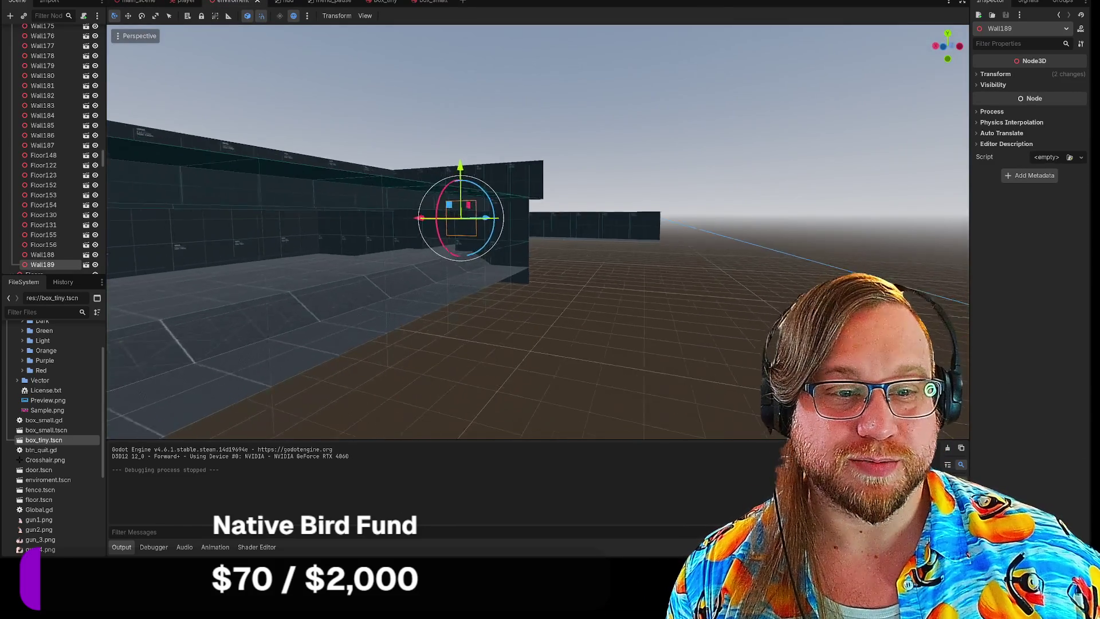
pyautogui.press('w')
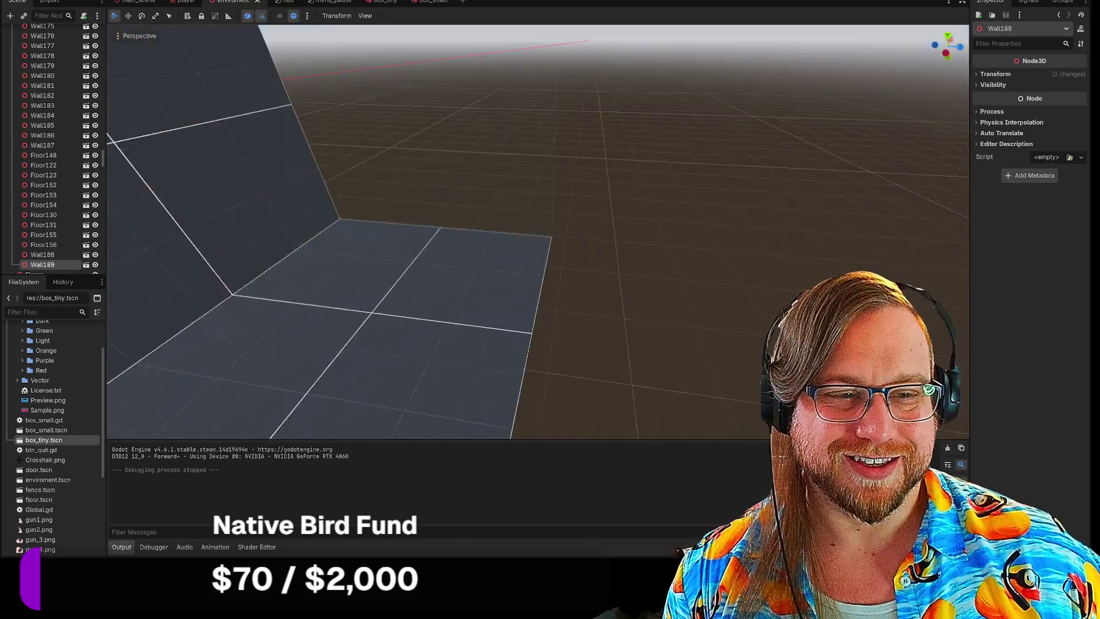
pyautogui.press('s')
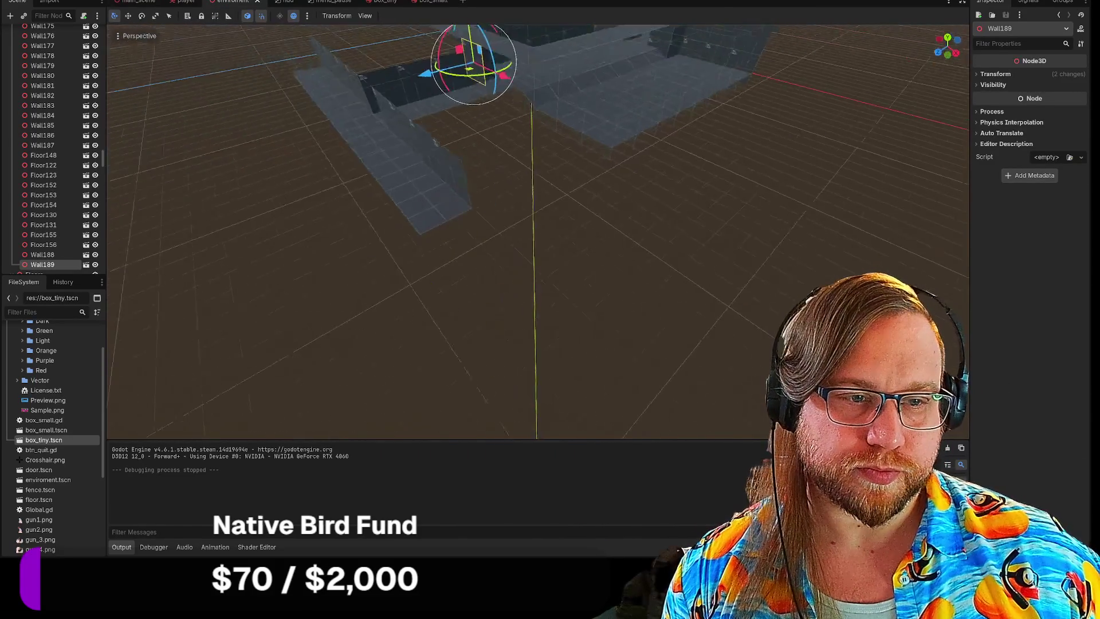
pyautogui.click(517, 144)
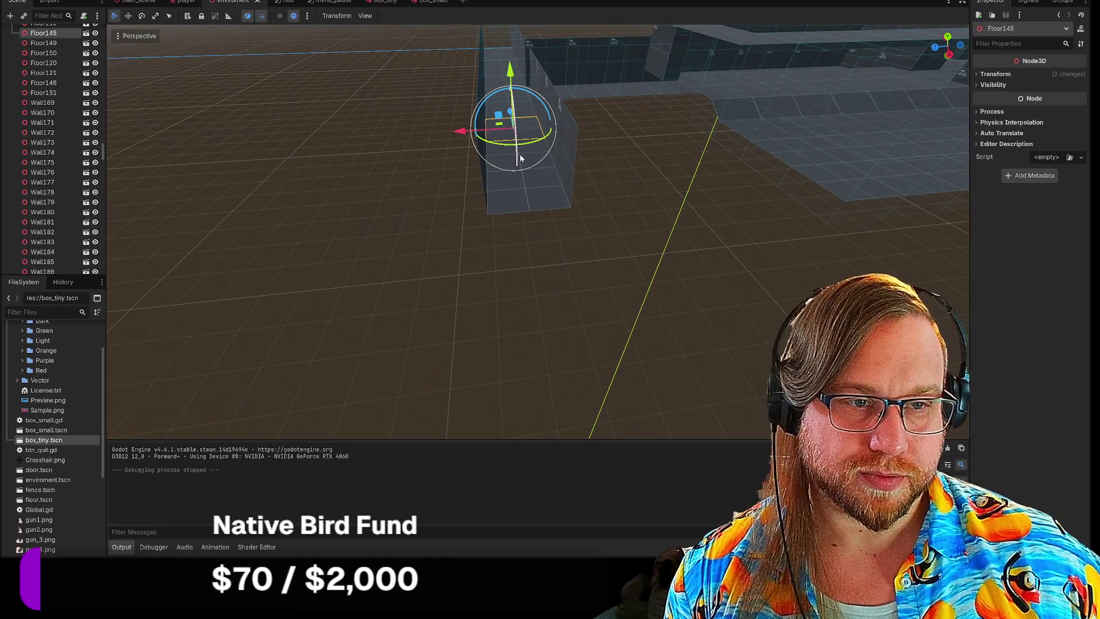
pyautogui.keyDown('shift'); pyautogui.click(546, 172); pyautogui.keyUp('shift')
pyautogui.keyDown('shift'); pyautogui.click(545, 183); pyautogui.keyUp('shift')
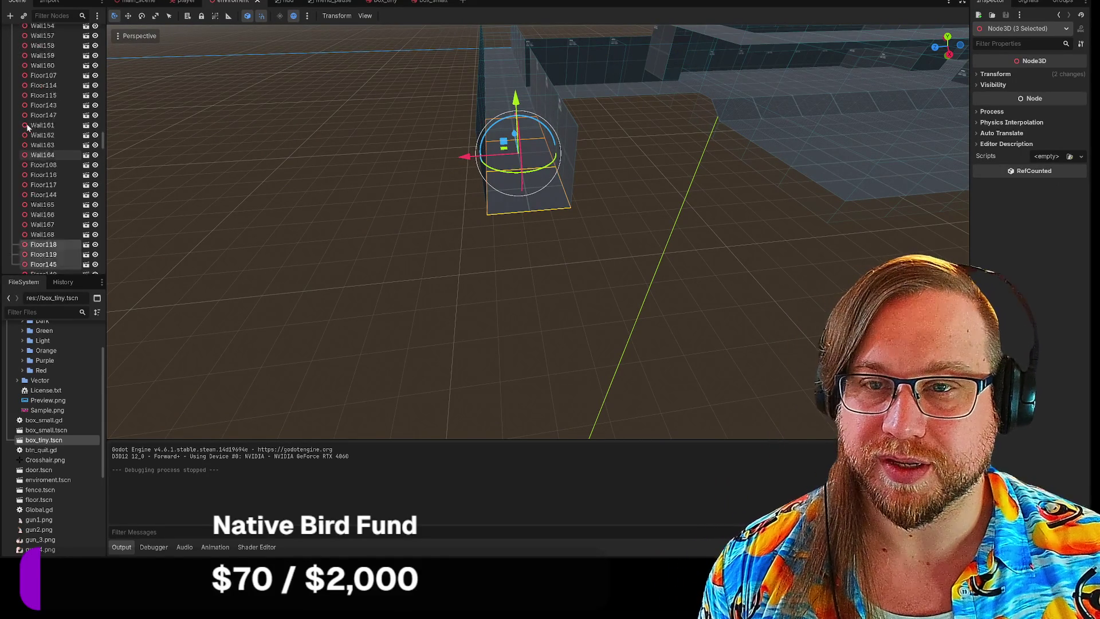
pyautogui.scroll(10, 30, 125)
pyautogui.scroll(15, 29, 127)
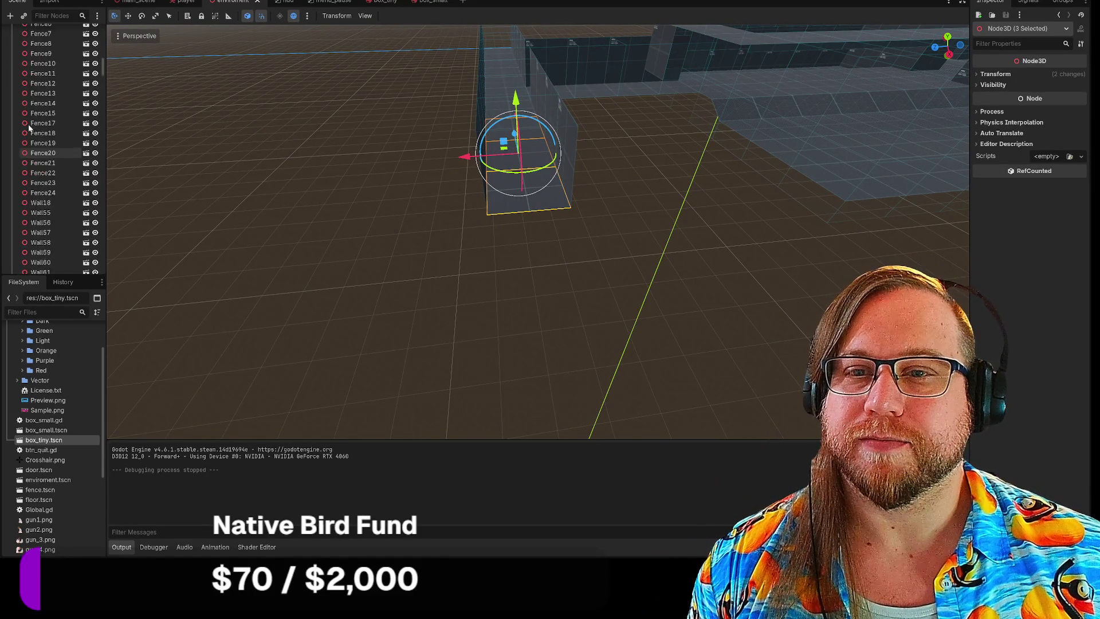
# Step: Paste copies of the three floor tiles under Walls and slide them along X
pyautogui.hotkey('ctrl', 'v')
pyautogui.moveTo(203, 164); pyautogui.dragTo(200, 172)
pyautogui.moveTo(241, 234); pyautogui.dragTo(486, 200)
pyautogui.moveTo(537, 229)
pyautogui.mouseDown()
pyautogui.moveTo(573, 218)
pyautogui.moveTo(527, 229)
pyautogui.moveTo(494, 271)
pyautogui.mouseUp()
pyautogui.scroll(15, 68, 119)
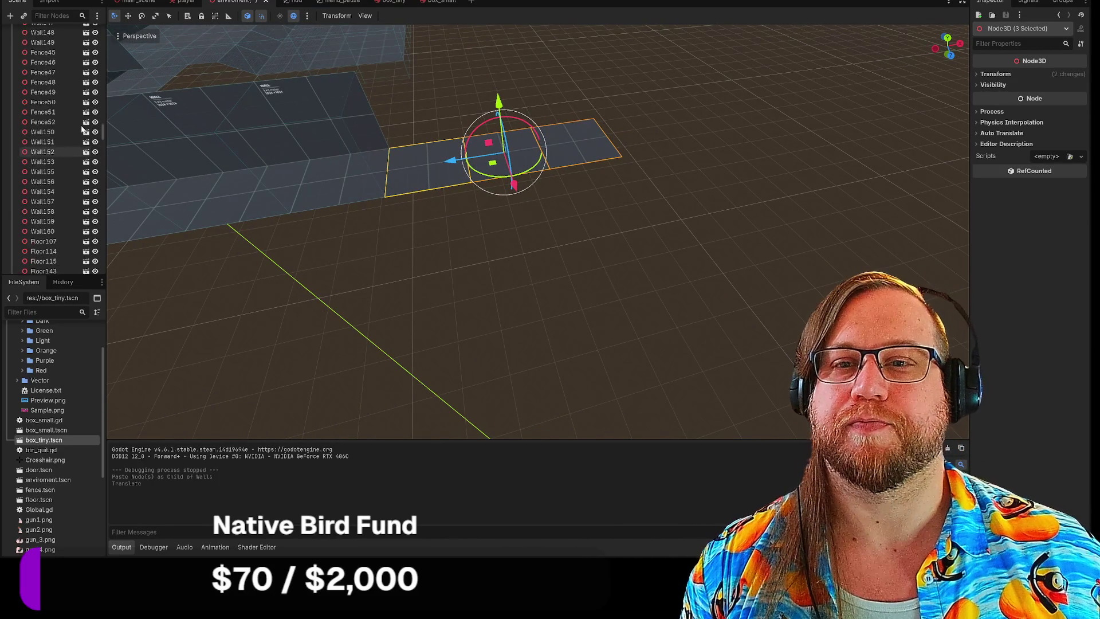
pyautogui.scroll(15, 62, 122)
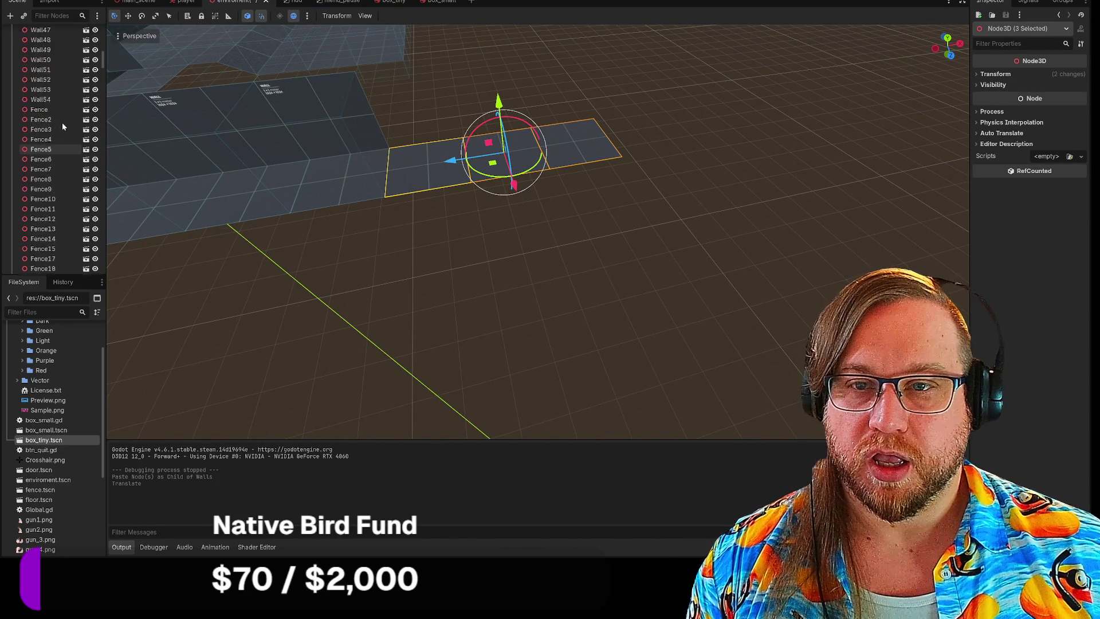
pyautogui.click(33, 96)
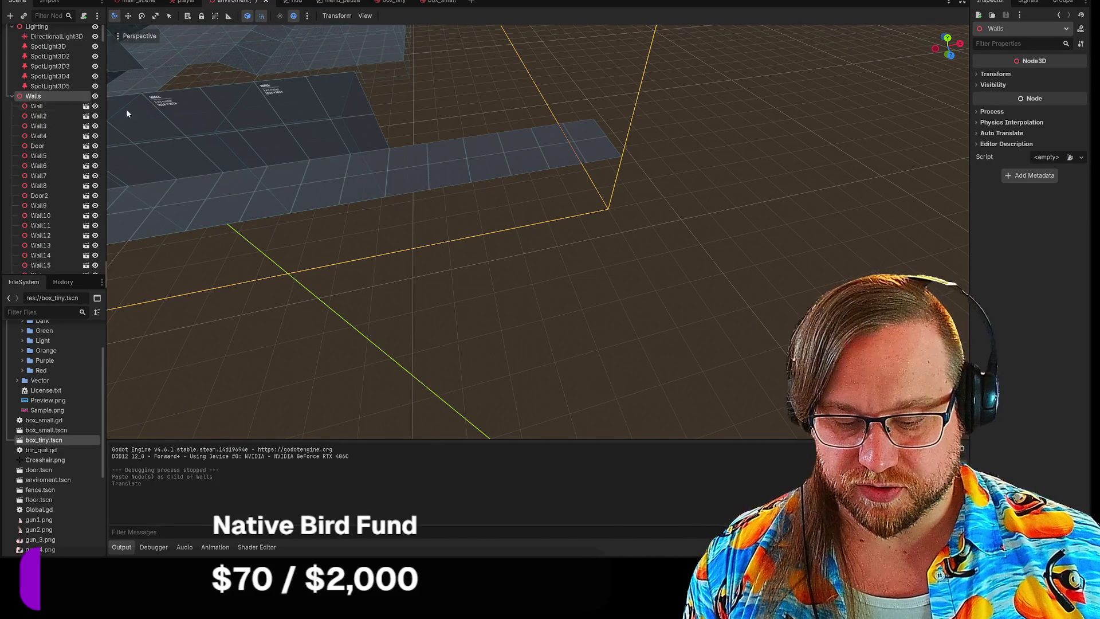
# Step: Paste another copy of the floor tiles and move them along the X axis
pyautogui.hotkey('ctrl', 'v')
pyautogui.moveTo(519, 194); pyautogui.dragTo(532, 270)
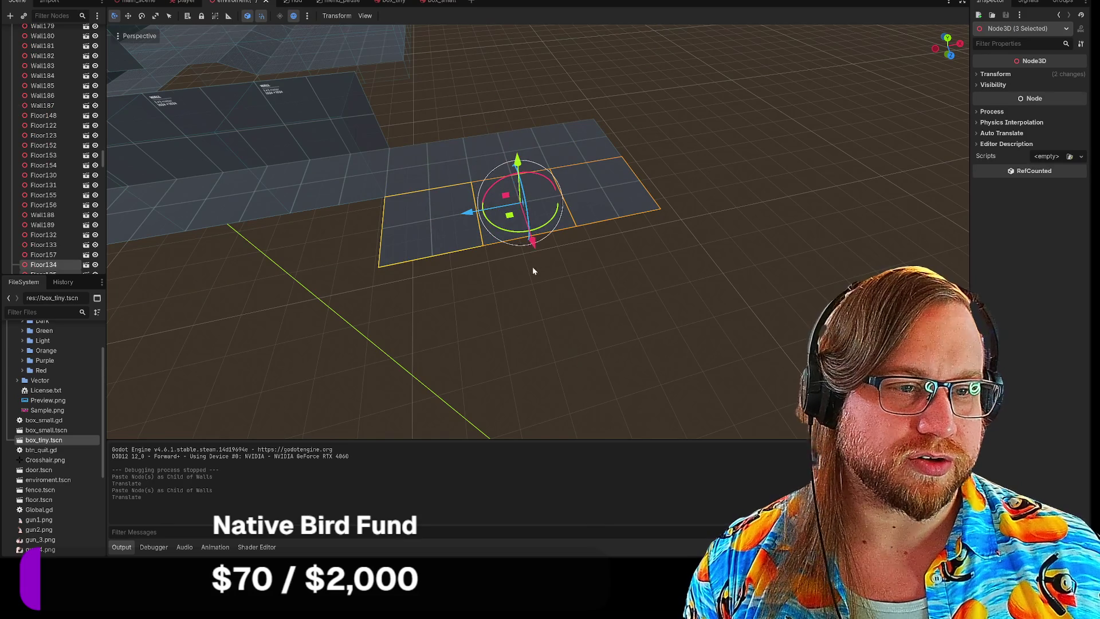
pyautogui.moveTo(652, 266); pyautogui.dragTo(616, 275)
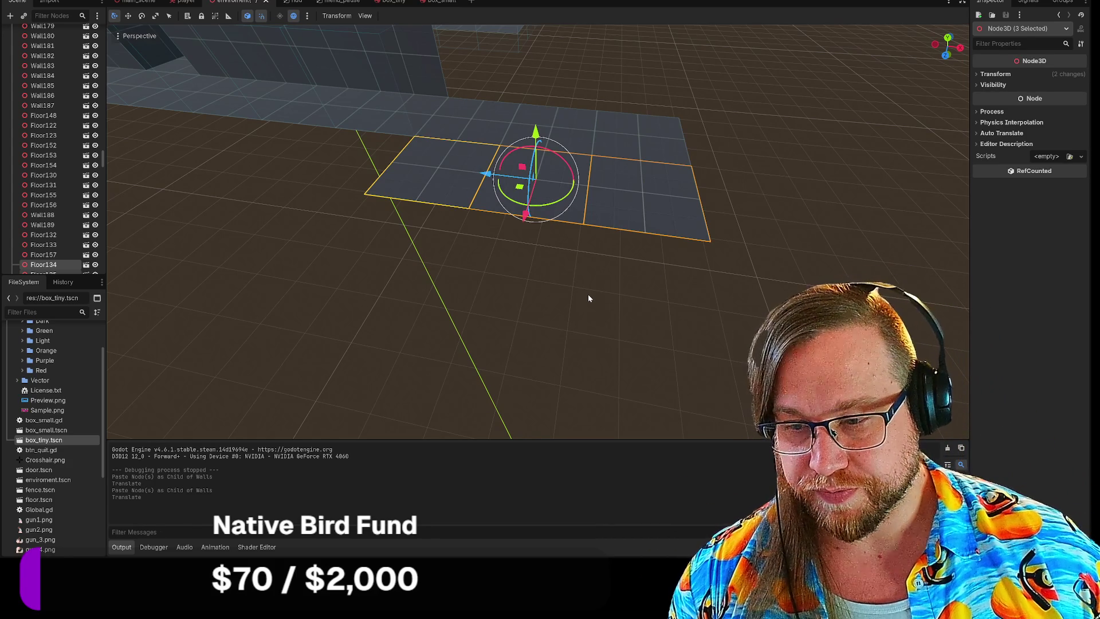
pyautogui.moveTo(583, 296)
pyautogui.mouseDown()
pyautogui.moveTo(687, 309)
pyautogui.moveTo(565, 298)
pyautogui.mouseUp()
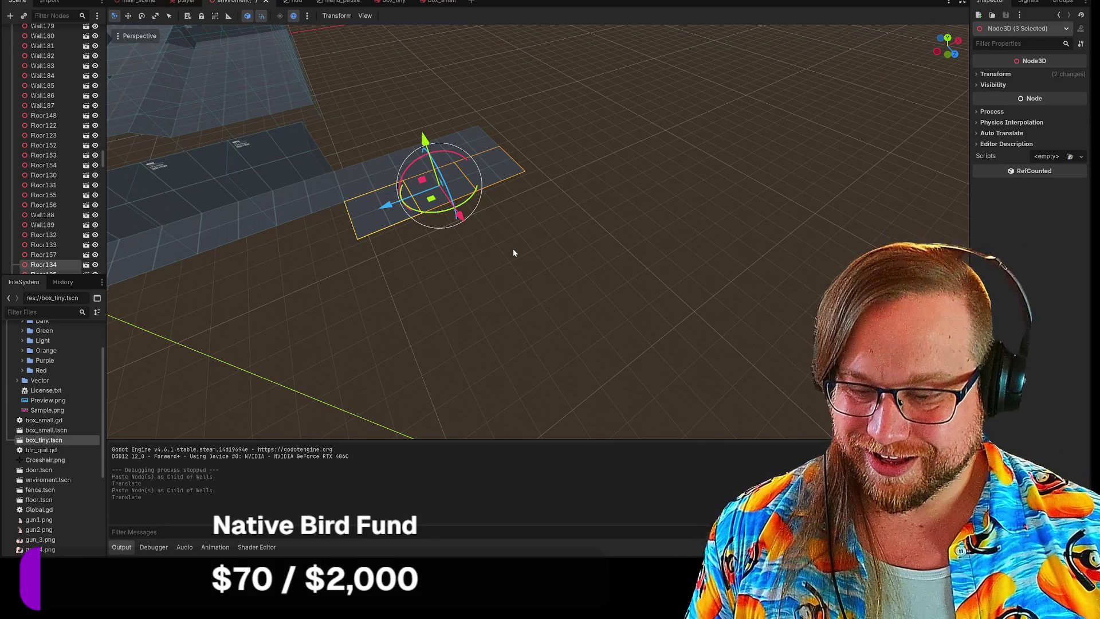
# Step: Select floor tile Floor135 together with its neighbouring tile
pyautogui.click(539, 270)
pyautogui.click(454, 191)
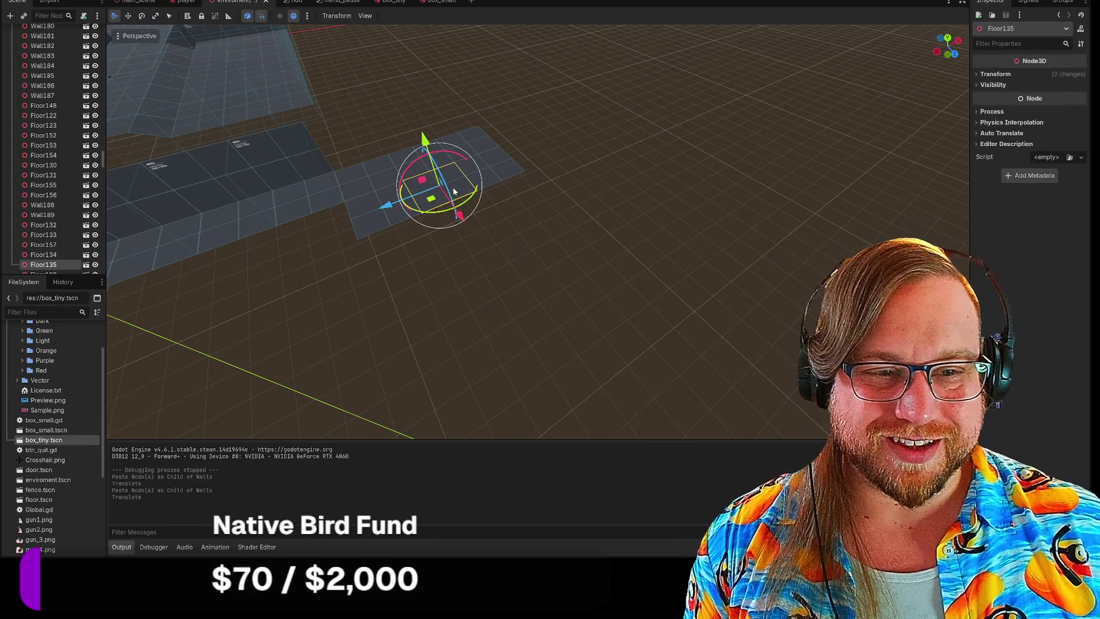
pyautogui.keyDown('shift'); pyautogui.click(377, 223); pyautogui.keyUp('shift')
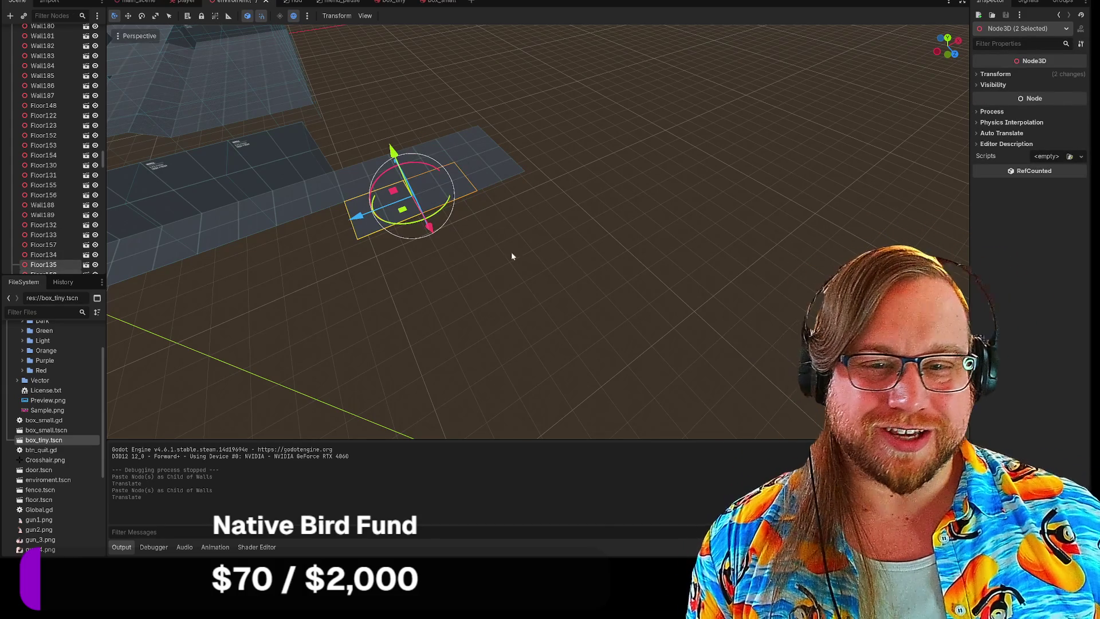
pyautogui.scroll(10, 46, 201)
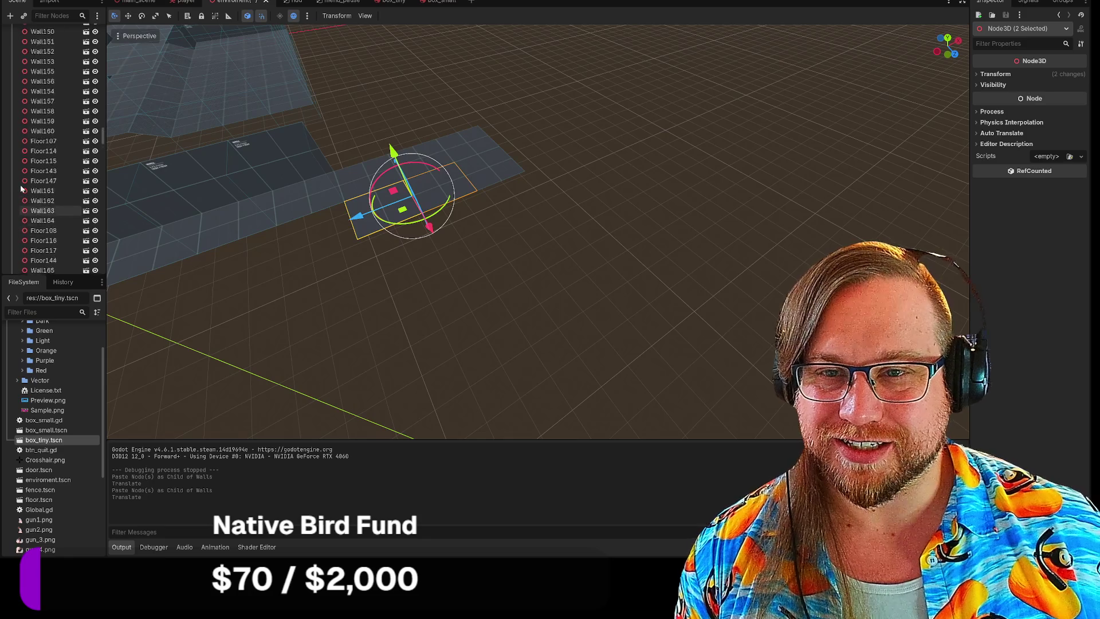
pyautogui.scroll(15, 23, 186)
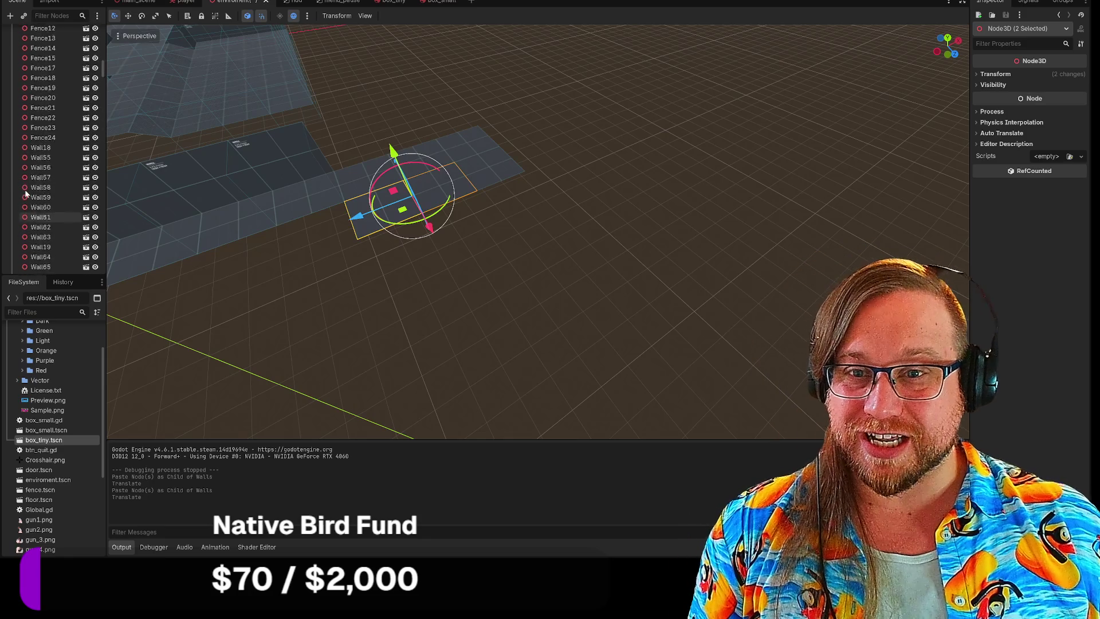
pyautogui.scroll(5, 29, 180)
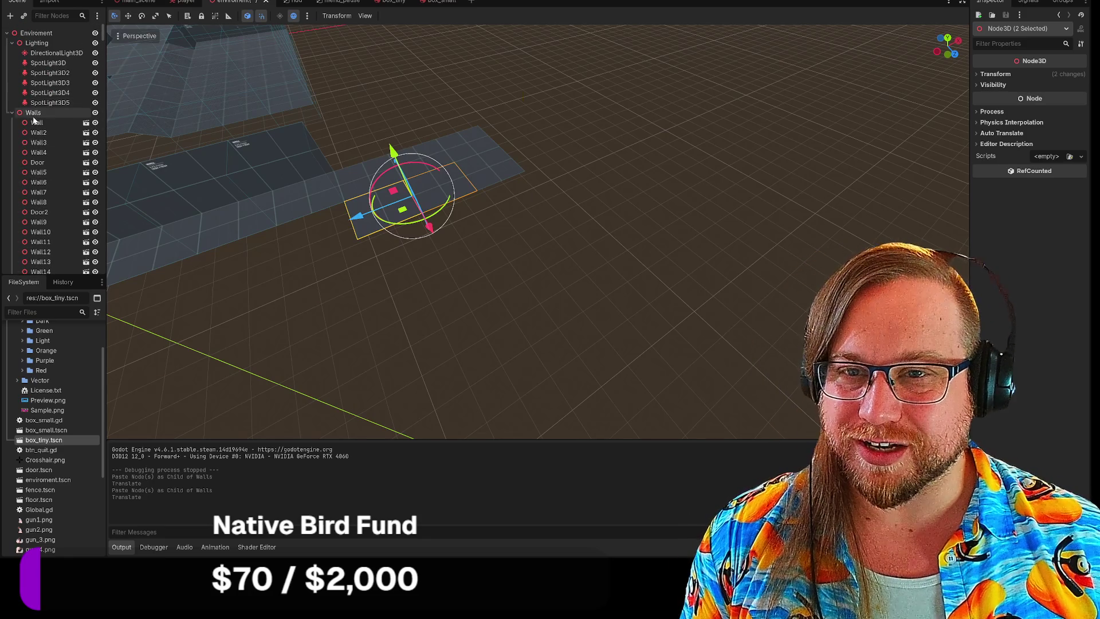
# Step: Paste the tiles under Walls and place them beside the floor strip
pyautogui.click(33, 116)
pyautogui.hotkey('ctrl', 'v')
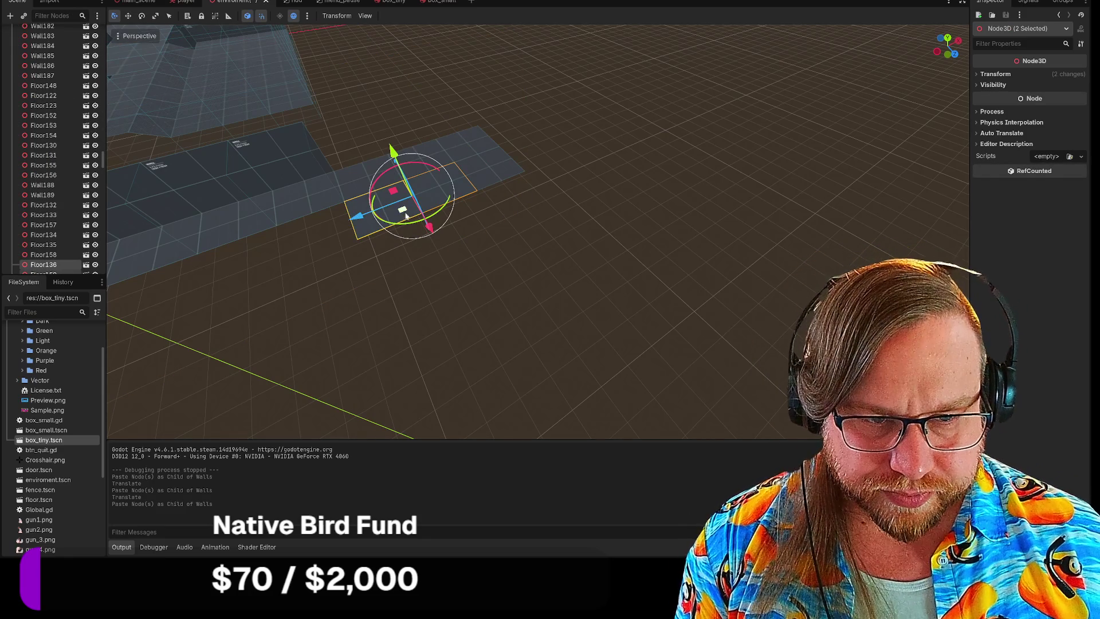
pyautogui.moveTo(413, 213); pyautogui.dragTo(470, 286)
pyautogui.click(540, 273)
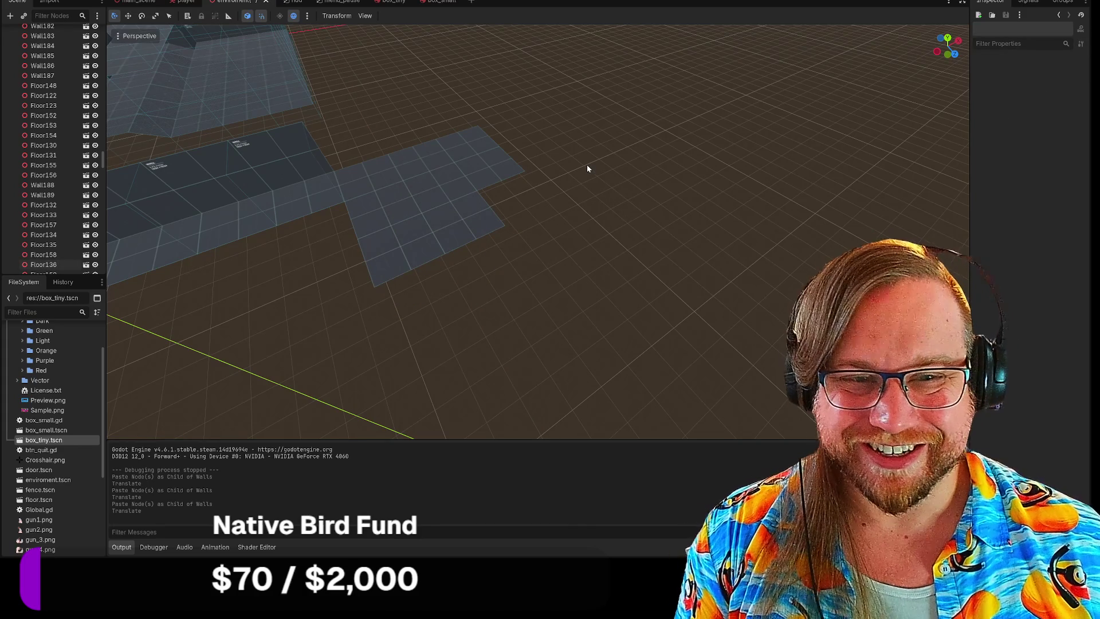
pyautogui.moveTo(150, 128)
pyautogui.mouseDown()
pyautogui.moveTo(150, 100)
pyautogui.moveTo(150, 132)
pyautogui.moveTo(468, 148)
pyautogui.mouseUp()
# Step: Select seven wall panels, from Wall176 through Wall180
pyautogui.click(467, 148)
pyautogui.keyDown('shift'); pyautogui.click(344, 169); pyautogui.keyUp('shift')
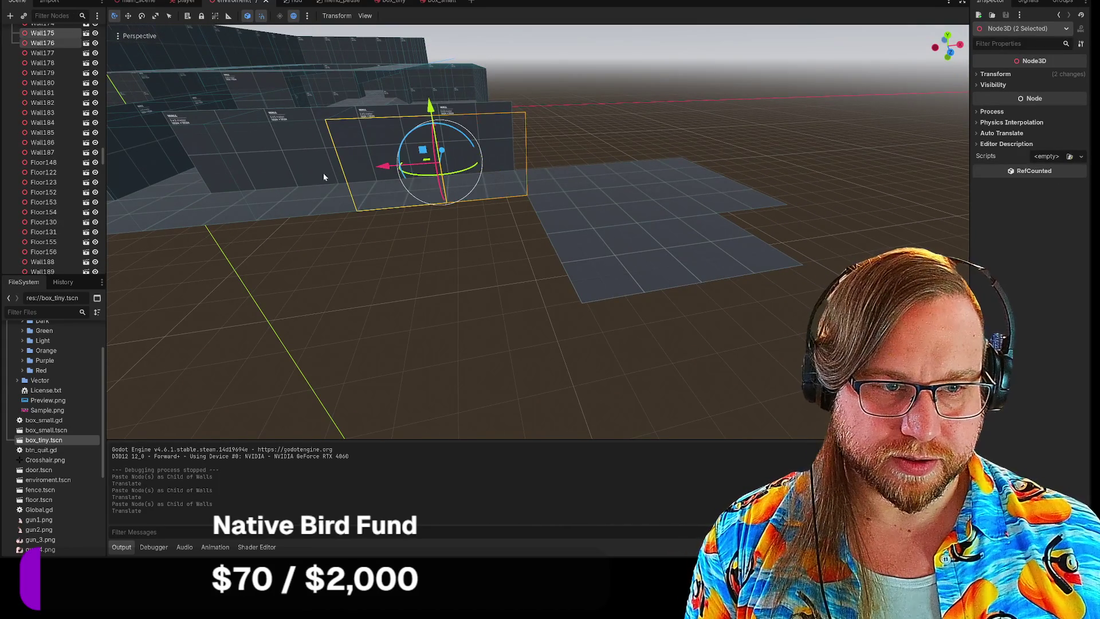
pyautogui.keyDown('shift'); pyautogui.click(274, 170); pyautogui.keyUp('shift')
pyautogui.keyDown('shift'); pyautogui.click(222, 177); pyautogui.keyUp('shift')
pyautogui.moveTo(221, 177); pyautogui.dragTo(229, 172)
pyautogui.moveTo(504, 179); pyautogui.dragTo(470, 178)
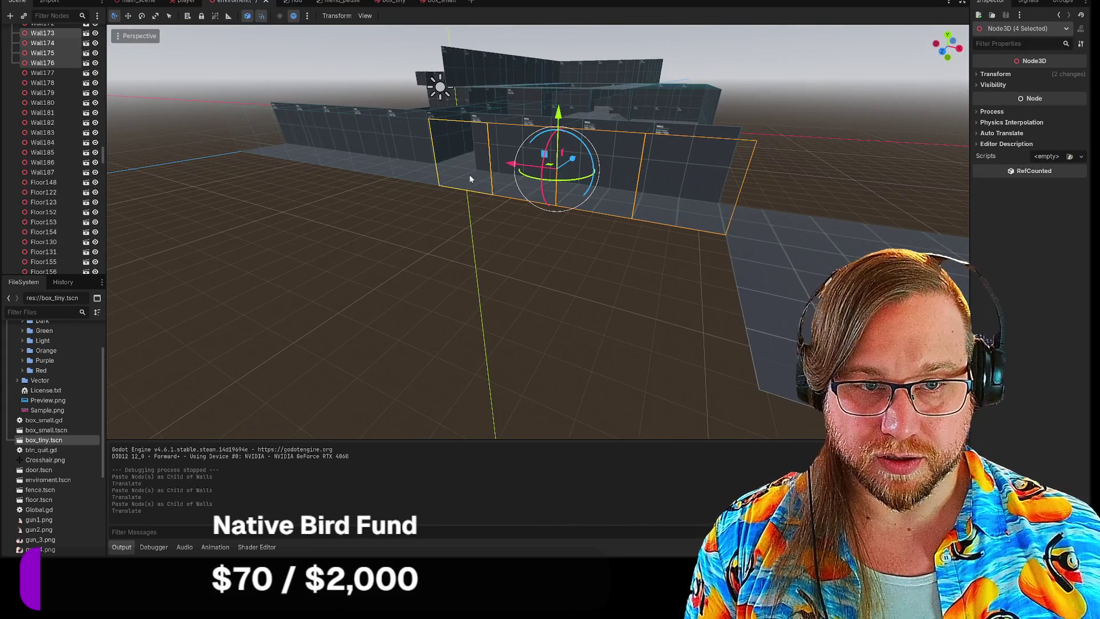
pyautogui.keyDown('shift'); pyautogui.click(408, 165); pyautogui.keyUp('shift')
pyautogui.keyDown('shift'); pyautogui.click(358, 158); pyautogui.keyUp('shift')
pyautogui.keyDown('shift'); pyautogui.click(326, 151); pyautogui.keyUp('shift')
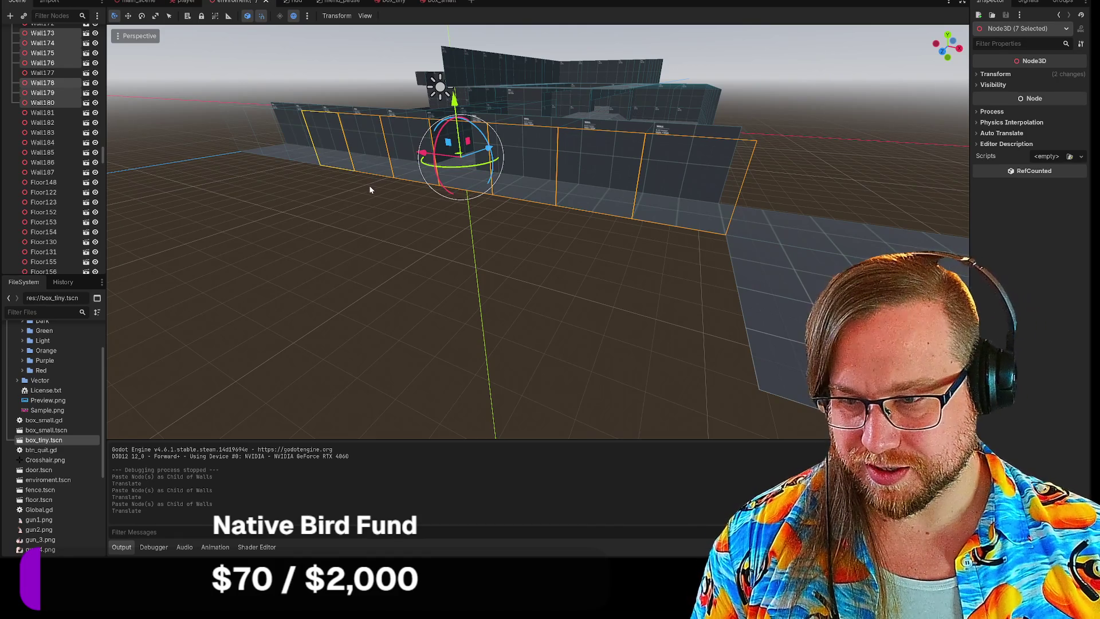
pyautogui.moveTo(532, 242); pyautogui.dragTo(475, 206)
pyautogui.scroll(6, 39, 134)
pyautogui.scroll(10, 39, 134)
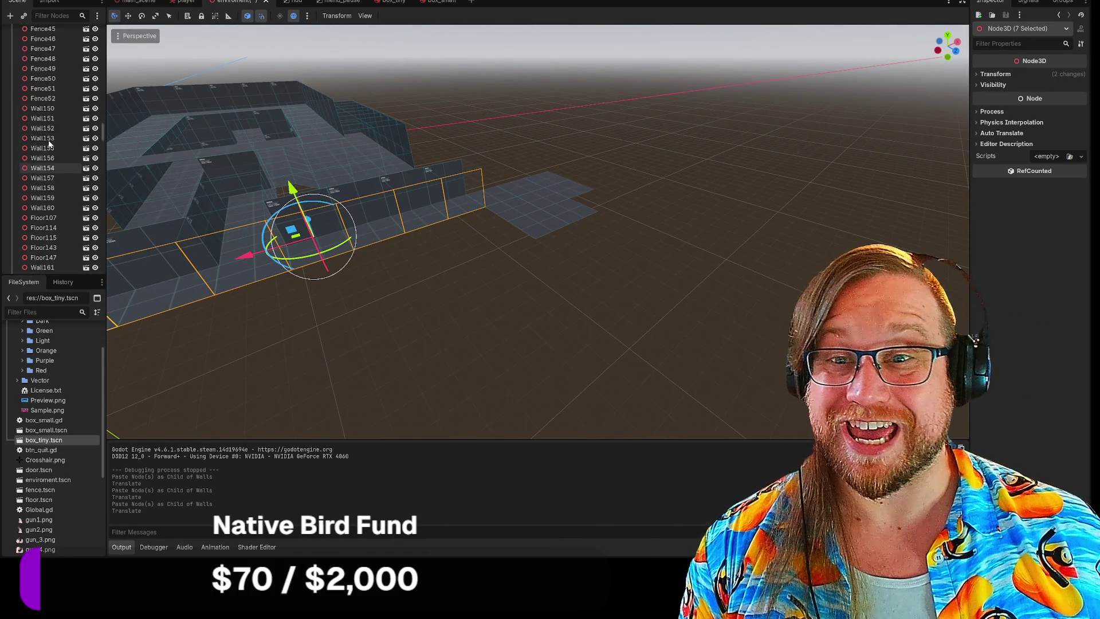
pyautogui.scroll(15, 48, 141)
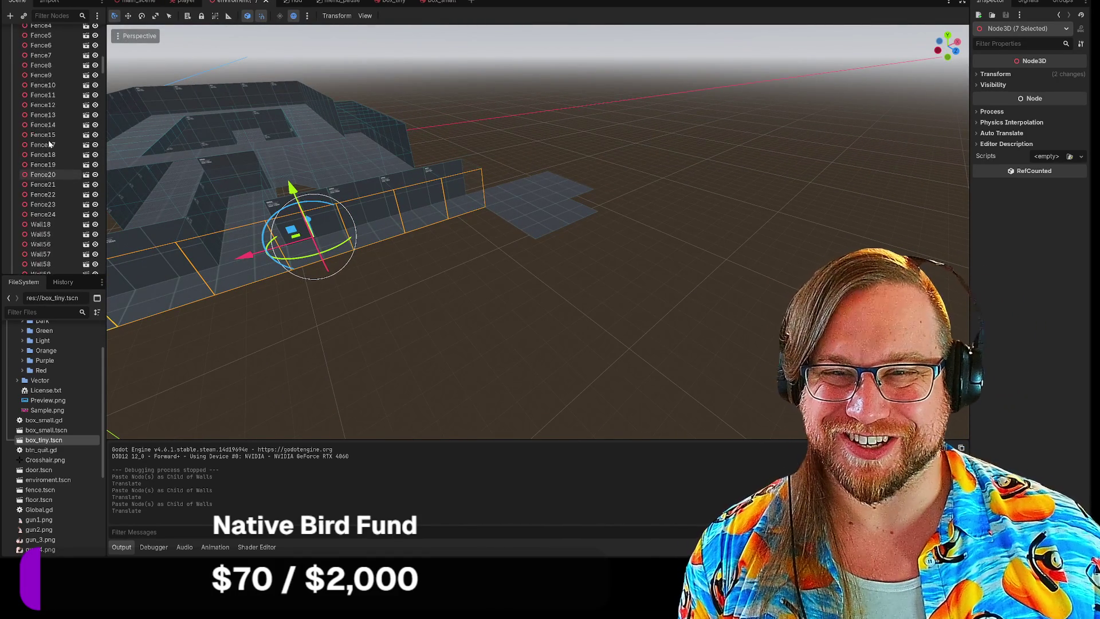
pyautogui.scroll(3, 48, 141)
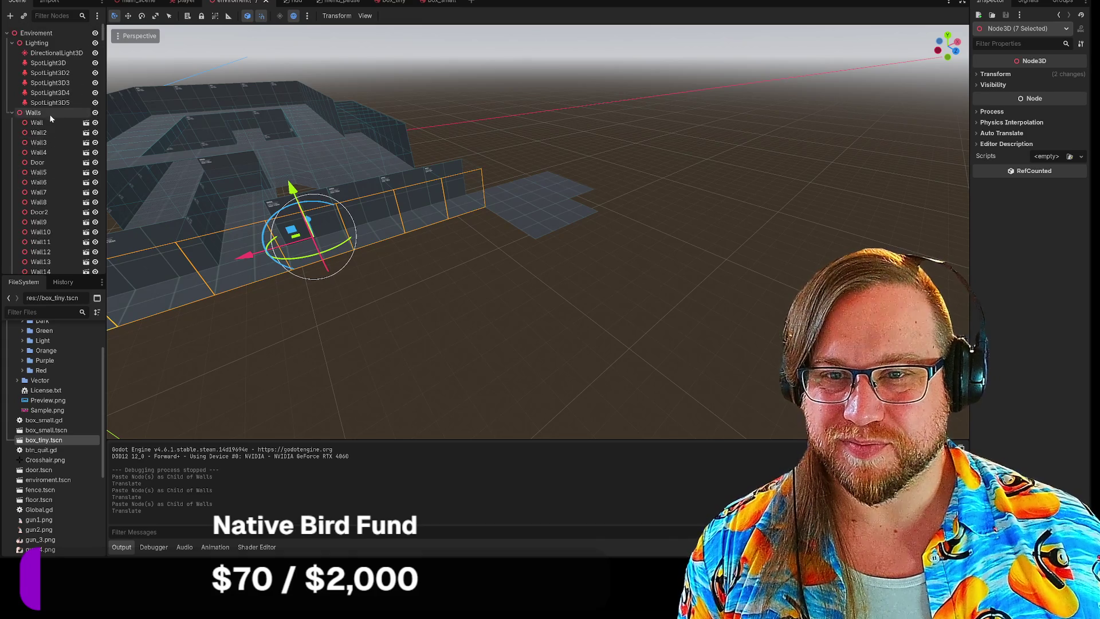
# Step: Paste the seven wall panels under Walls and shift them 10 units along X
pyautogui.click(47, 110)
pyautogui.hotkey('ctrl', 'v')
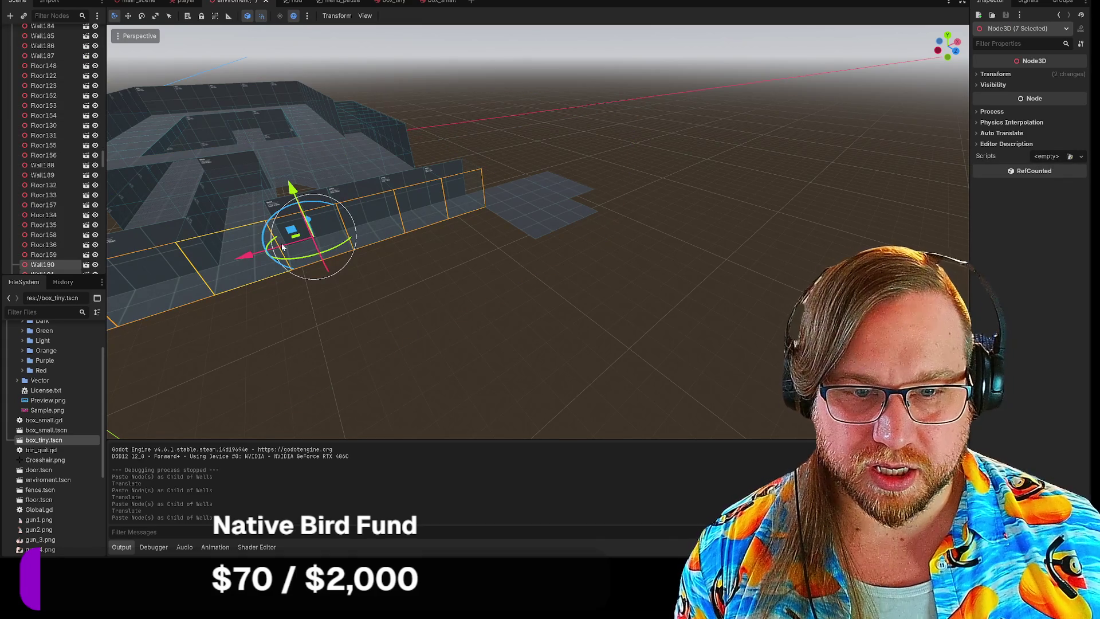
pyautogui.moveTo(245, 254)
pyautogui.mouseDown()
pyautogui.moveTo(525, 232)
pyautogui.moveTo(467, 239)
pyautogui.moveTo(459, 183)
pyautogui.moveTo(515, 261)
pyautogui.mouseUp()
pyautogui.scroll(-5, 508, 316)
pyautogui.scroll(5, 508, 316)
pyautogui.moveTo(518, 172)
pyautogui.mouseDown()
pyautogui.moveTo(505, 149)
pyautogui.moveTo(519, 113)
pyautogui.moveTo(485, 159)
pyautogui.moveTo(608, 262)
pyautogui.mouseUp()
# Step: Line up pasted panels Wall195, Wall190 and Wall196 into a straight row
pyautogui.click(474, 143)
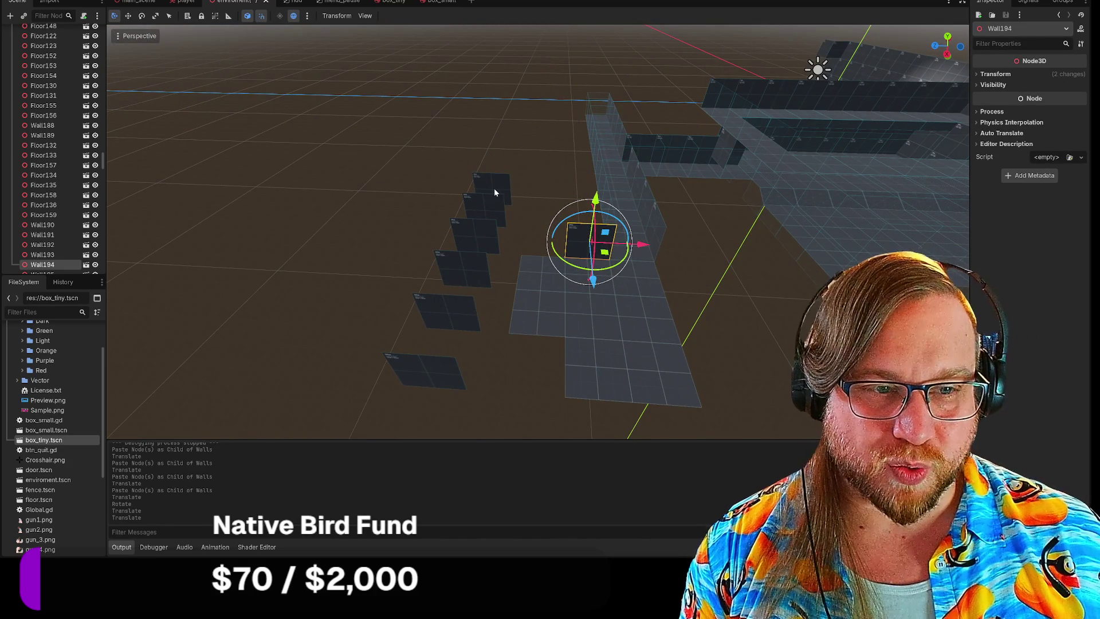
pyautogui.click(496, 193)
pyautogui.moveTo(503, 200); pyautogui.dragTo(547, 246)
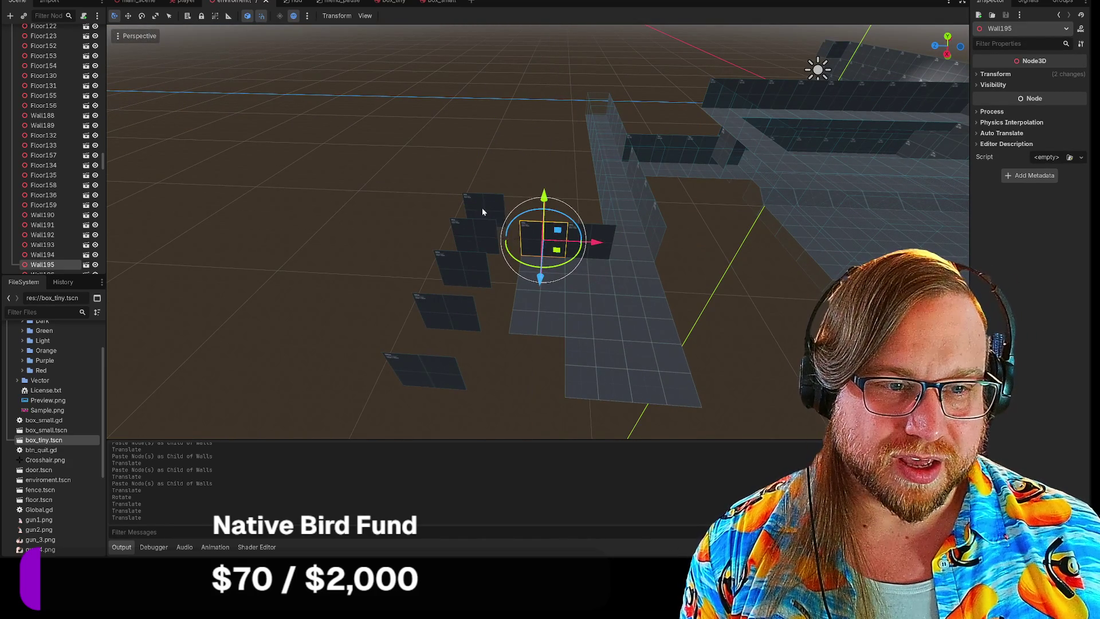
pyautogui.click(482, 211)
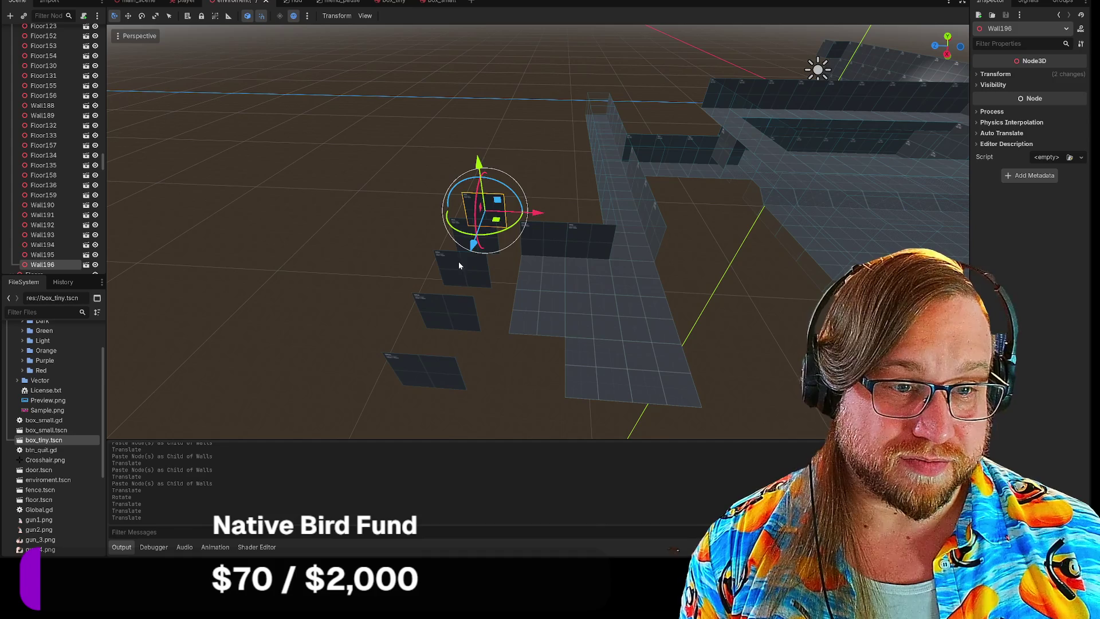
pyautogui.click(458, 261)
pyautogui.moveTo(490, 252); pyautogui.dragTo(401, 249)
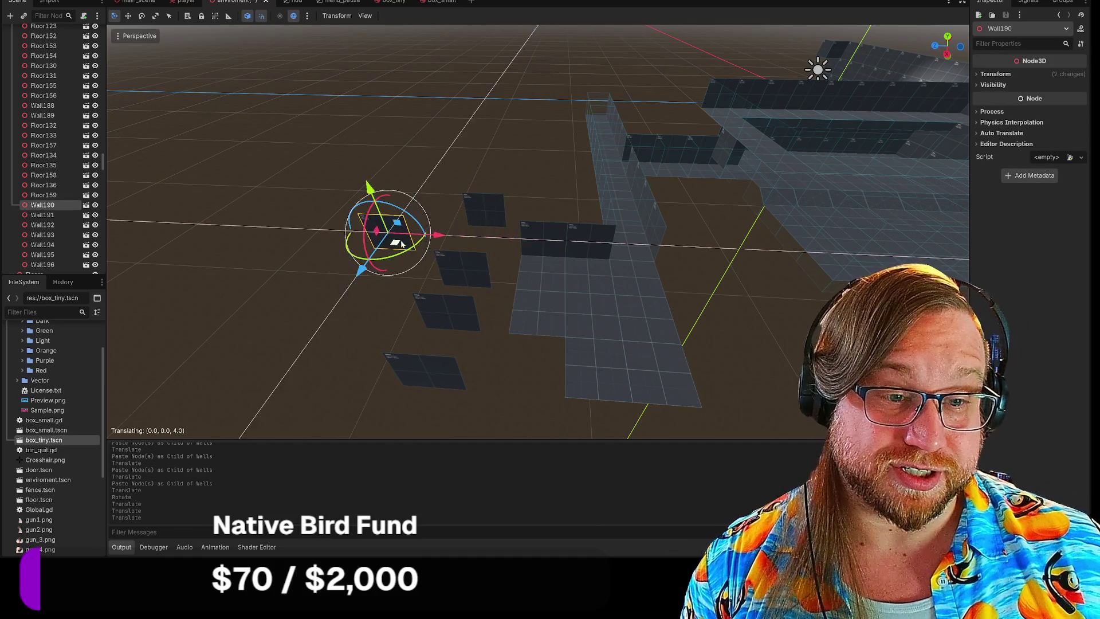
pyautogui.click(480, 223)
pyautogui.moveTo(498, 224); pyautogui.dragTo(511, 253)
pyautogui.moveTo(392, 238)
pyautogui.mouseDown()
pyautogui.moveTo(463, 258)
pyautogui.moveTo(469, 303)
pyautogui.moveTo(453, 320)
pyautogui.moveTo(367, 233)
pyautogui.mouseUp()
# Step: Move the loose panels Wall191 and Wall193 to the row's left end
pyautogui.click(486, 289)
pyautogui.click(452, 320)
pyautogui.click(436, 387)
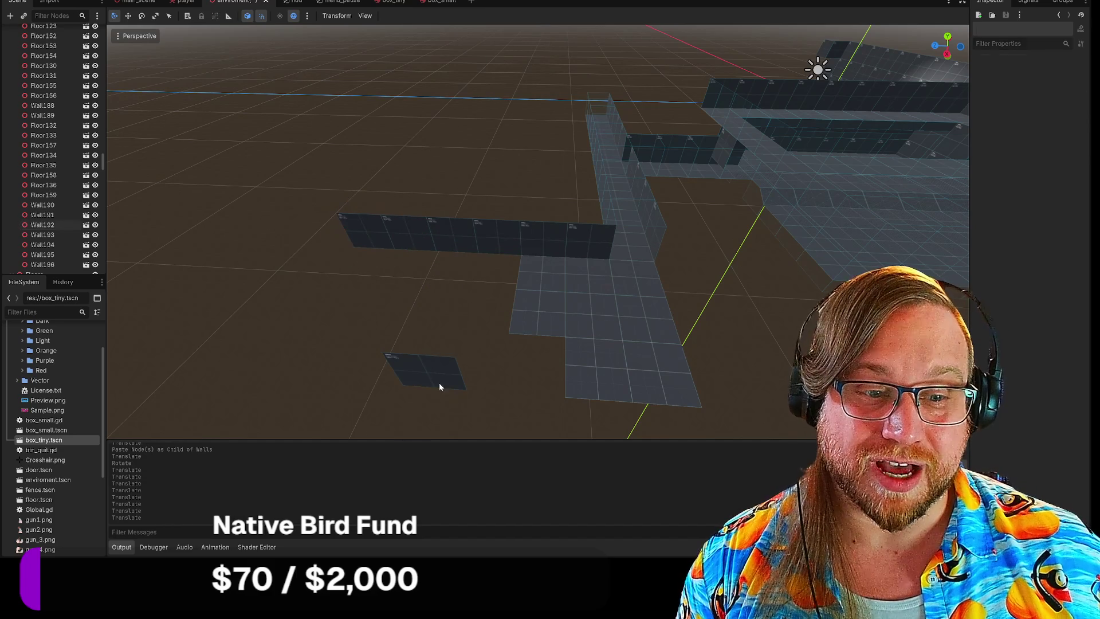
pyautogui.click(439, 388)
pyautogui.moveTo(439, 387); pyautogui.dragTo(338, 245)
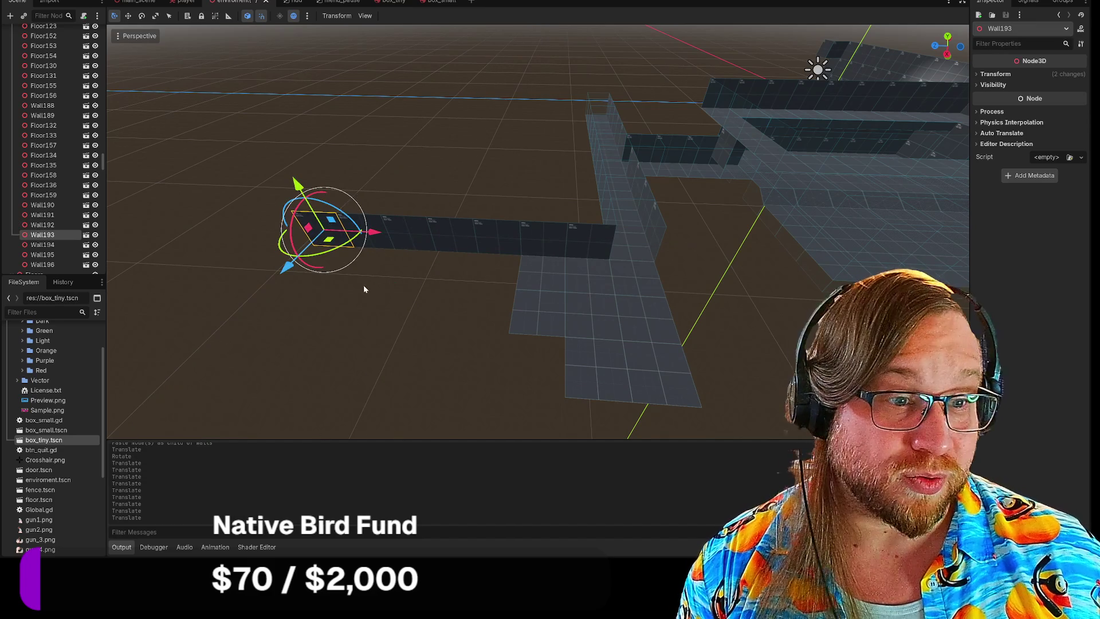
pyautogui.click(363, 288)
pyautogui.scroll(5, 367, 308)
pyautogui.moveTo(539, 229); pyautogui.dragTo(492, 217)
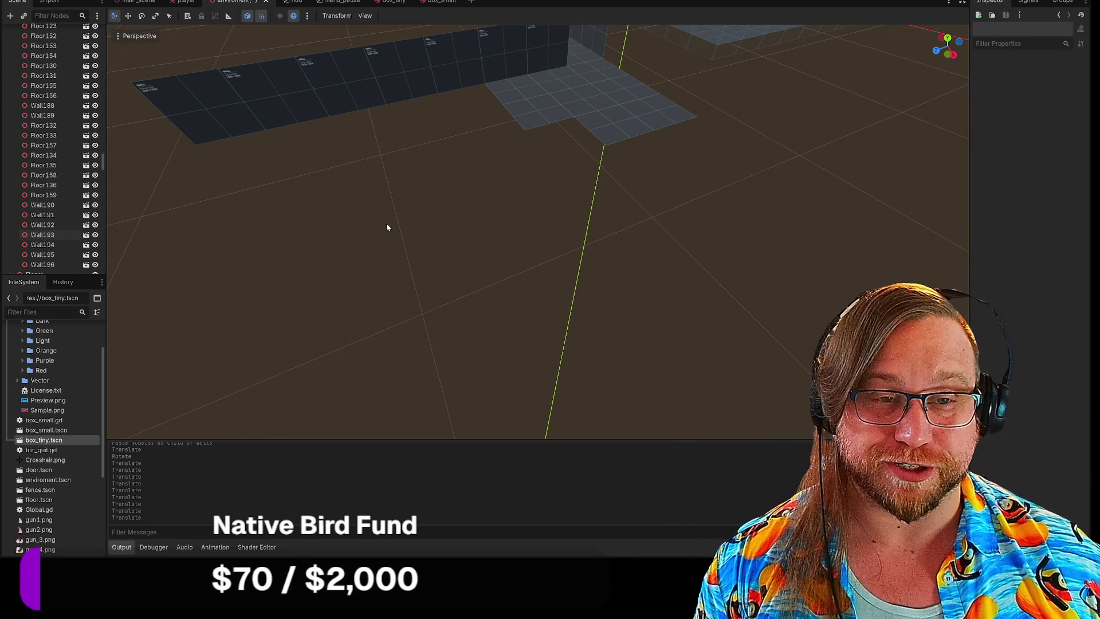
pyautogui.moveTo(391, 222)
pyautogui.mouseDown()
pyautogui.moveTo(401, 195)
pyautogui.moveTo(418, 189)
pyautogui.mouseUp()
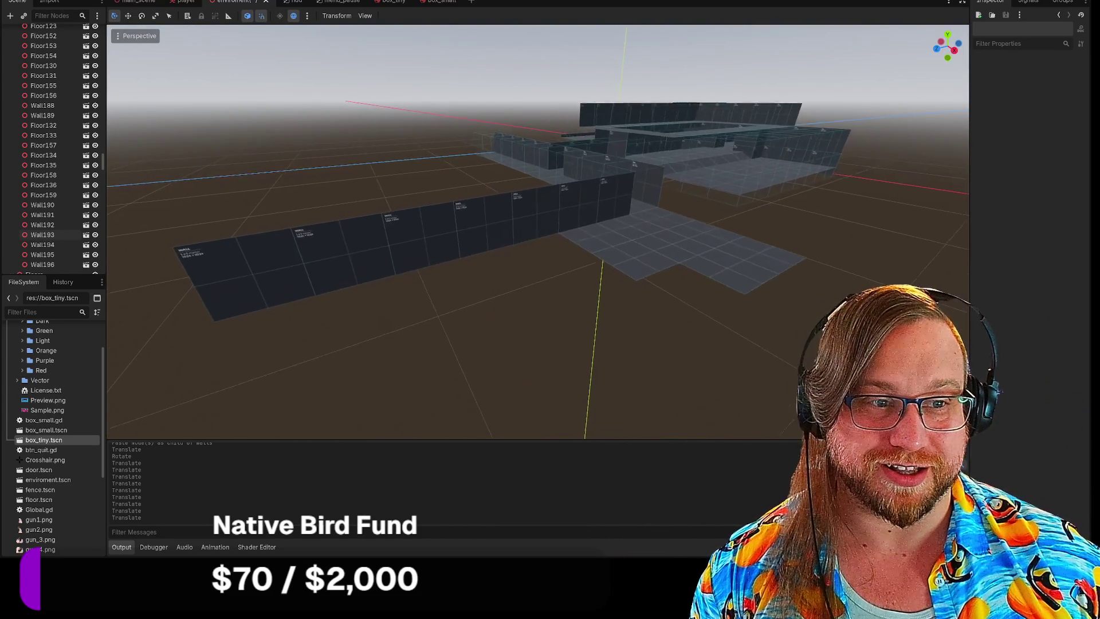
# Step: Select all seven panels of the new wall row, starting from Wall194
pyautogui.scroll(2, 574, 120)
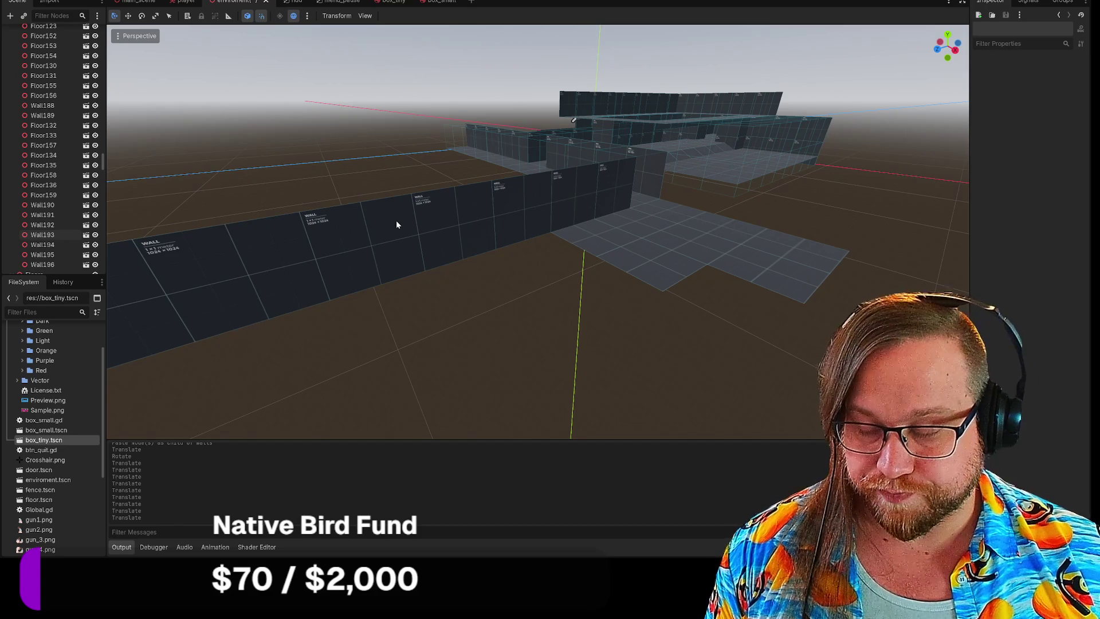
pyautogui.moveTo(573, 120)
pyautogui.mouseDown()
pyautogui.moveTo(573, 229)
pyautogui.moveTo(573, 172)
pyautogui.moveTo(601, 172)
pyautogui.moveTo(688, 226)
pyautogui.mouseUp()
pyautogui.click(674, 211)
pyautogui.keyDown('shift'); pyautogui.click(606, 199); pyautogui.keyUp('shift')
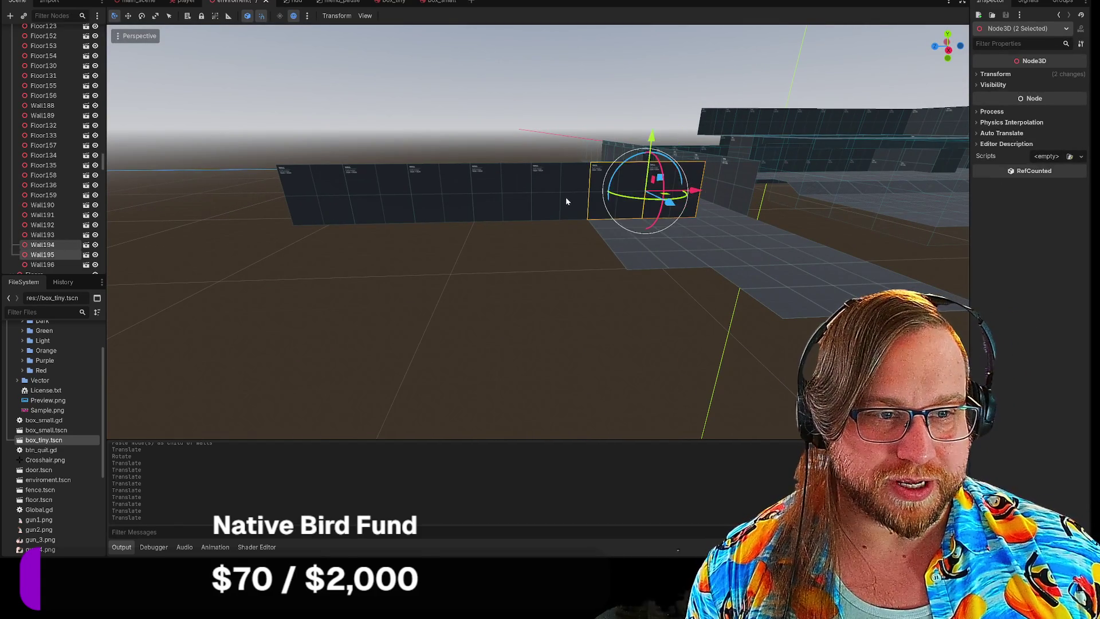
pyautogui.keyDown('shift'); pyautogui.click(564, 197); pyautogui.keyUp('shift')
pyautogui.keyDown('shift'); pyautogui.click(493, 198); pyautogui.keyUp('shift')
pyautogui.keyDown('shift'); pyautogui.click(432, 197); pyautogui.keyUp('shift')
pyautogui.keyDown('shift'); pyautogui.click(372, 197); pyautogui.keyUp('shift')
pyautogui.keyDown('shift'); pyautogui.click(318, 197); pyautogui.keyUp('shift')
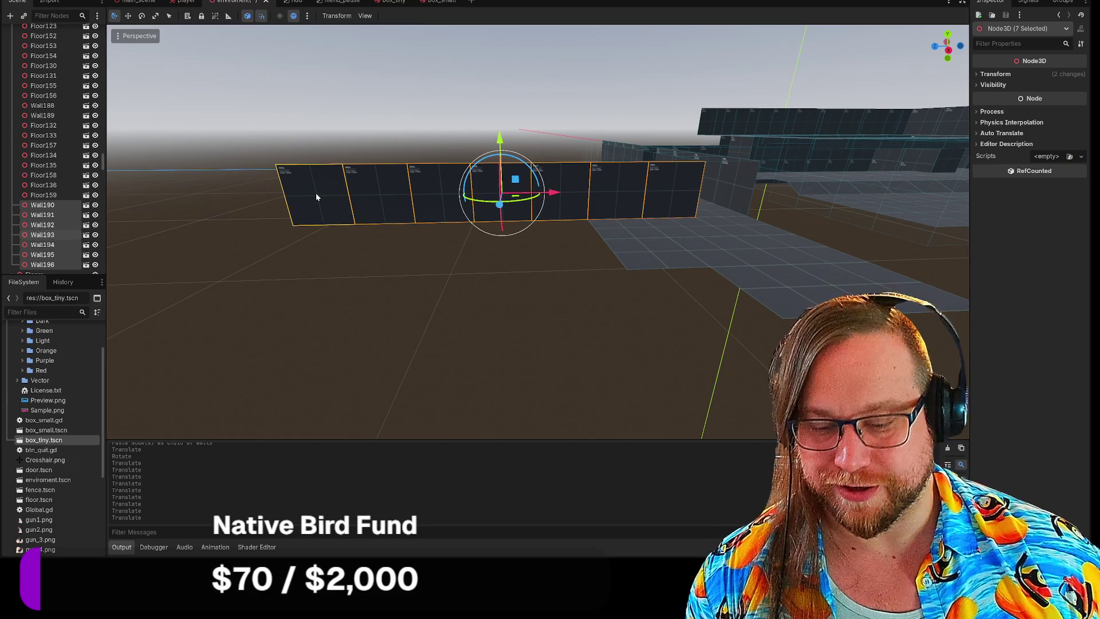
pyautogui.scroll(8, 69, 166)
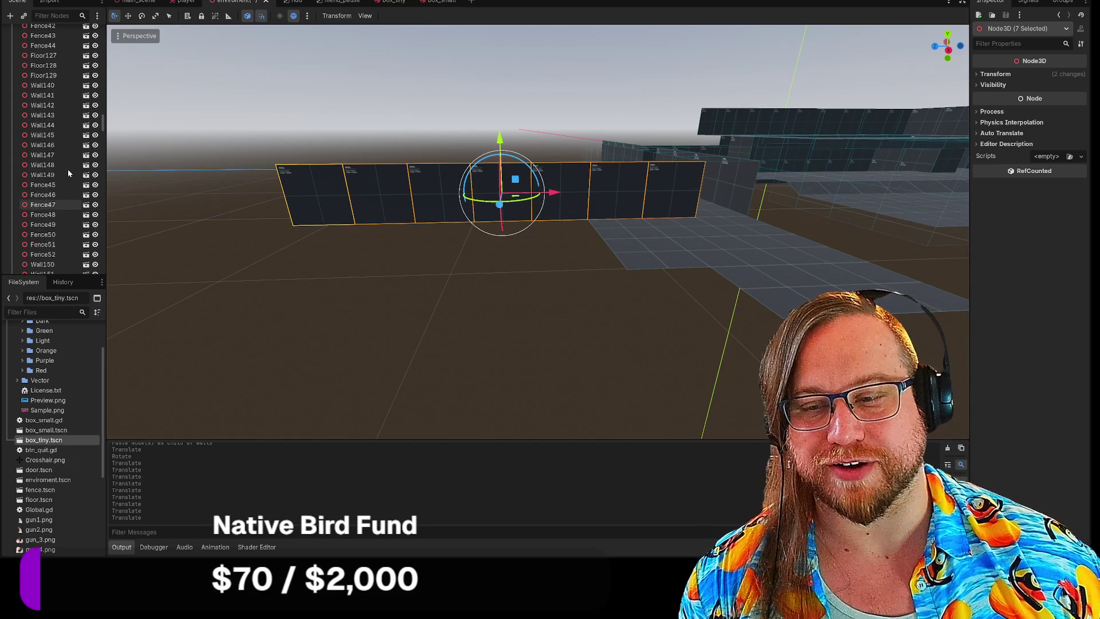
pyautogui.scroll(15, 68, 166)
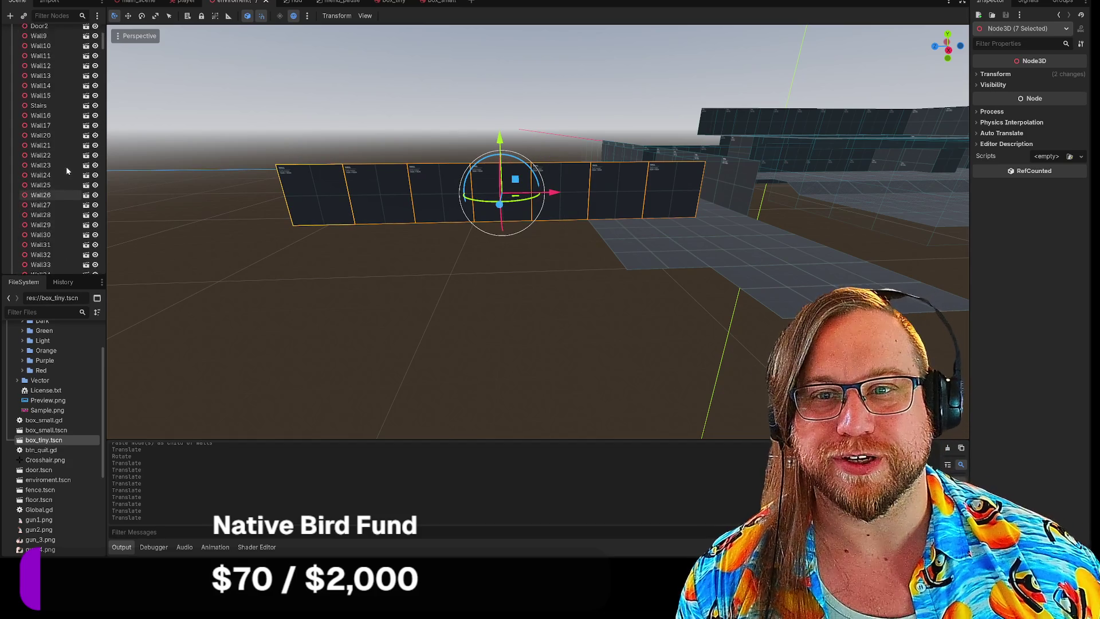
# Step: Paste a copy of the wall row under Walls and raise it atop the original
pyautogui.click(57, 115)
pyautogui.hotkey('ctrl', 'v')
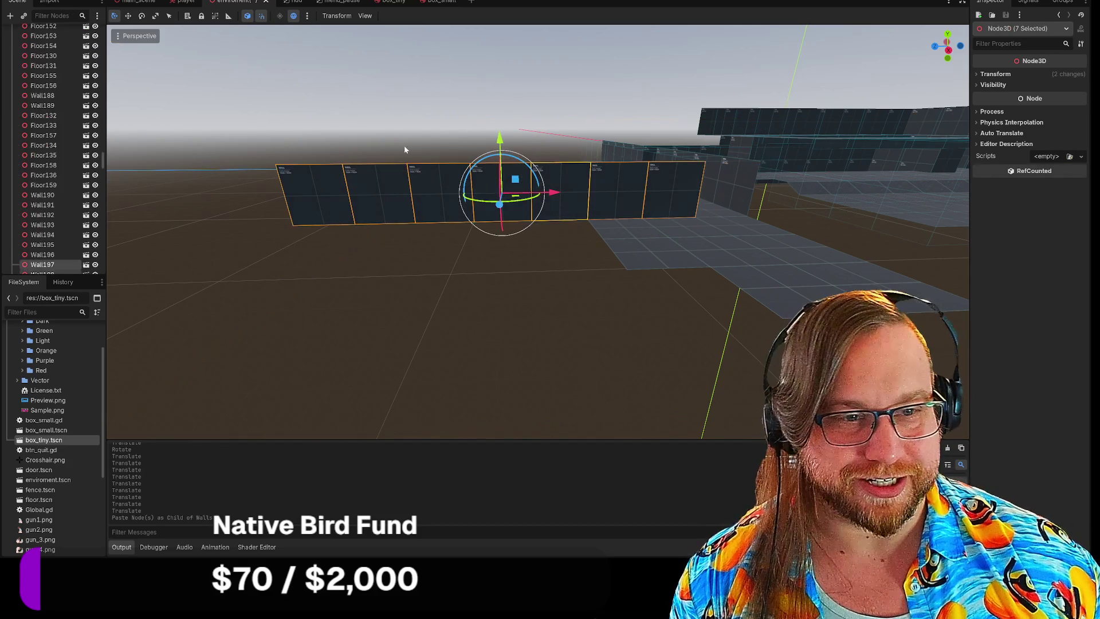
pyautogui.moveTo(506, 142); pyautogui.dragTo(500, 65)
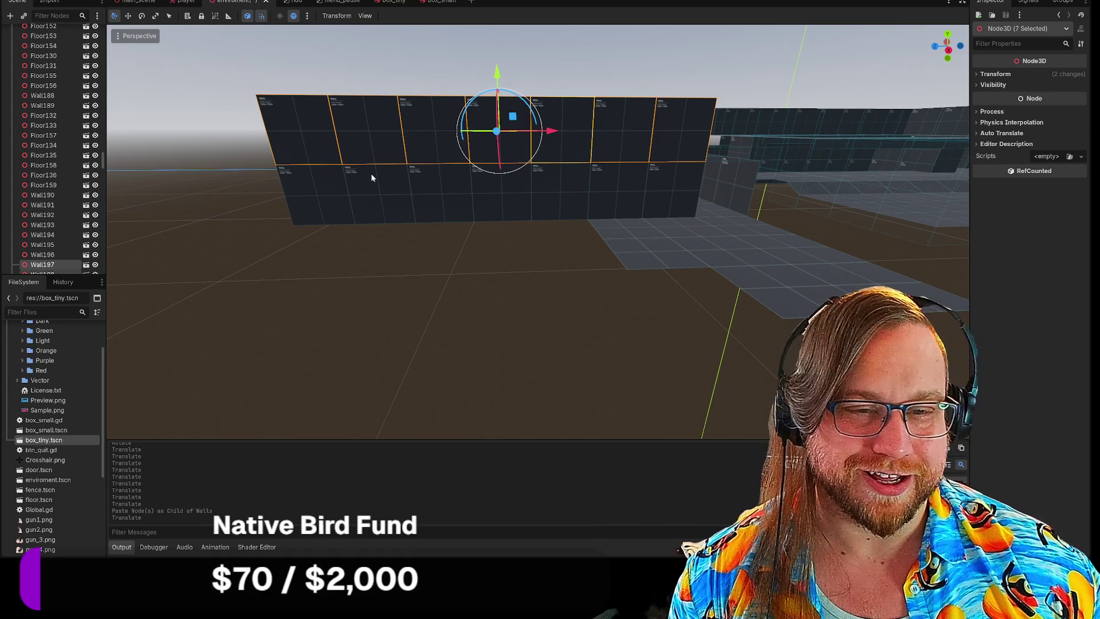
# Step: Paste two more copies of the wall row and lower them to the wall's bottom
pyautogui.scroll(5, 68, 181)
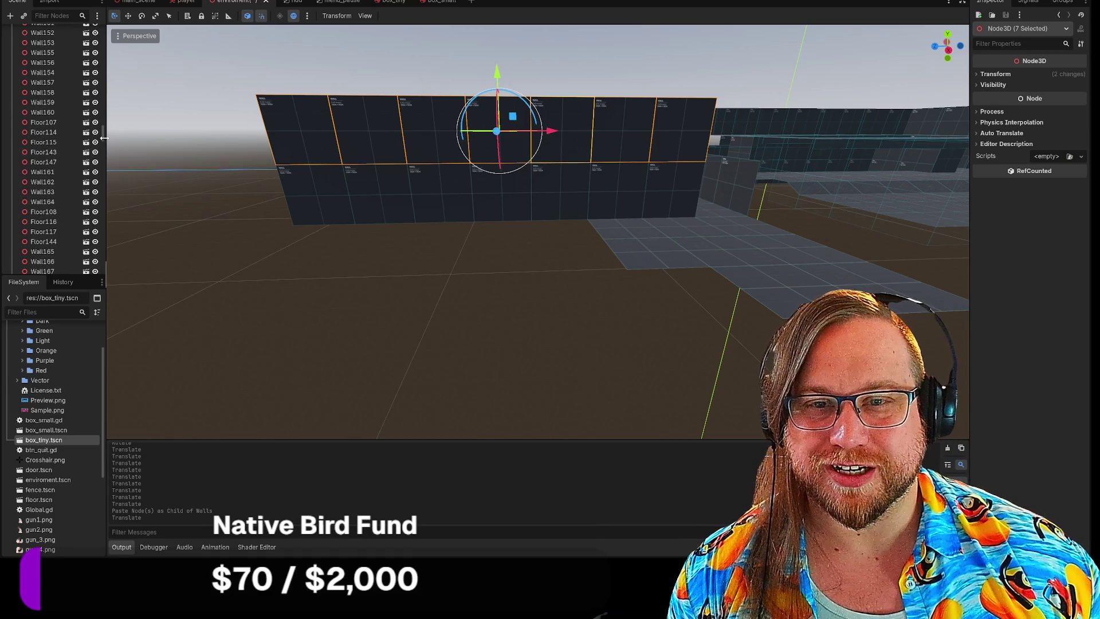
pyautogui.scroll(15, 105, 134)
pyautogui.click(43, 96)
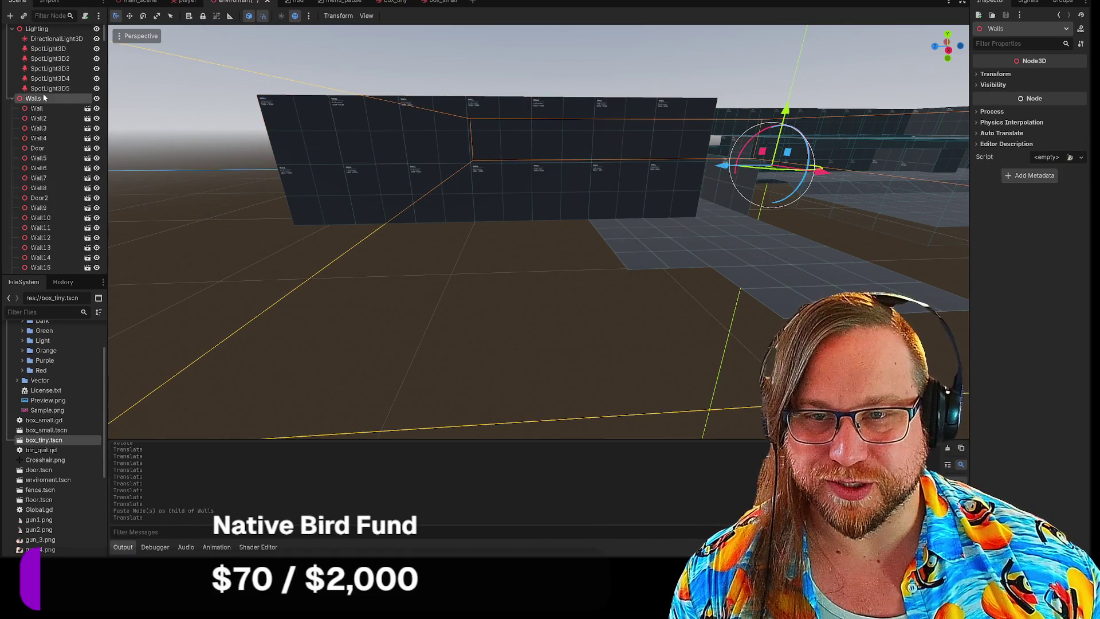
pyautogui.hotkey('ctrl', 'v')
pyautogui.moveTo(494, 143); pyautogui.dragTo(499, 205)
pyautogui.scroll(20, 104, 161)
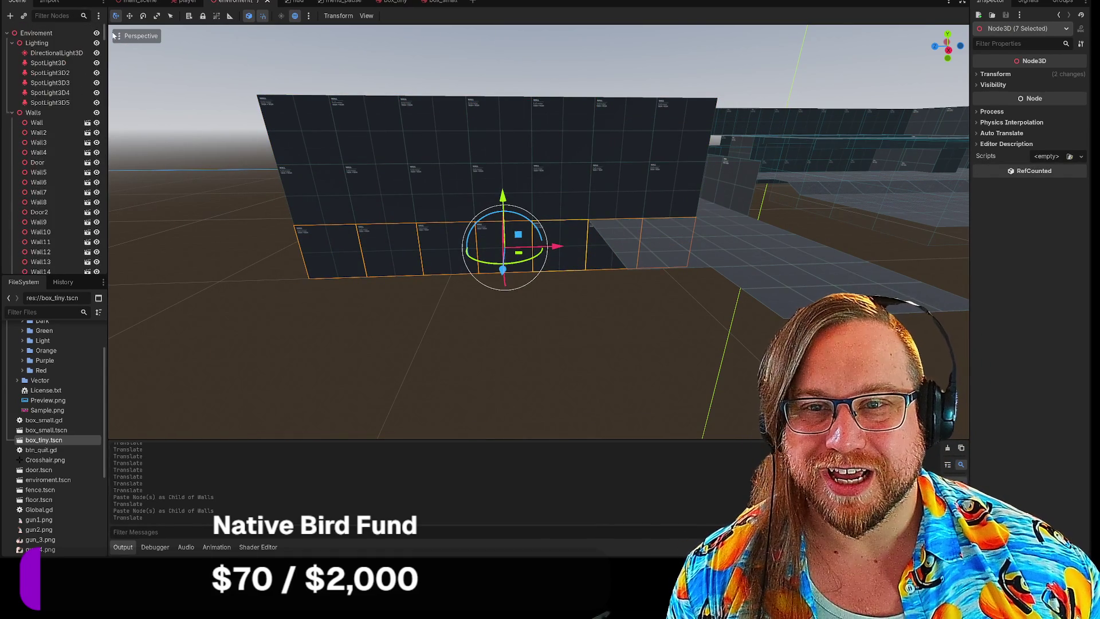
pyautogui.click(38, 113)
pyautogui.hotkey('ctrl', 'v')
pyautogui.moveTo(491, 162)
pyautogui.mouseDown()
pyautogui.moveTo(492, 281)
pyautogui.moveTo(491, 262)
pyautogui.mouseUp()
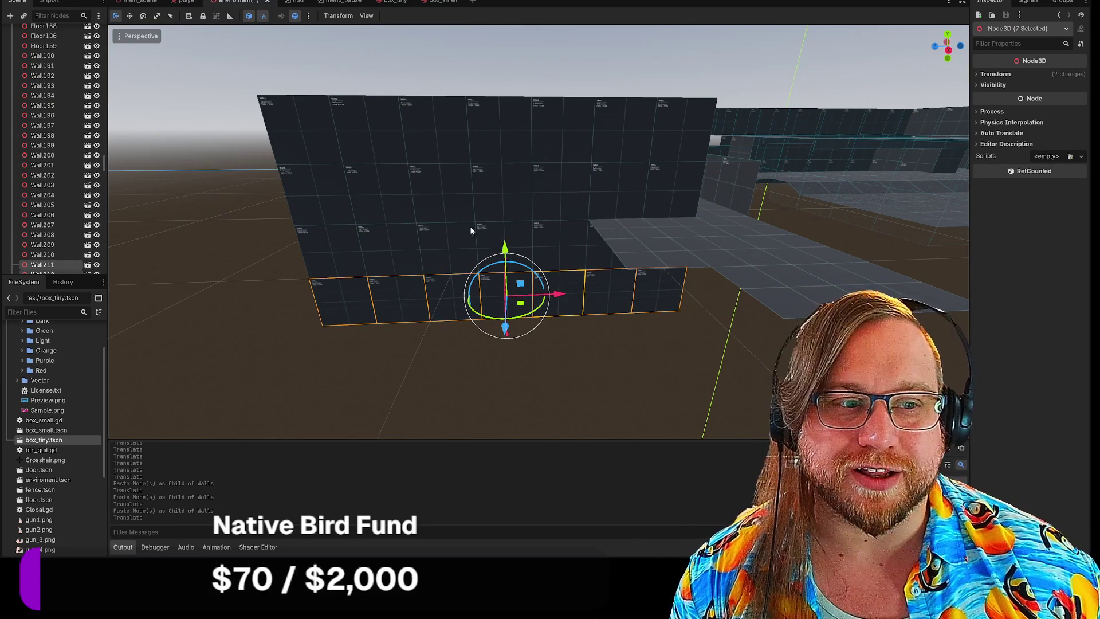
# Step: Rotate wall panels starting with Wall209 90° around vertical and lower them into place
pyautogui.scroll(6, 635, 342)
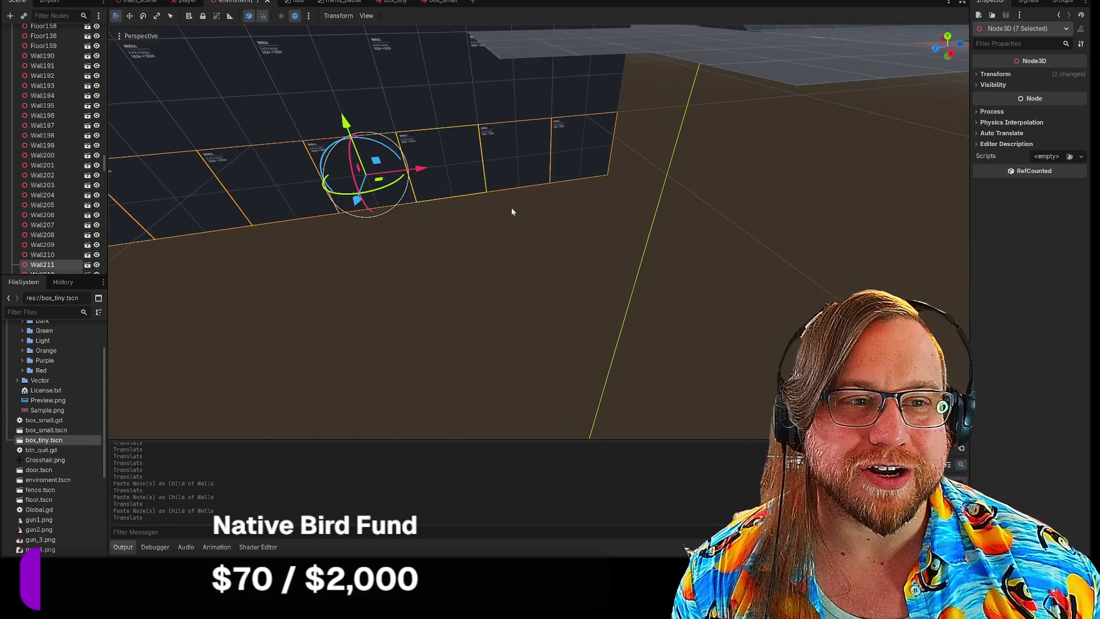
pyautogui.scroll(-5, 465, 191)
pyautogui.click(458, 164)
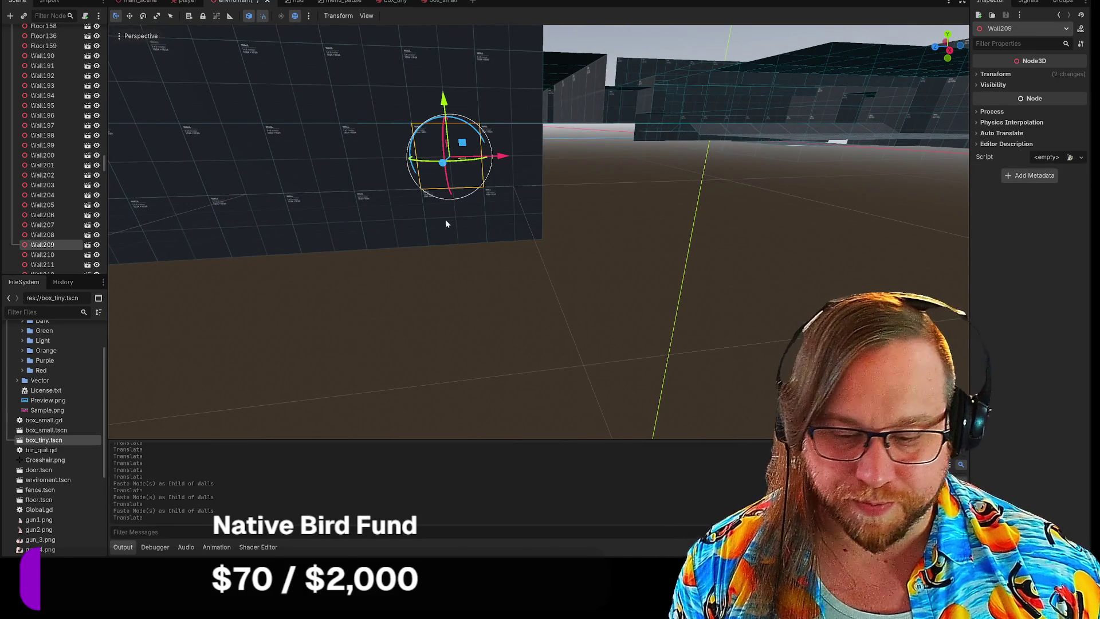
pyautogui.keyDown('shift'); pyautogui.click(446, 219); pyautogui.keyUp('shift')
pyautogui.keyDown('shift'); pyautogui.click(514, 217); pyautogui.keyUp('shift')
pyautogui.press('f')
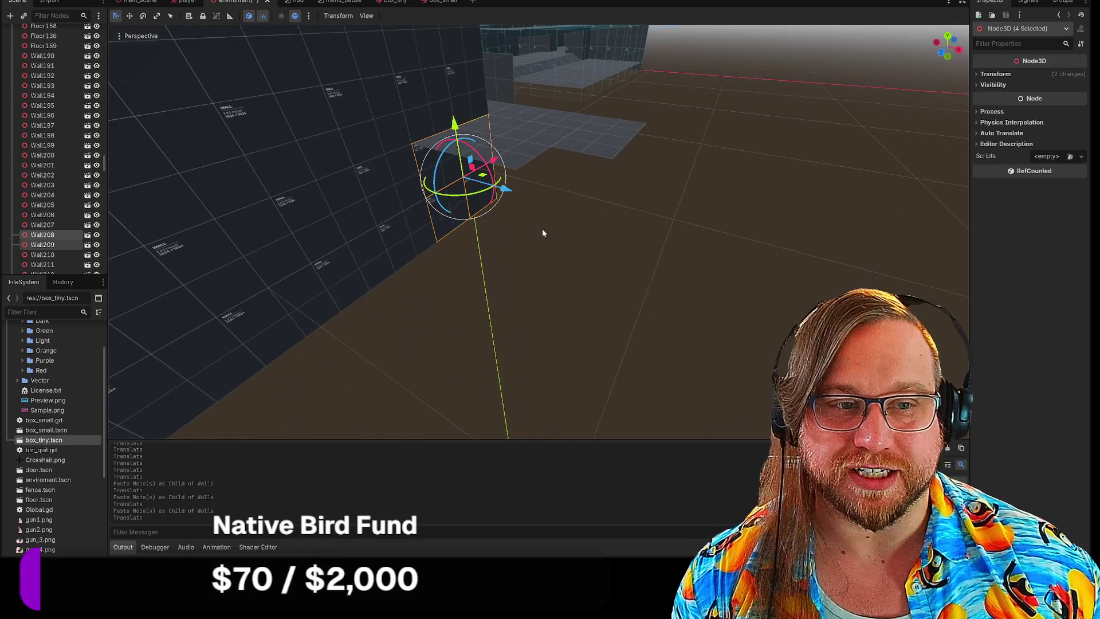
pyautogui.moveTo(513, 195)
pyautogui.mouseDown()
pyautogui.moveTo(447, 198)
pyautogui.moveTo(466, 189)
pyautogui.moveTo(462, 200)
pyautogui.moveTo(530, 243)
pyautogui.mouseUp()
pyautogui.click(515, 198)
# Step: Select wall panels Wall215 and Wall208
pyautogui.click(486, 182)
pyautogui.click(586, 246)
pyautogui.click(491, 195)
pyautogui.click(494, 252)
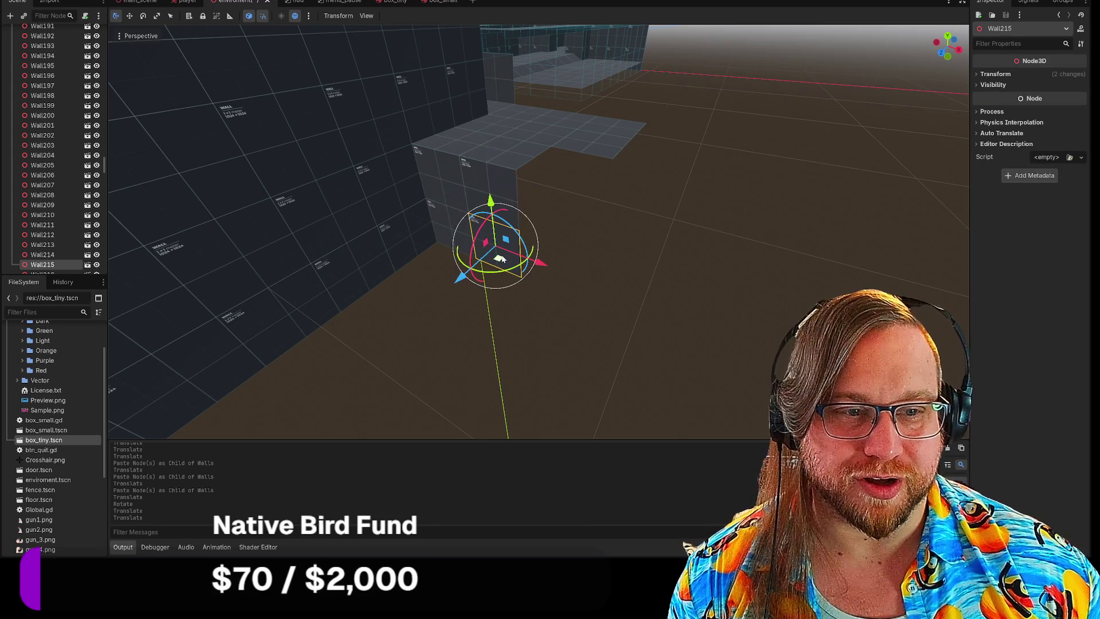
pyautogui.keyDown('shift'); pyautogui.click(488, 174); pyautogui.keyUp('shift')
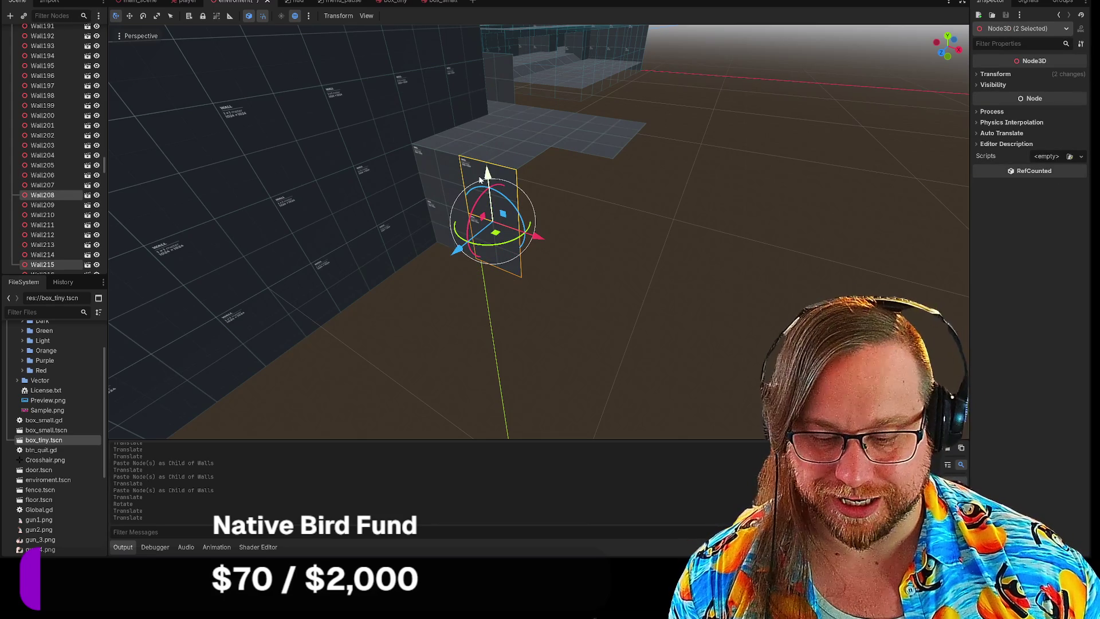
pyautogui.scroll(15, 73, 145)
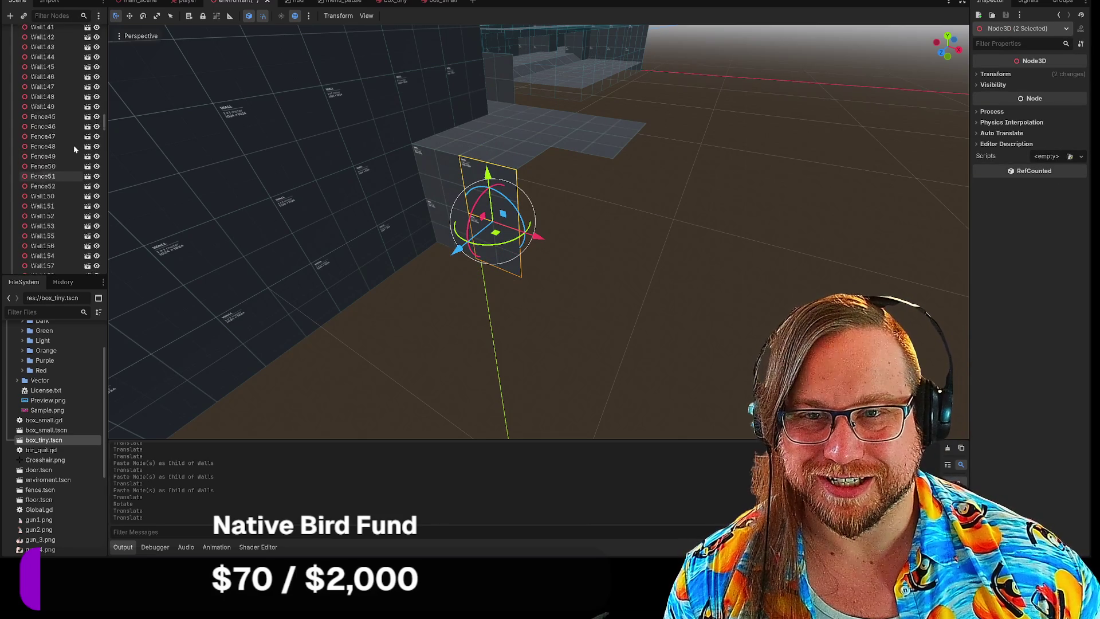
pyautogui.scroll(20, 73, 145)
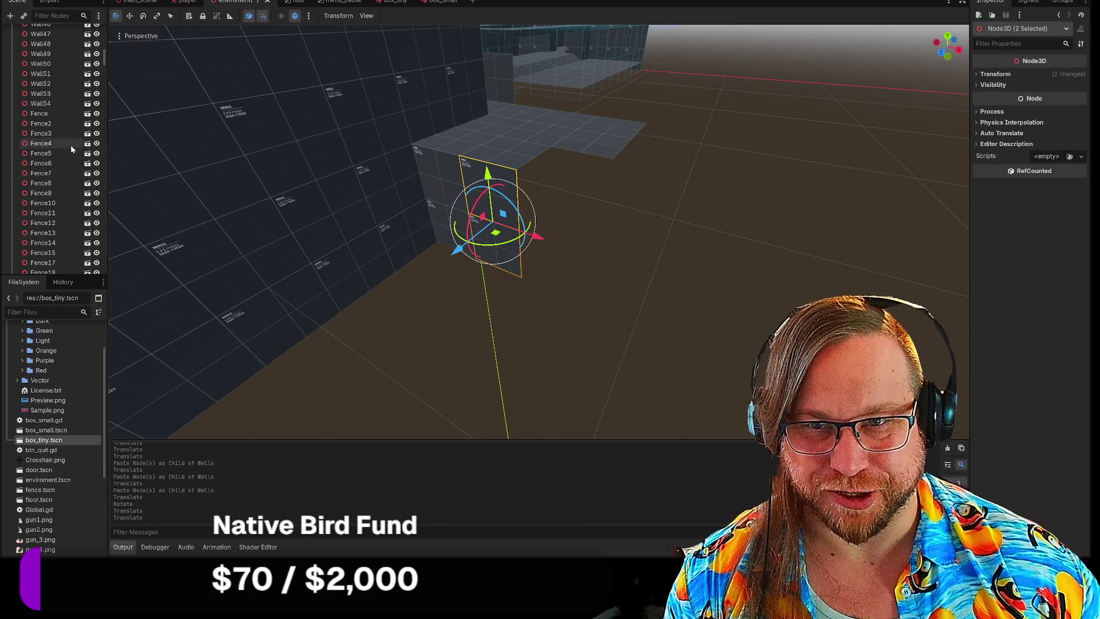
pyautogui.scroll(5, 57, 147)
# Step: Paste the wall pieces under Walls and rotate them crosswise around vertical
pyautogui.click(51, 142)
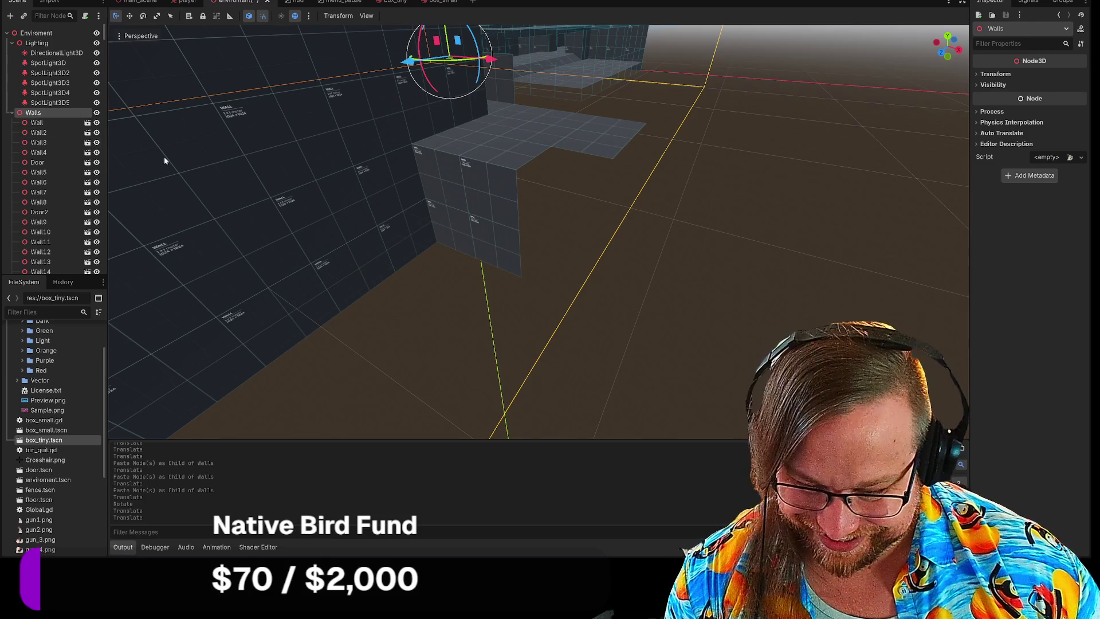
pyautogui.hotkey('ctrl', 'v')
pyautogui.moveTo(461, 223)
pyautogui.mouseDown()
pyautogui.moveTo(532, 247)
pyautogui.moveTo(507, 245)
pyautogui.moveTo(609, 235)
pyautogui.mouseUp()
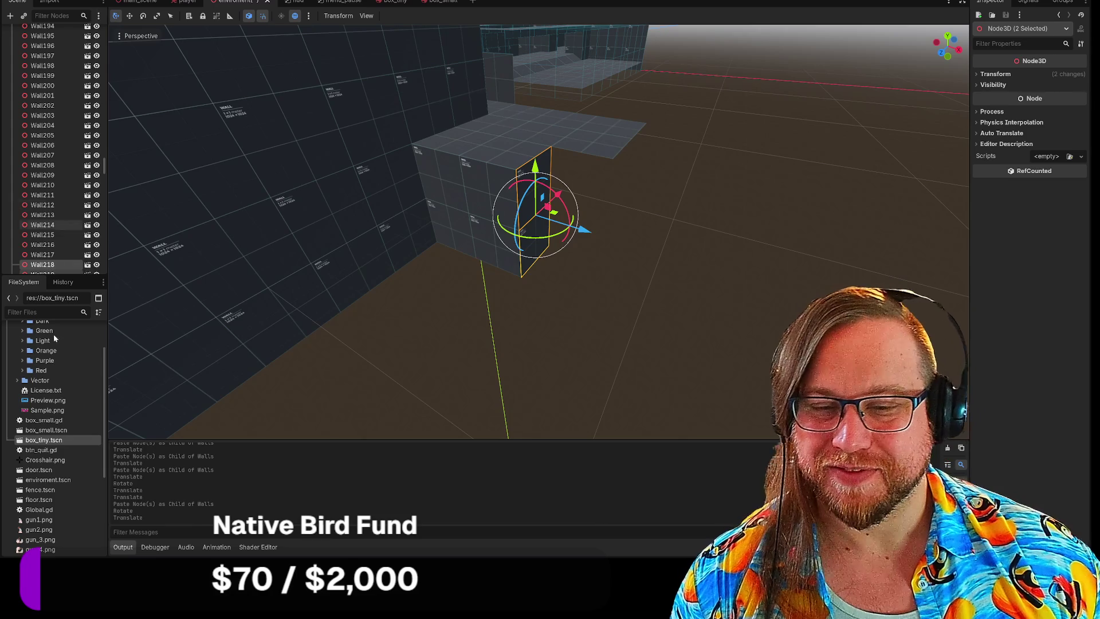
pyautogui.scroll(-5, 57, 464)
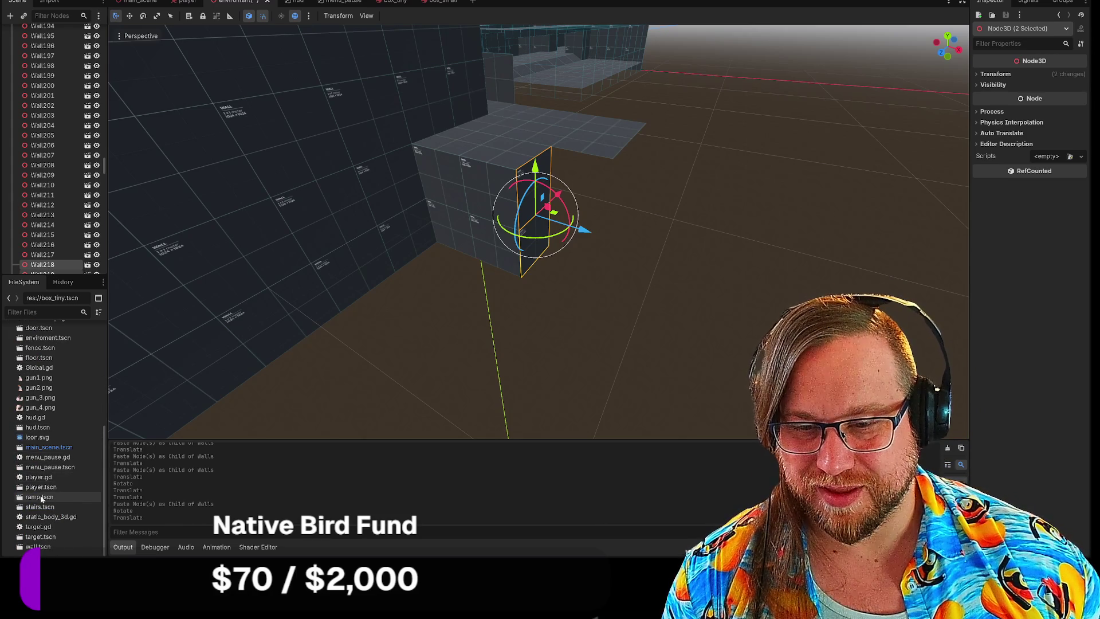
# Step: Place a ramp.tscn instance, rotate it 90° and raise it along the wall
pyautogui.moveTo(42, 498)
pyautogui.mouseDown()
pyautogui.moveTo(659, 308)
pyautogui.moveTo(536, 213)
pyautogui.moveTo(540, 174)
pyautogui.mouseUp()
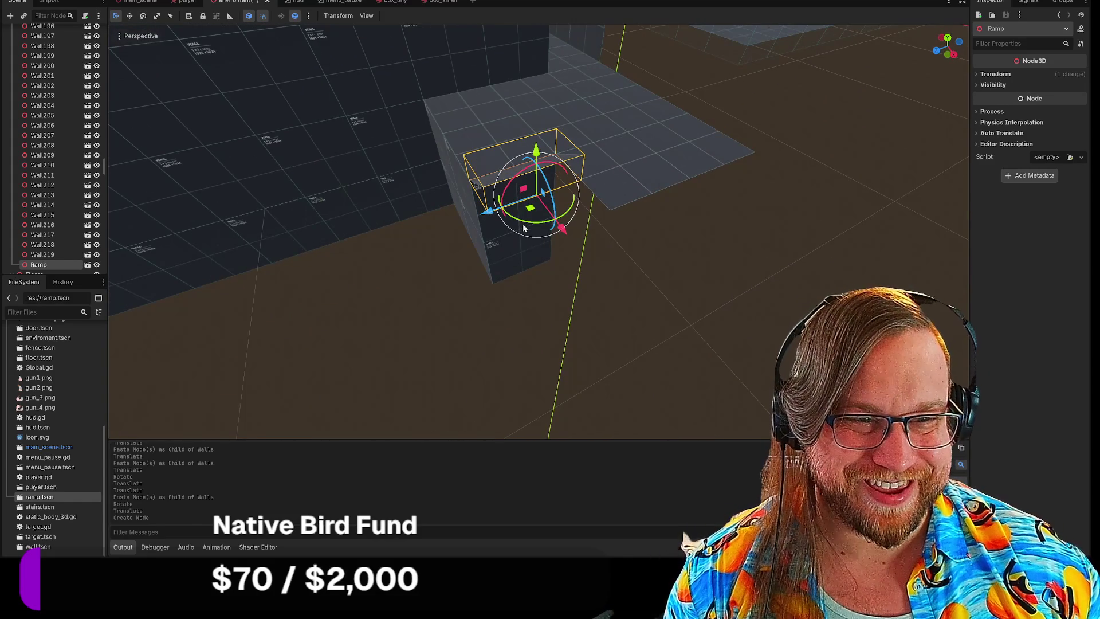
pyautogui.moveTo(573, 183)
pyautogui.mouseDown()
pyautogui.moveTo(567, 215)
pyautogui.moveTo(601, 179)
pyautogui.moveTo(740, 238)
pyautogui.mouseUp()
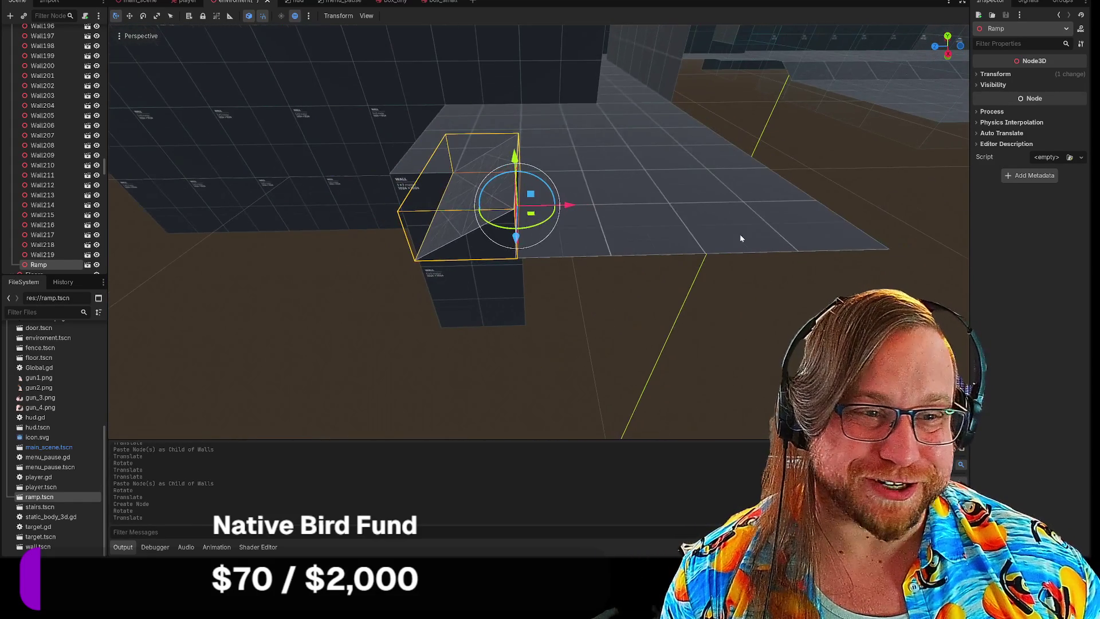
pyautogui.moveTo(516, 170); pyautogui.dragTo(520, 236)
pyautogui.moveTo(370, 264); pyautogui.dragTo(370, 264)
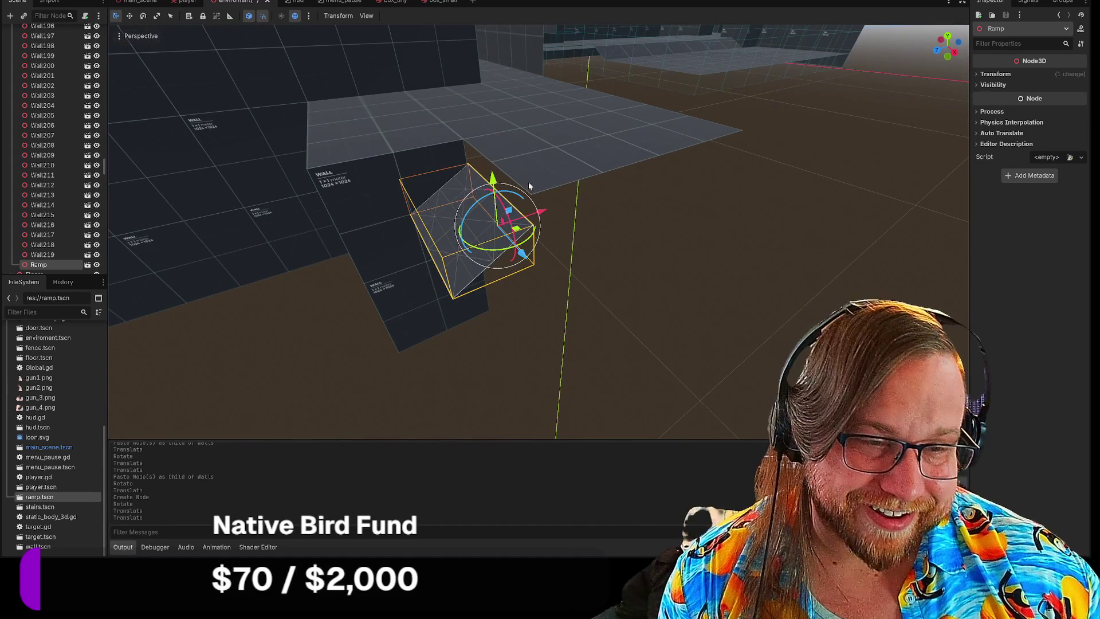
pyautogui.moveTo(501, 179); pyautogui.dragTo(491, 148)
pyautogui.click(672, 243)
pyautogui.moveTo(672, 242); pyautogui.dragTo(671, 242)
pyautogui.moveTo(567, 213); pyautogui.dragTo(567, 213)
# Step: Paste the ramp under Walls as Ramp2, then slide and raise it to continue the slope
pyautogui.click(551, 215)
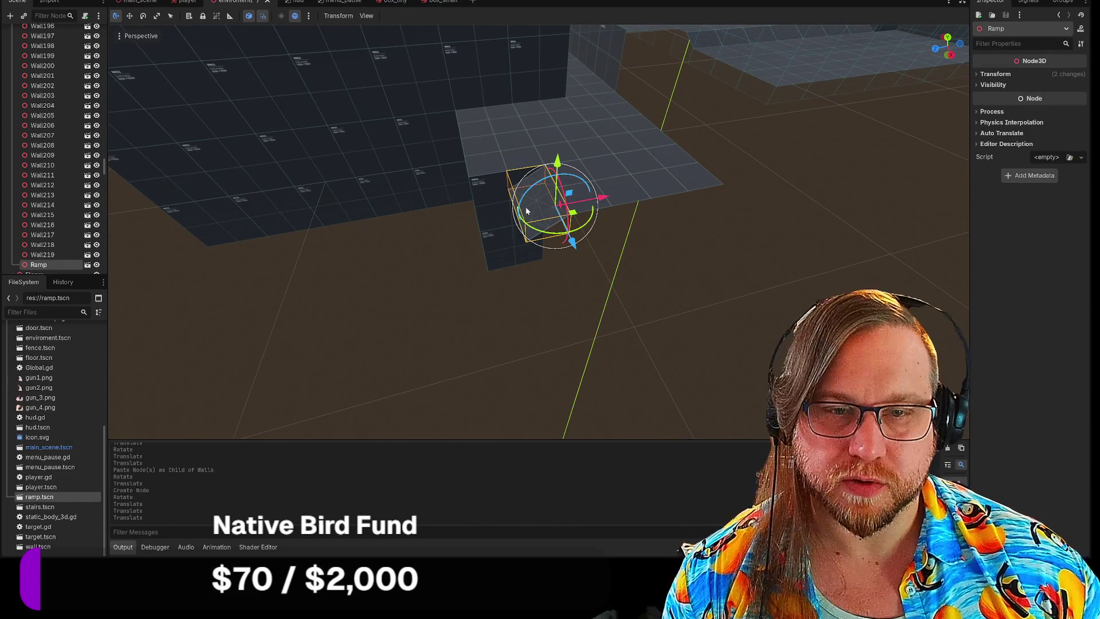
pyautogui.scroll(5, 61, 148)
pyautogui.moveTo(101, 138); pyautogui.dragTo(106, 26)
pyautogui.click(41, 115)
pyautogui.hotkey('ctrl', 'v')
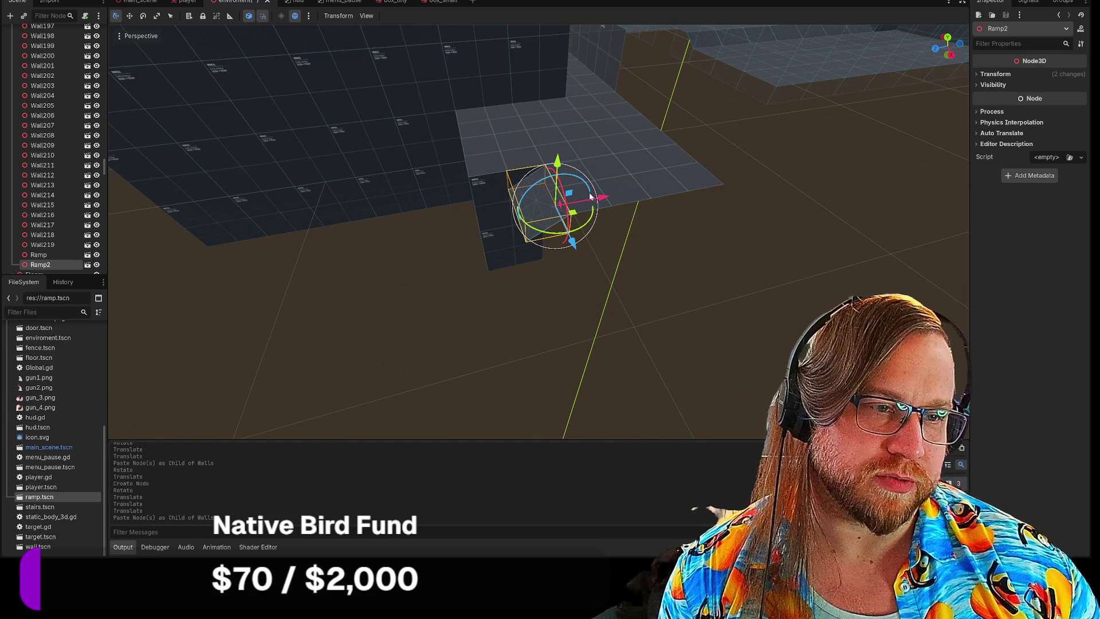
pyautogui.moveTo(590, 196)
pyautogui.mouseDown()
pyautogui.moveTo(548, 202)
pyautogui.moveTo(514, 176)
pyautogui.moveTo(515, 195)
pyautogui.mouseUp()
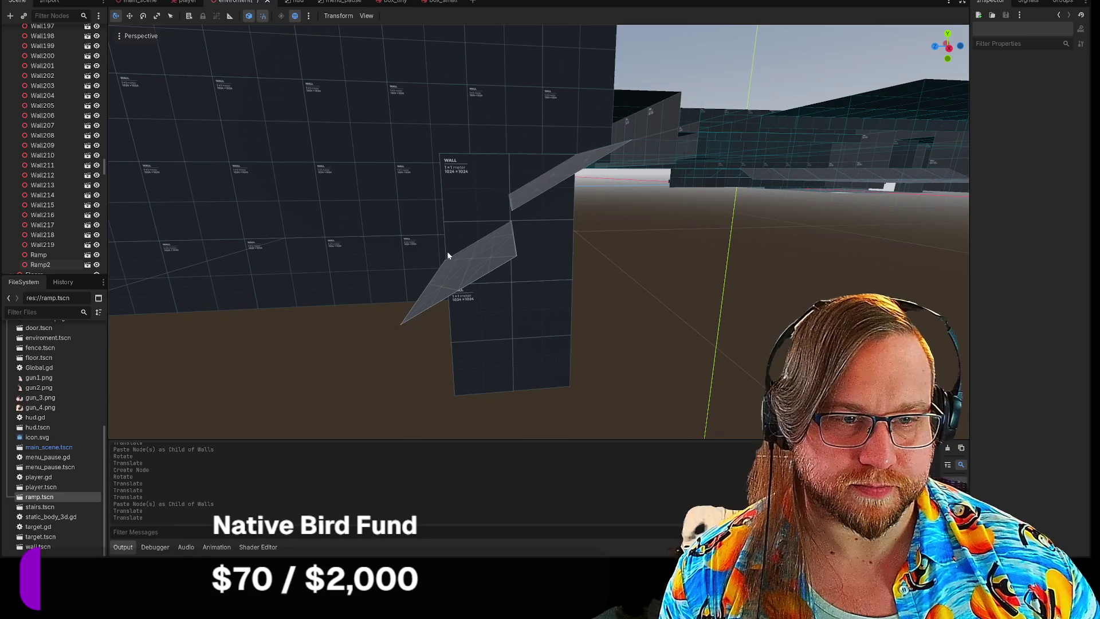
pyautogui.click(479, 267)
pyautogui.moveTo(512, 231); pyautogui.dragTo(512, 192)
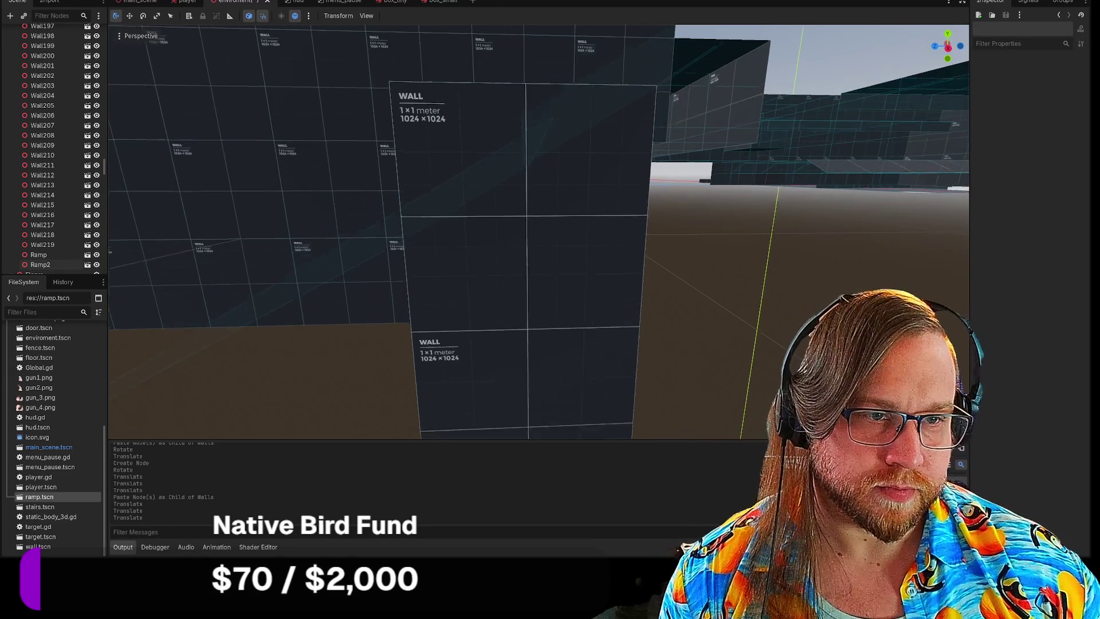
pyautogui.click(452, 214)
pyautogui.moveTo(544, 184); pyautogui.dragTo(545, 185)
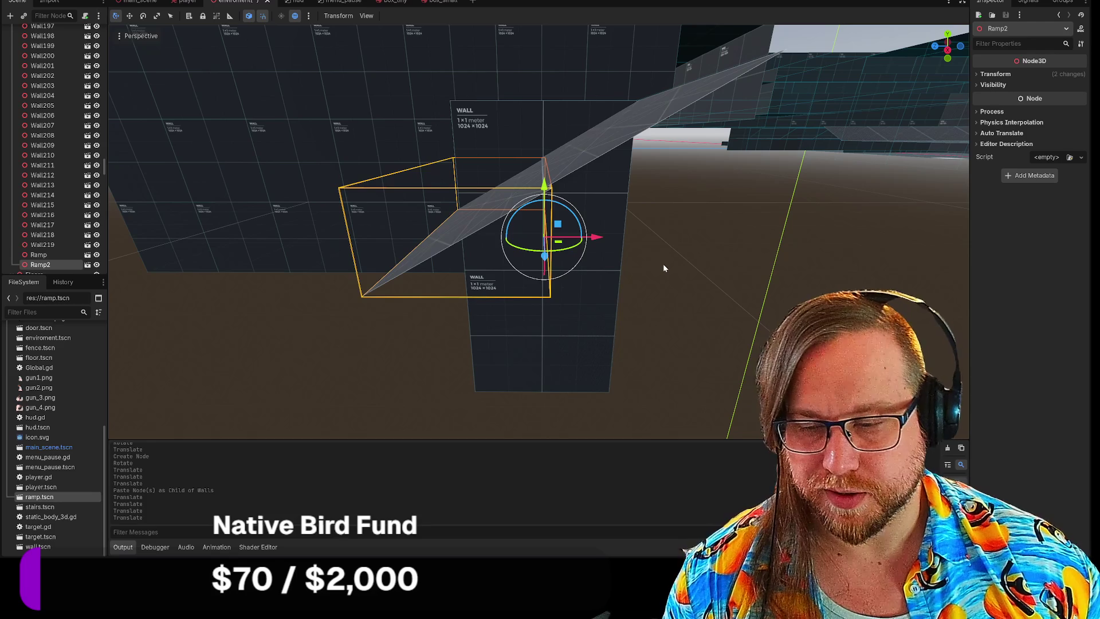